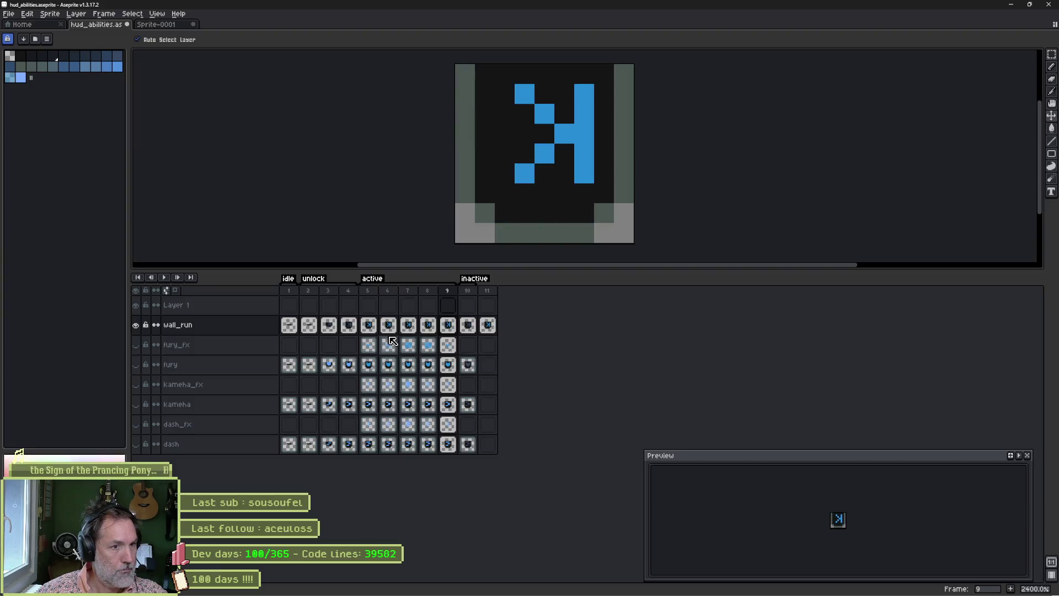
Sample a colour from the wall_run icon on Layer 1, frame 5
left_click(369, 311)
key("b")
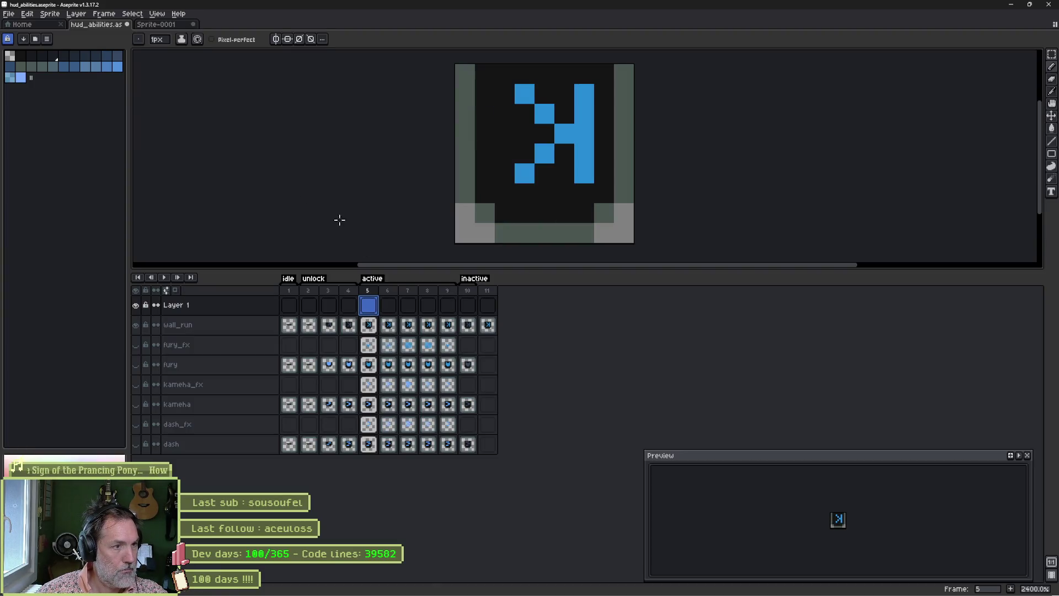
key("i")
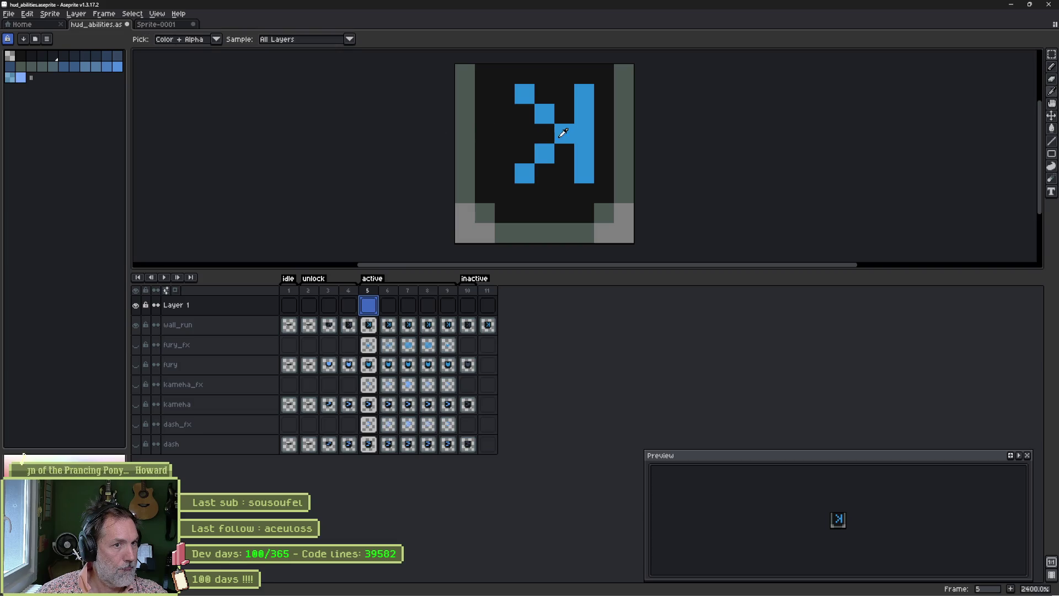
key("b")
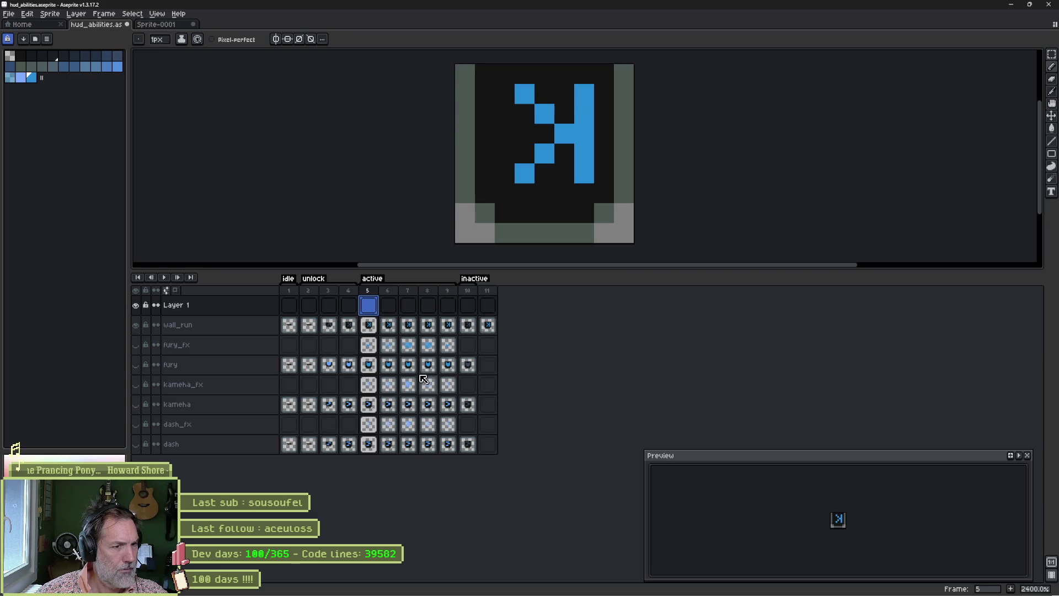
Sample a colour from the fury icon, then restore wall_run's visibility and return to Layer 1 frame 5
left_click(333, 367)
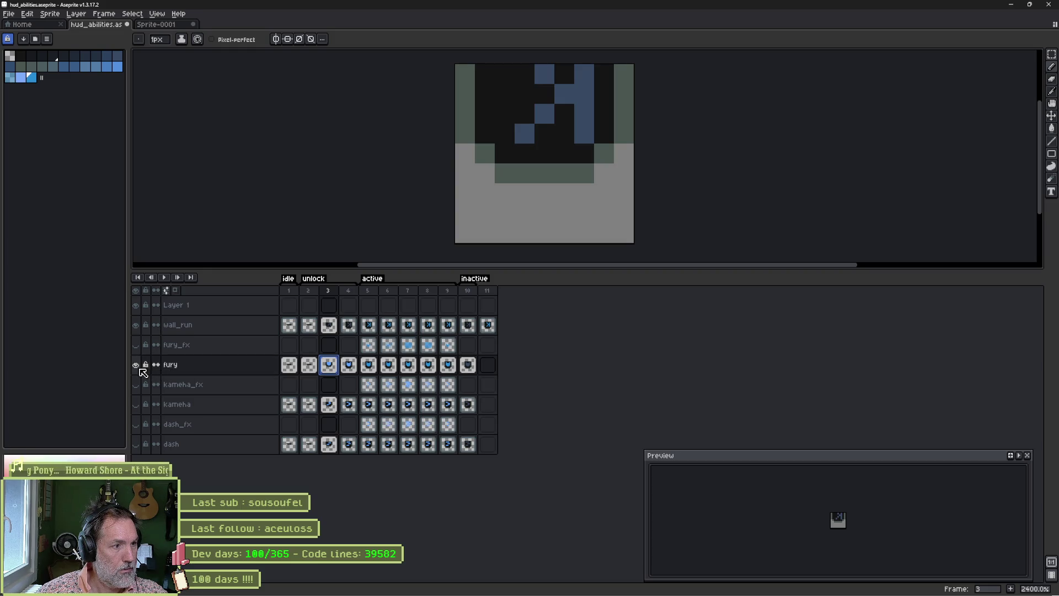
left_click(349, 366)
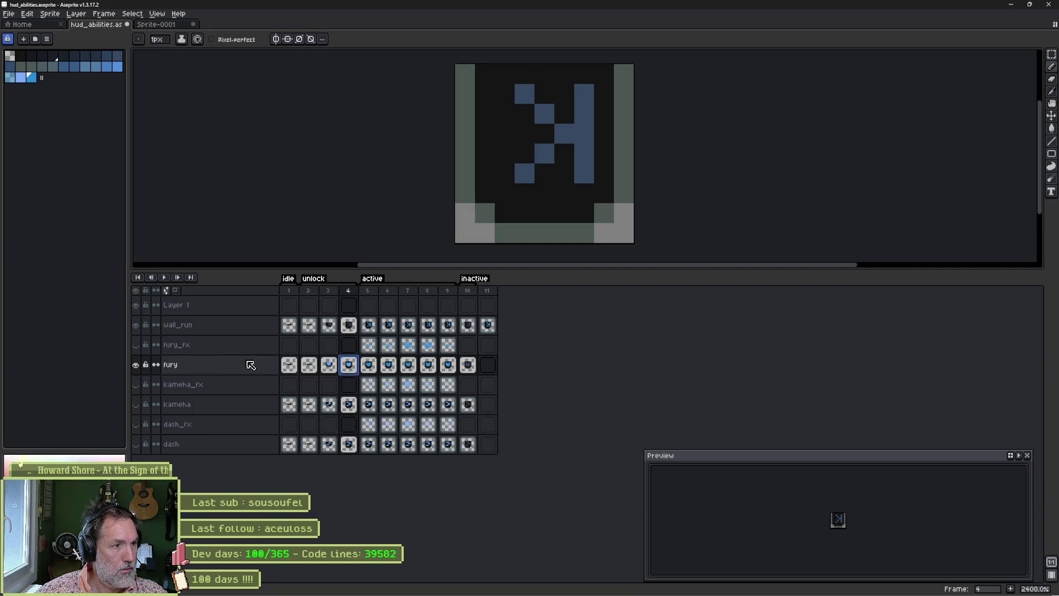
left_click(136, 326)
key("i")
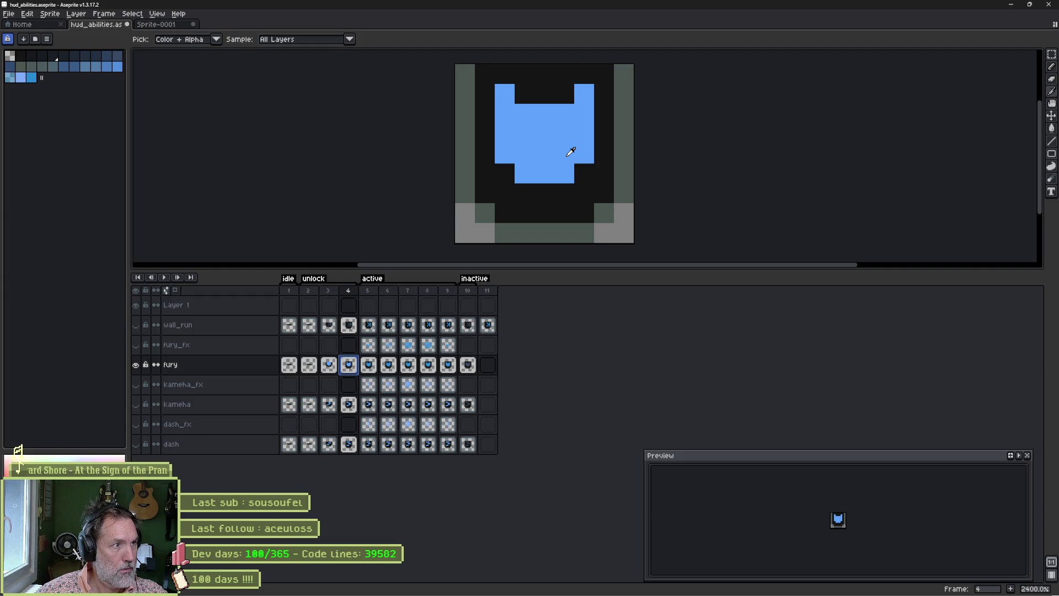
key("b")
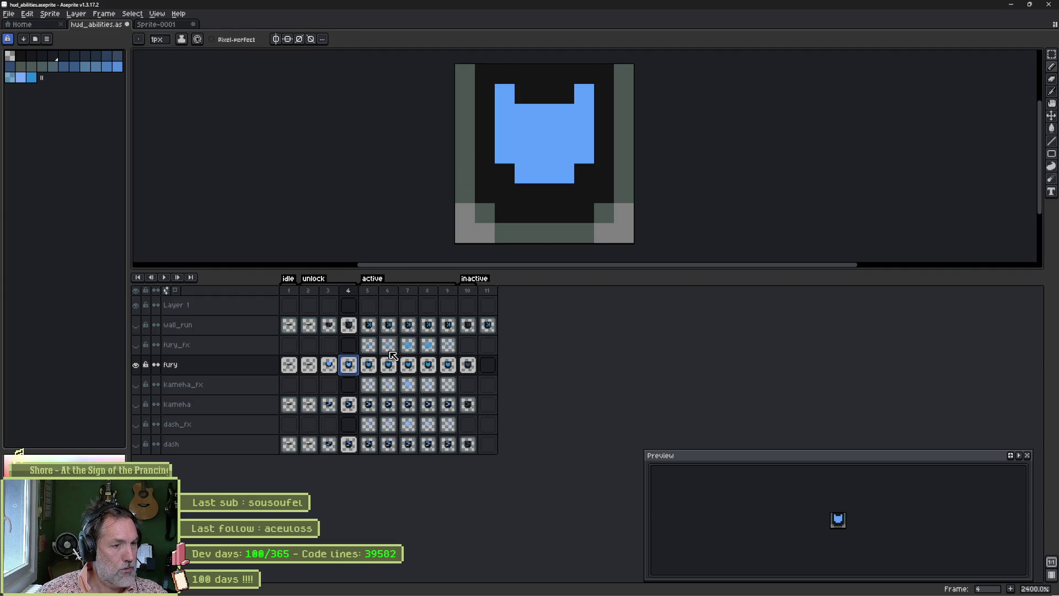
left_click(135, 364)
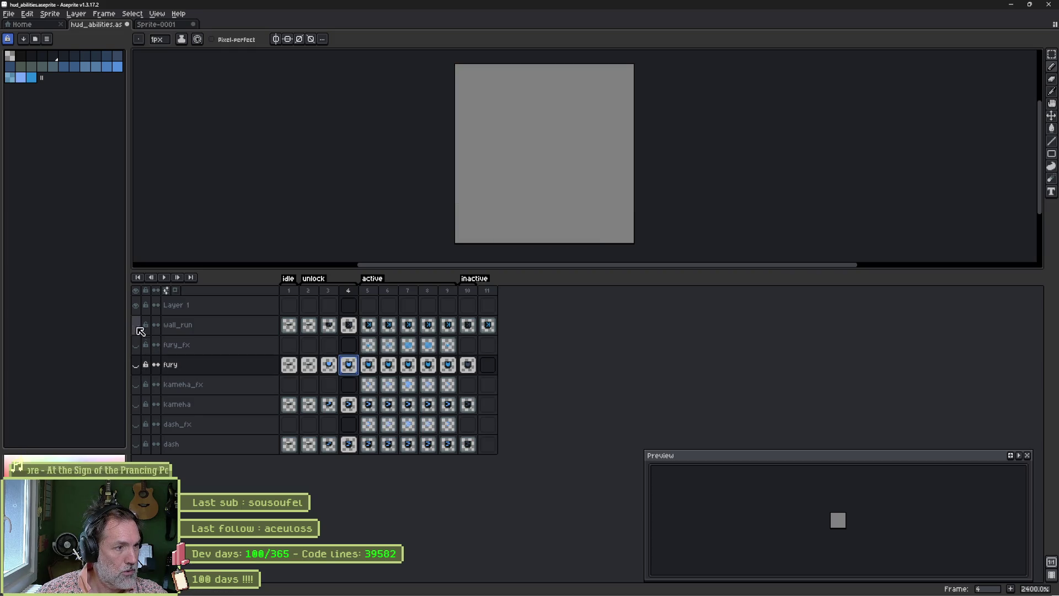
left_click(135, 325)
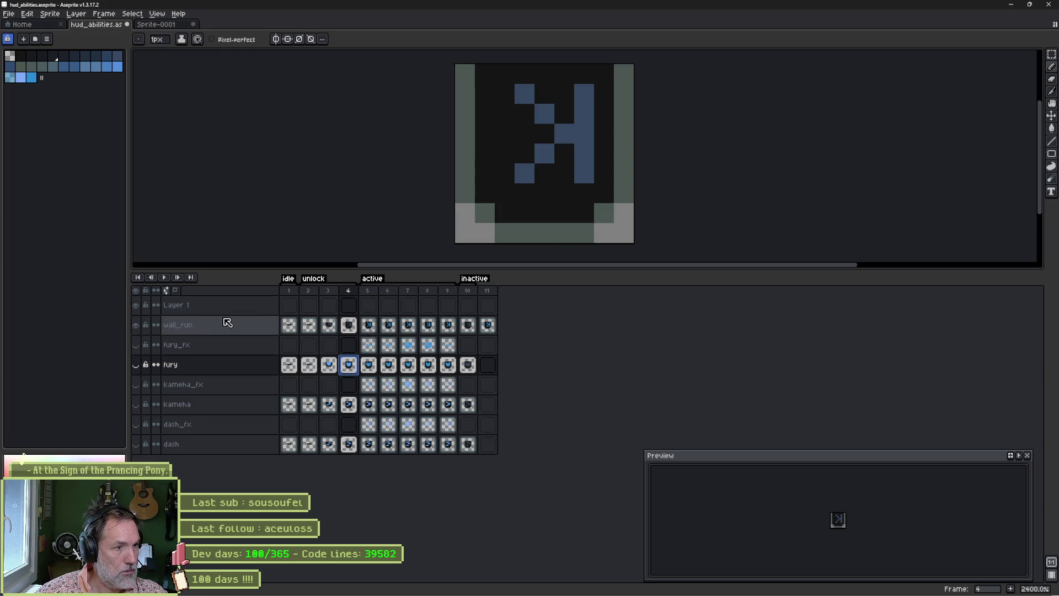
left_click(368, 305)
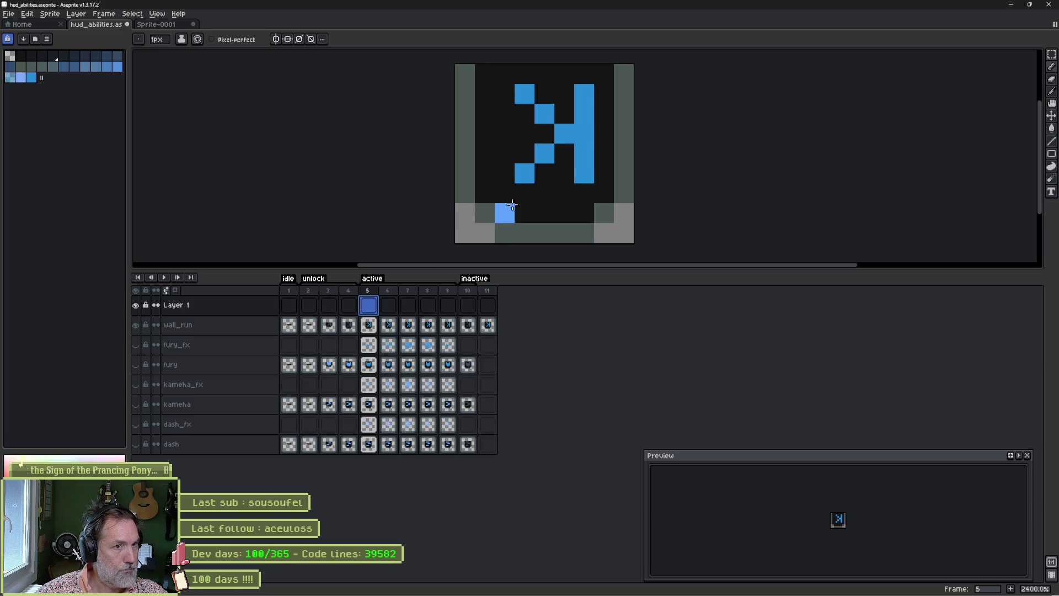
Paint a blue overlay with a 4px pencil and a lighter blue diagonal at 3px
key("plus")
key("plus")
key("plus")
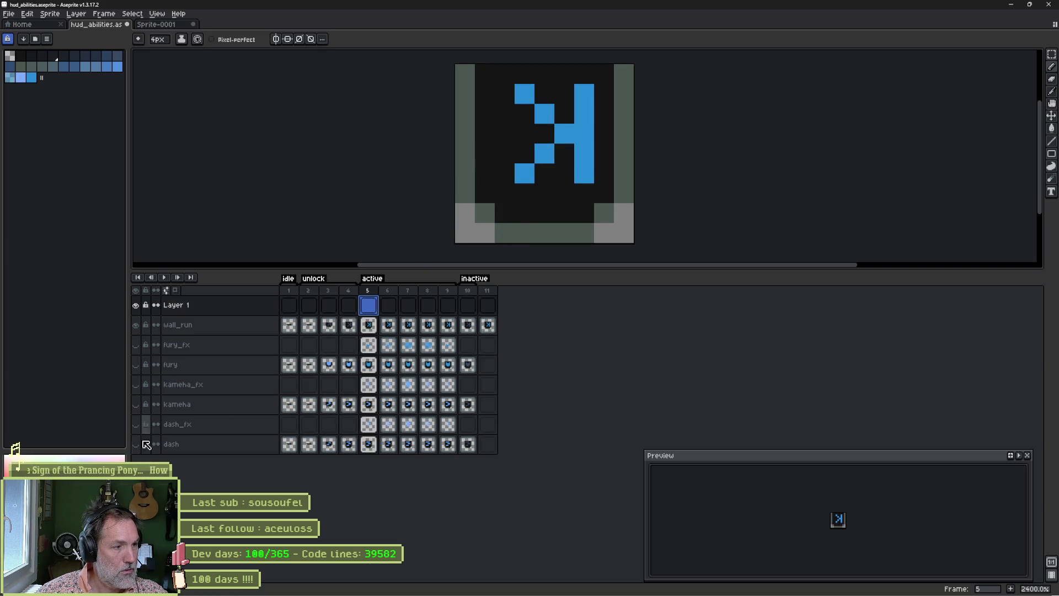
mouse_move(485, 215)
left_mouse_down()
mouse_move(552, 143)
mouse_move(524, 177)
mouse_move(551, 137)
mouse_move(526, 115)
mouse_move(596, 160)
mouse_move(587, 186)
left_mouse_up()
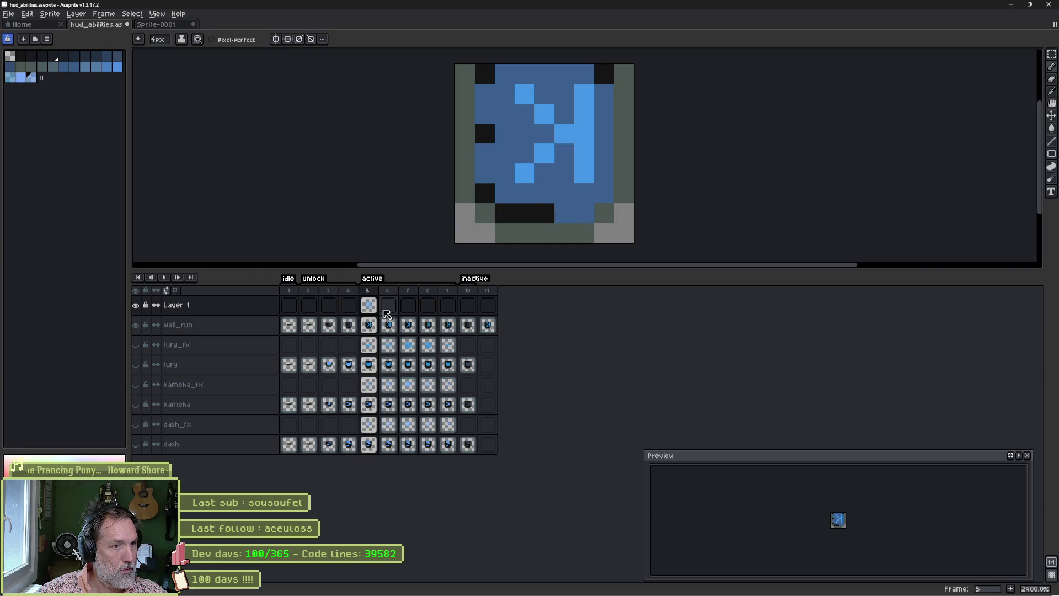
key("minus")
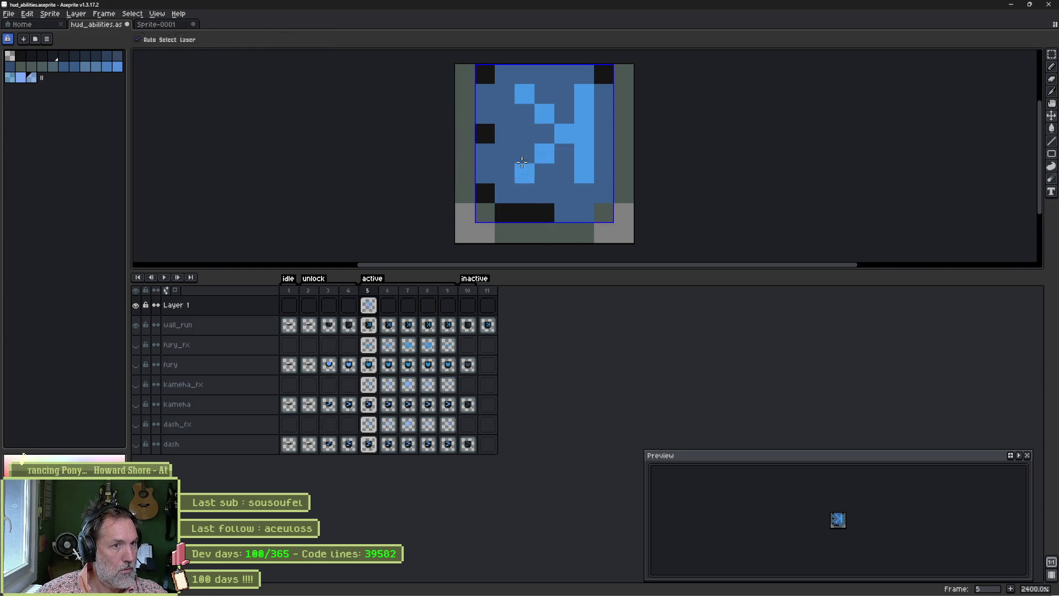
left_click_drag(521, 190, 551, 146)
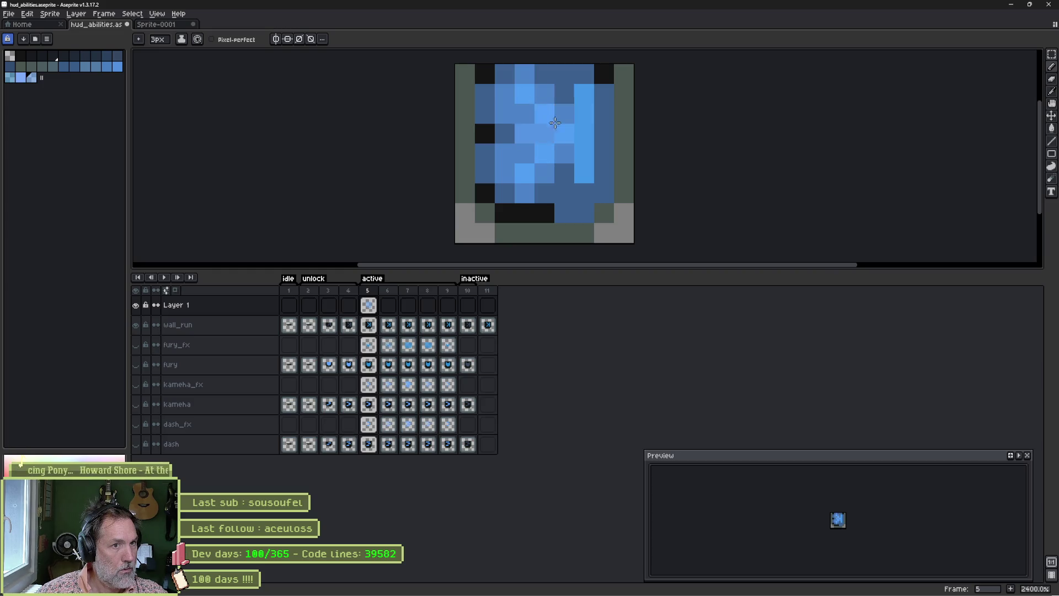
key("ctrl+z")
key("b")
mouse_move(507, 190)
left_mouse_down()
mouse_move(544, 154)
mouse_move(563, 110)
mouse_move(543, 112)
mouse_move(577, 110)
mouse_move(574, 161)
mouse_move(538, 183)
left_mouse_up()
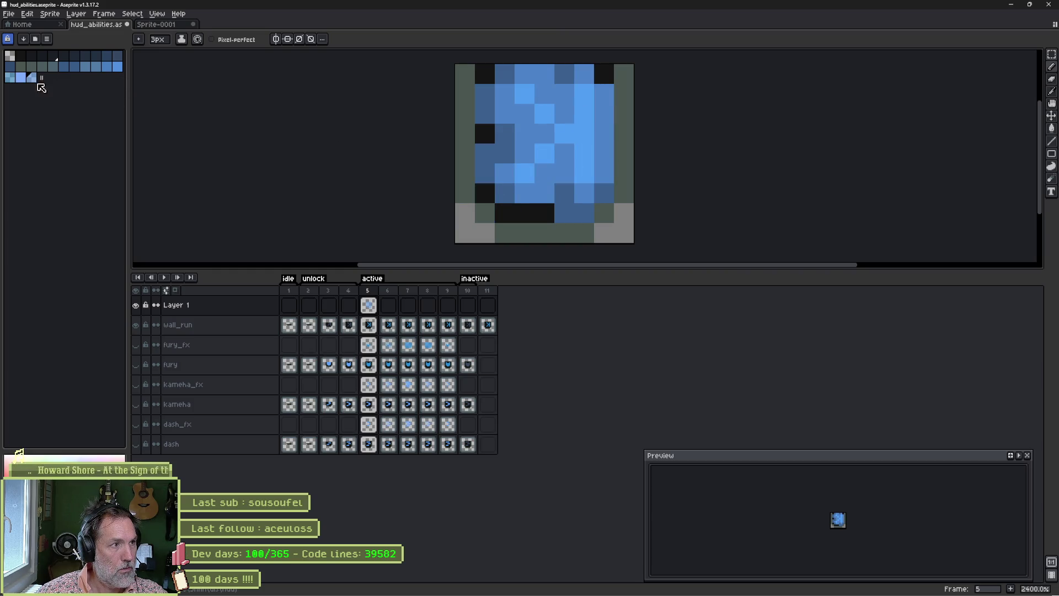
Add 1px pale blue highlight pixels at right-centre and in the centre column
left_click(21, 77)
key("minus")
key("minus")
left_click_drag(564, 134, 584, 134)
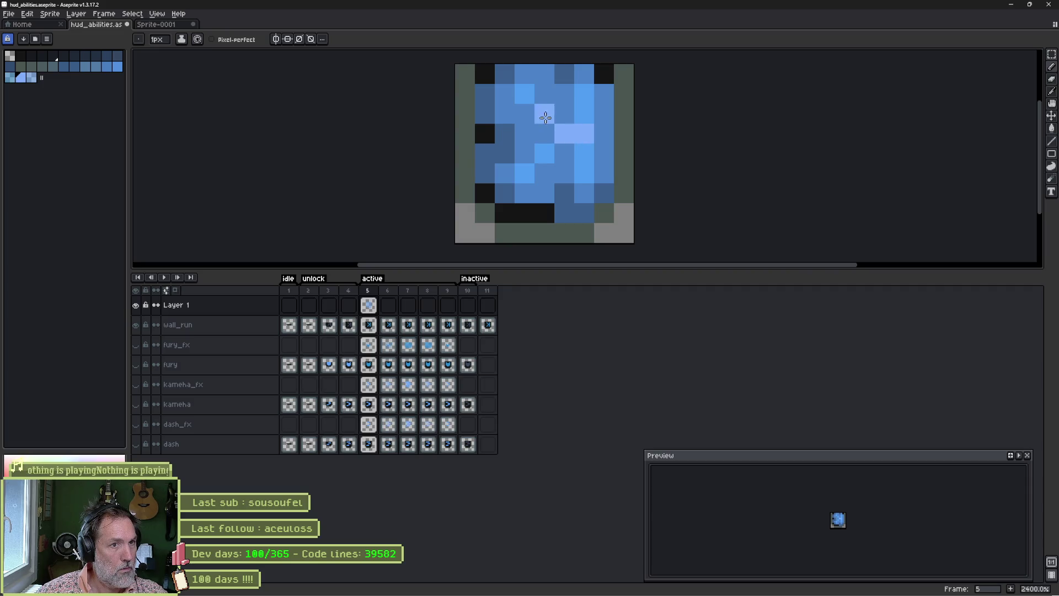
left_click(544, 113)
left_click(544, 153)
left_click(369, 305)
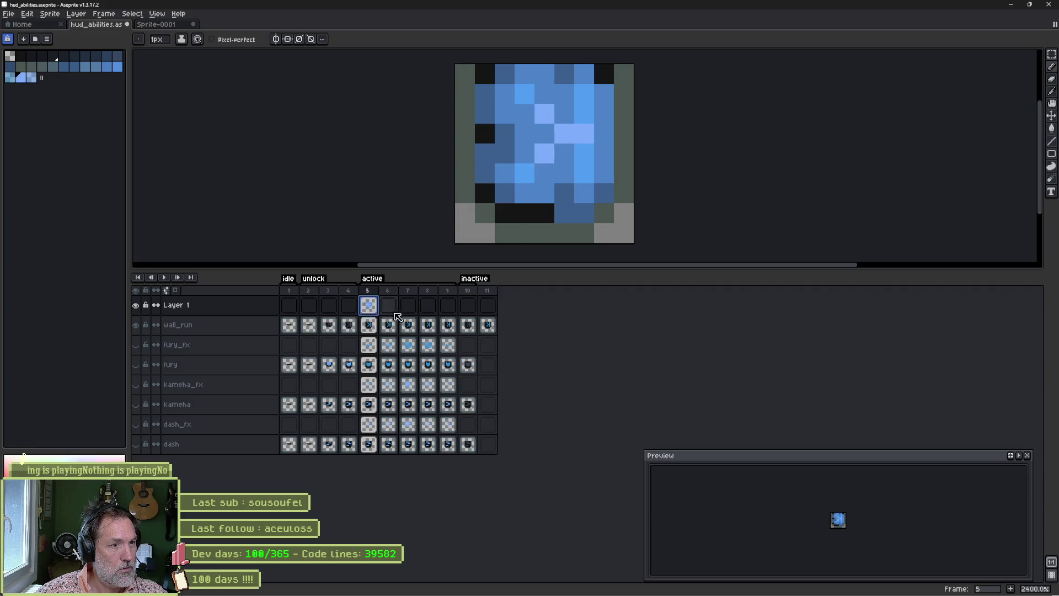
Preview frames 5 to 9, then repaint the pale highlights in medium blue
key("Return")
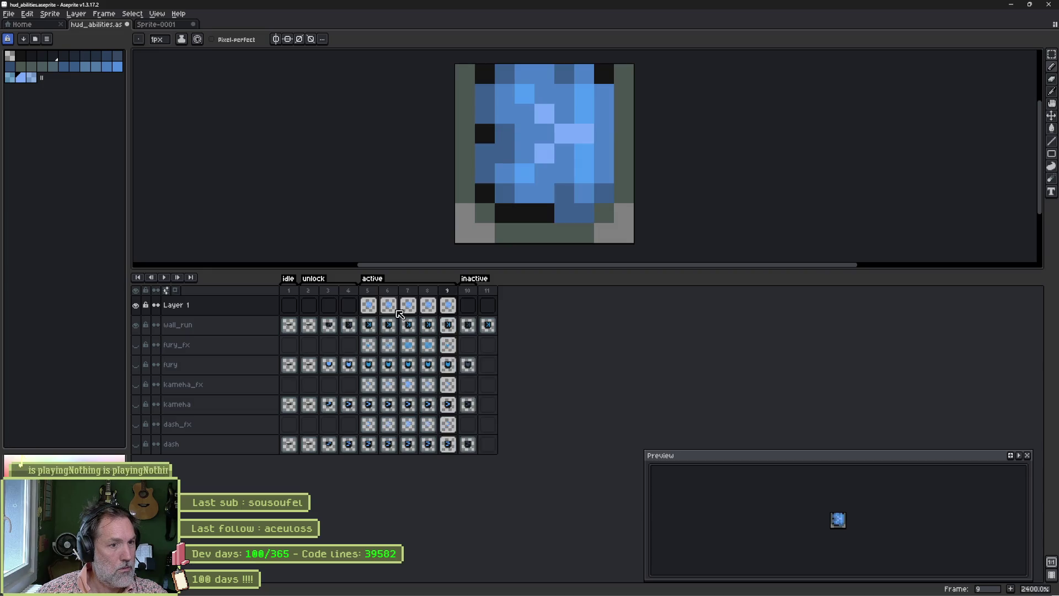
key("i")
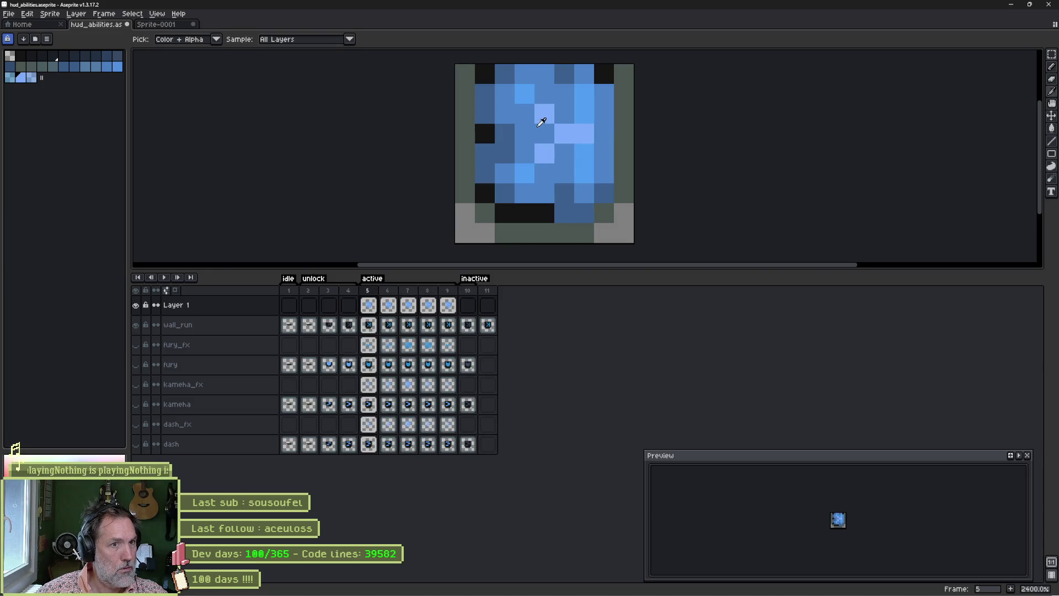
key("b")
left_click(544, 113)
left_click(544, 153)
left_click_drag(564, 132, 584, 132)
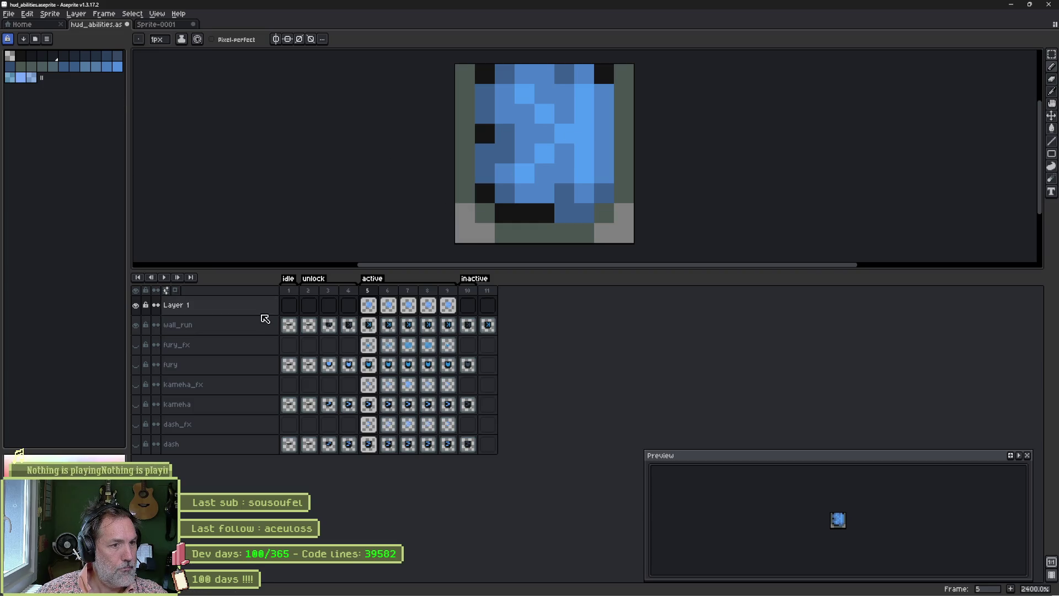
Darken the overlay's midtones on frame 5 with a Color Curve adjustment
key("h")
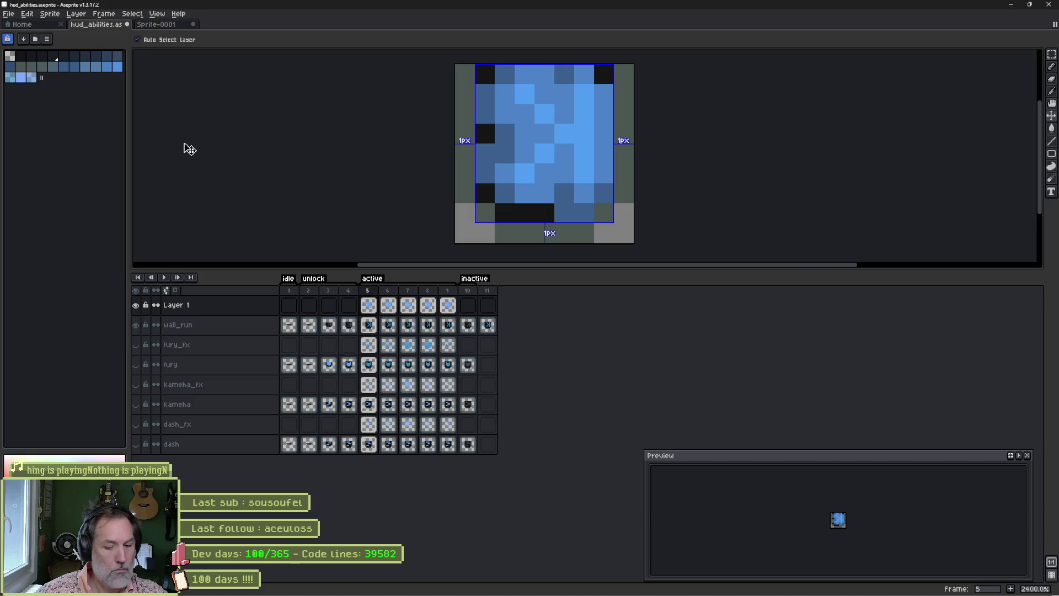
key("ctrl+m")
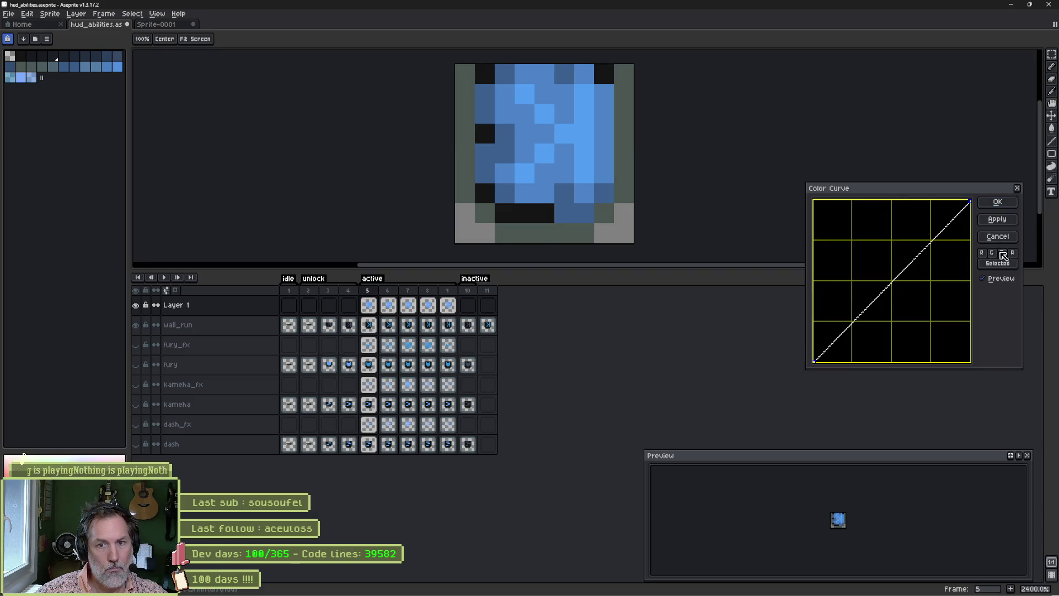
left_click(894, 280)
left_click_drag(896, 280, 955, 338)
left_click(997, 218)
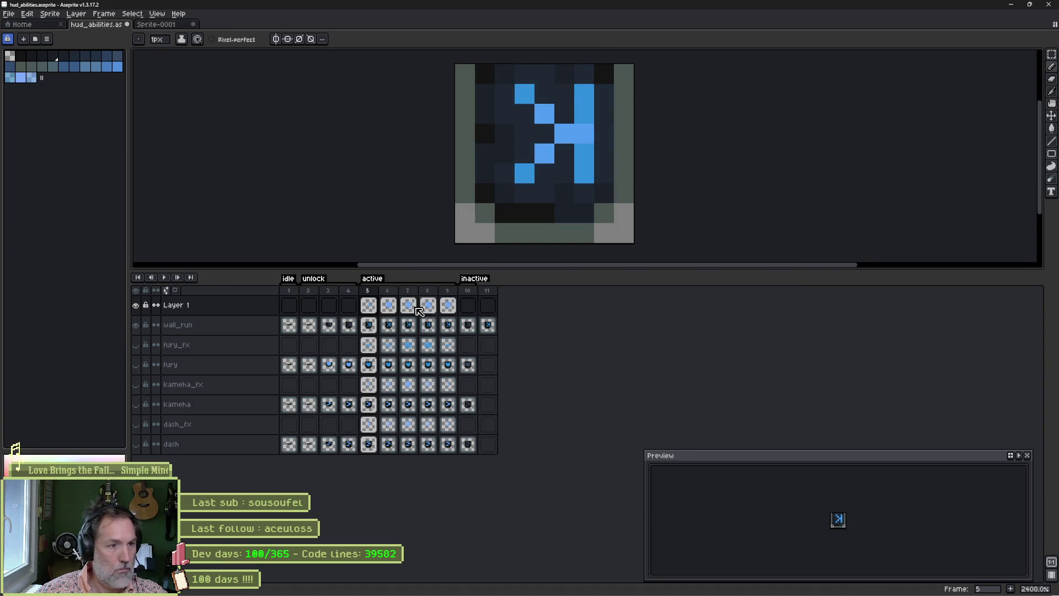
Apply a darkening Color Curve to Layer 1's overlay on frame 6
left_click(448, 305)
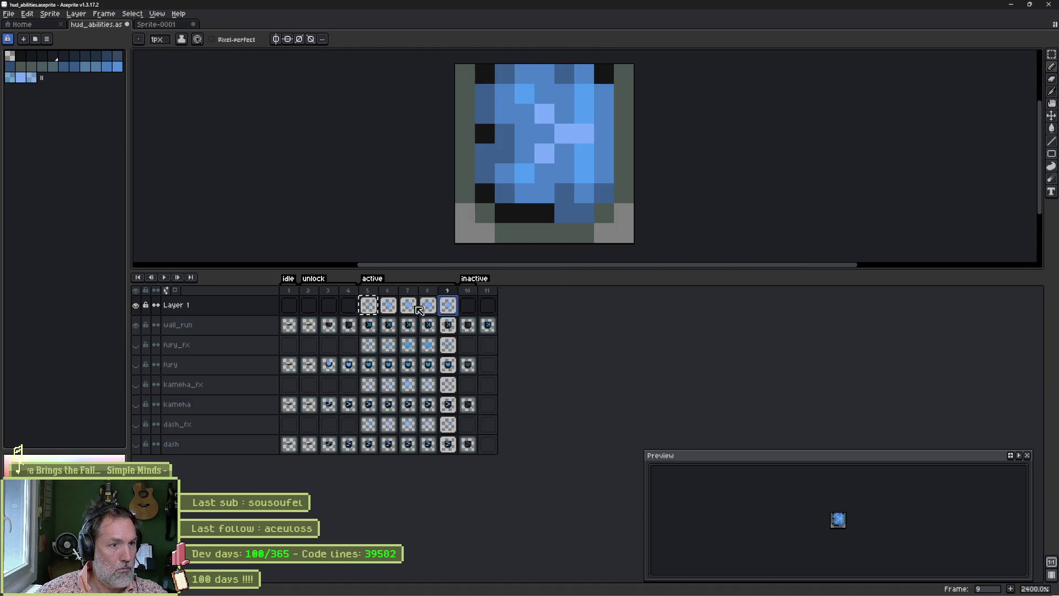
left_click(389, 305)
key("ctrl+m")
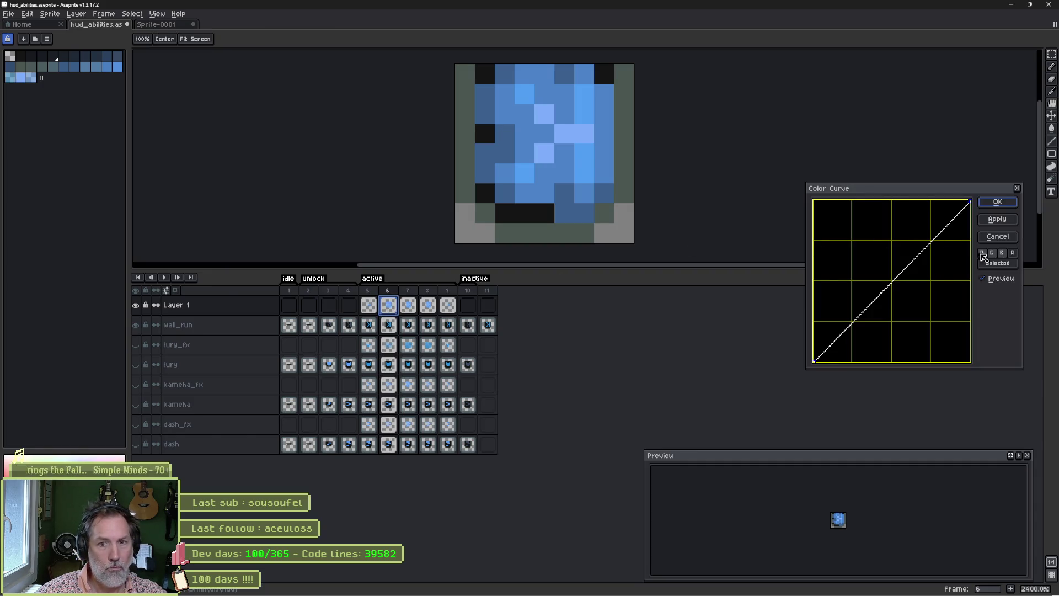
left_click(984, 257)
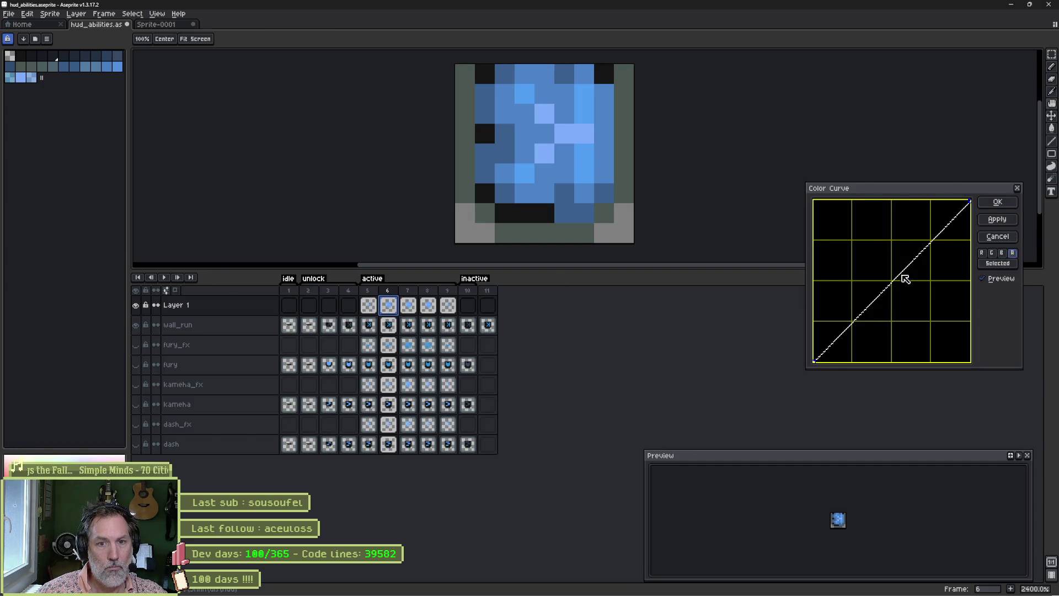
left_click_drag(896, 279, 929, 307)
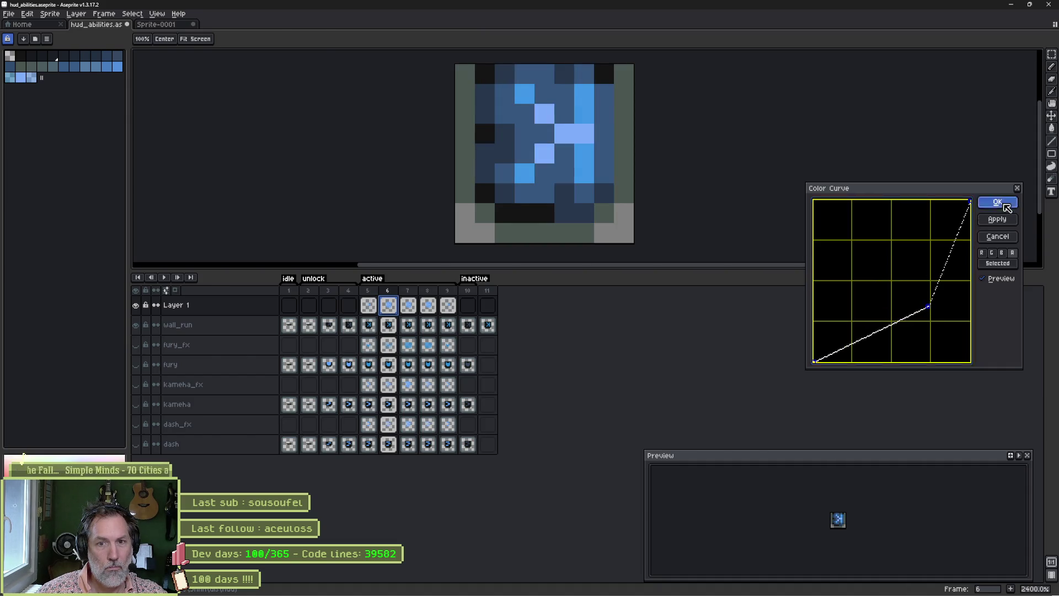
left_click(1006, 207)
Set Layer 1's opacity to about 42%, then play and stop the animation preview
left_click(428, 306)
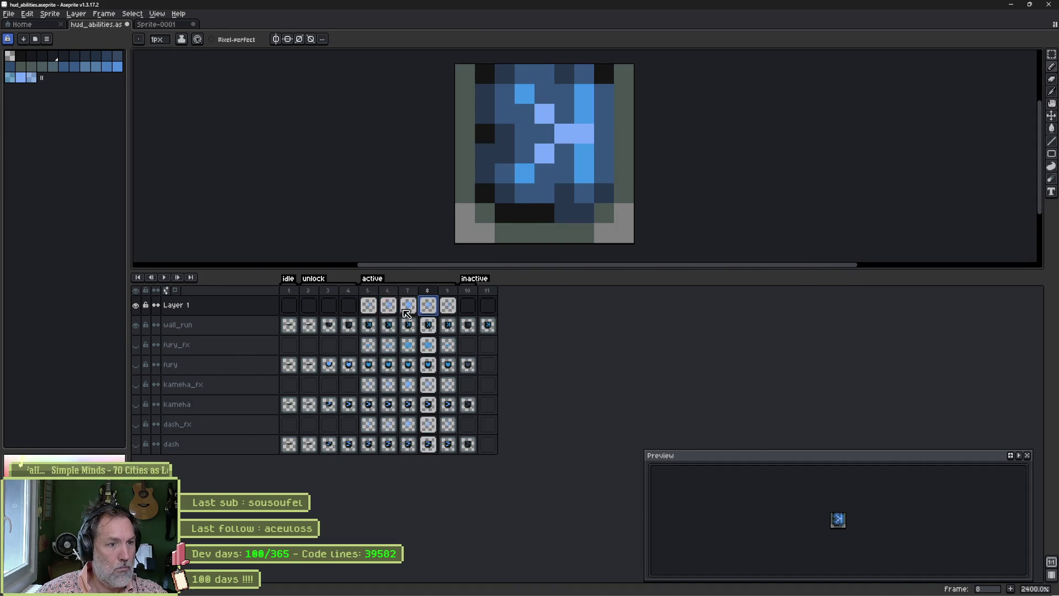
double_click(246, 307)
left_click(963, 105)
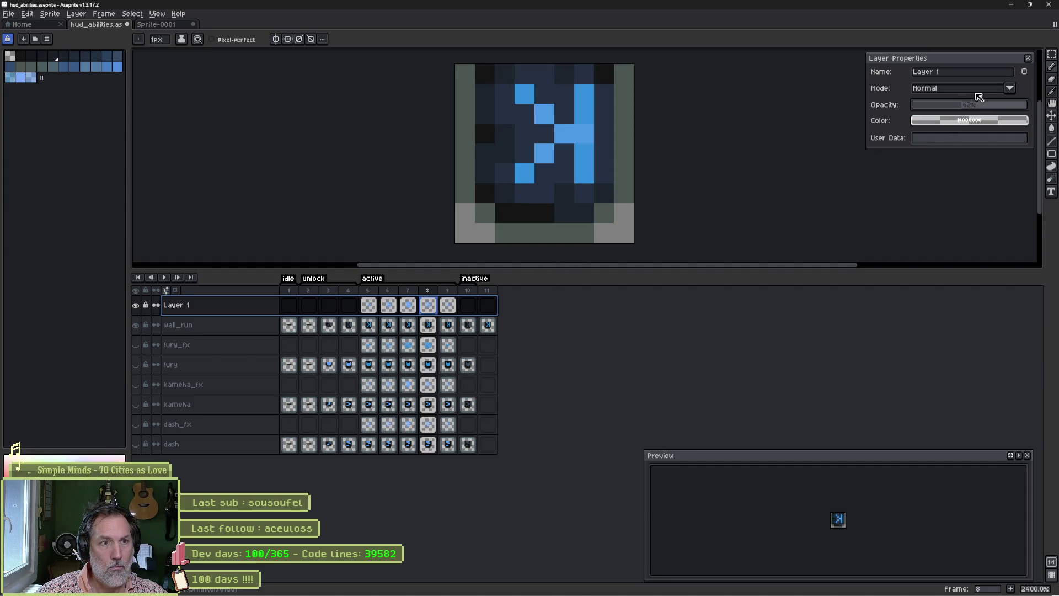
left_click(1028, 58)
key("Return")
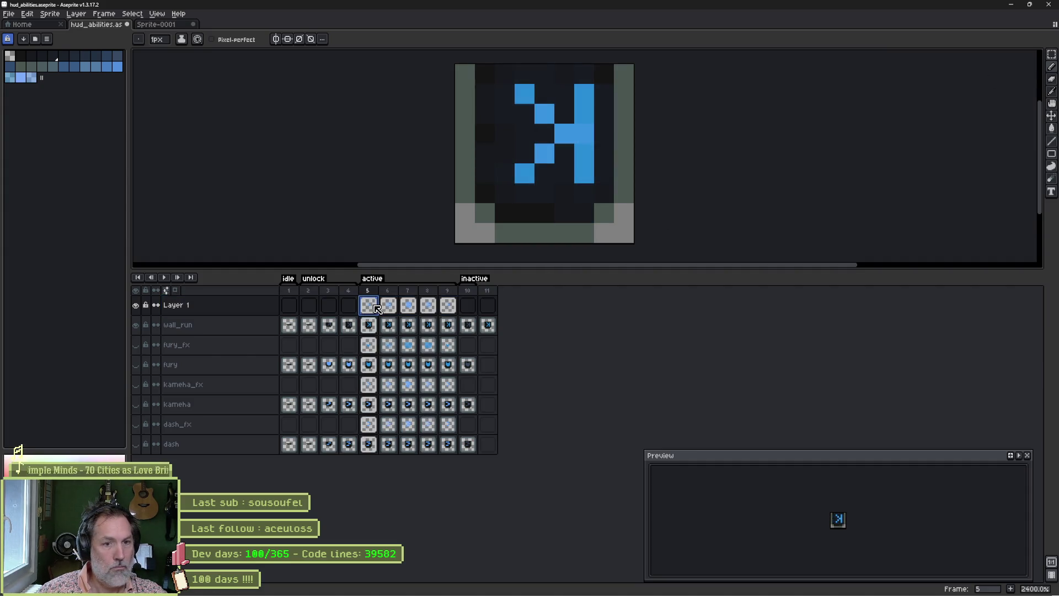
key("Return")
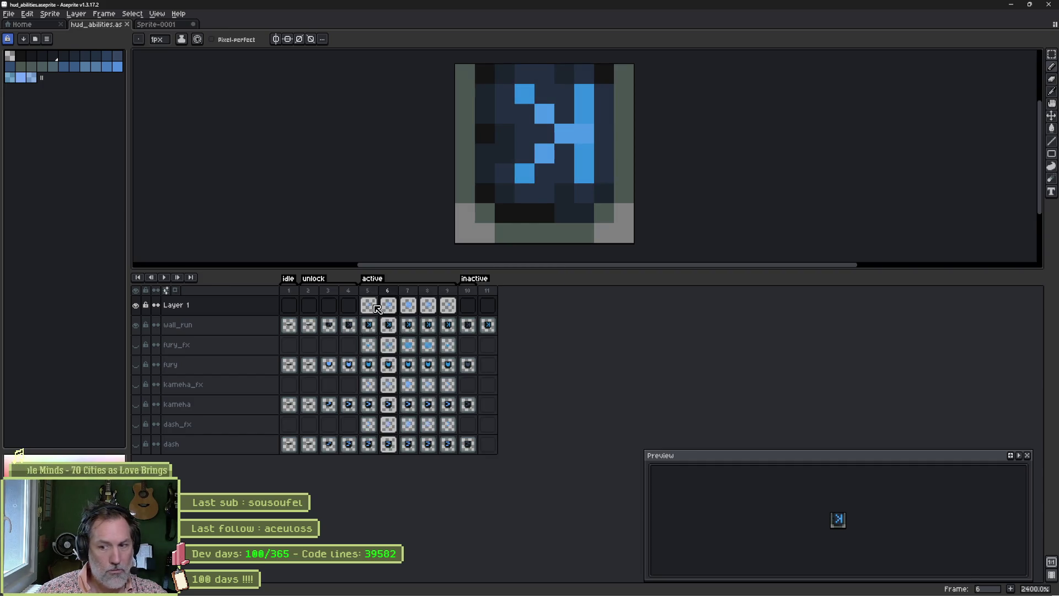
In Godot, select Mana and add a second Aseprite layer slot, leaving it unset
mouse_move(474, 594)
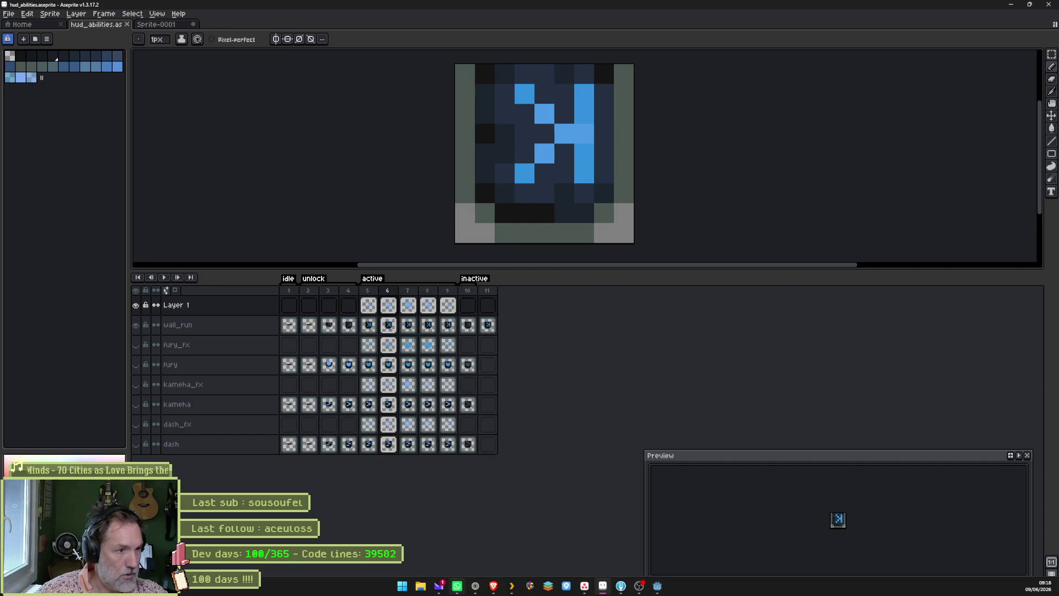
left_click(657, 586)
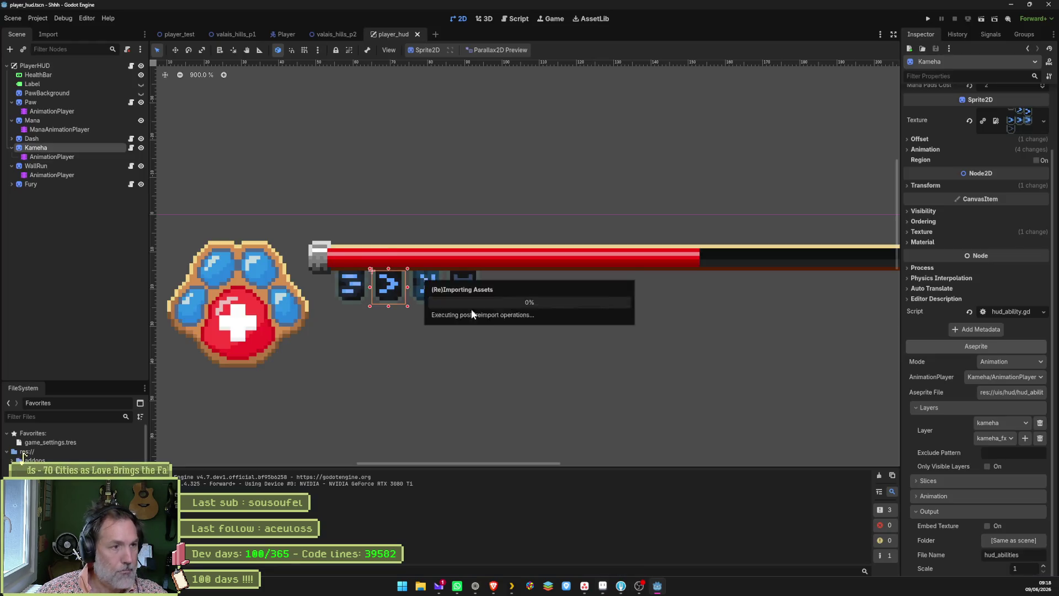
left_click(12, 102)
left_click(30, 110)
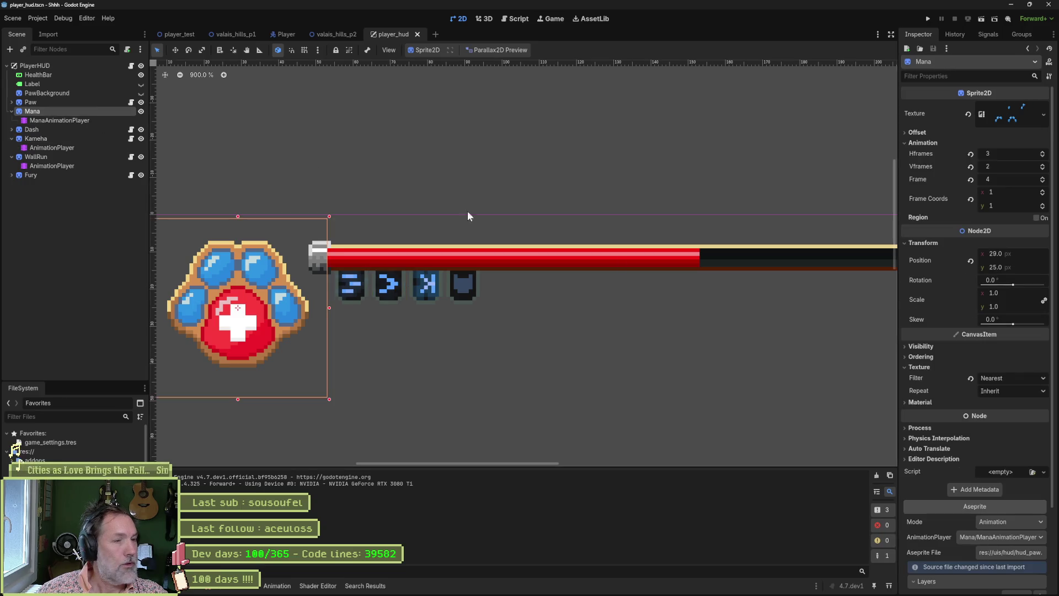
scroll(944, 395, "down", 3)
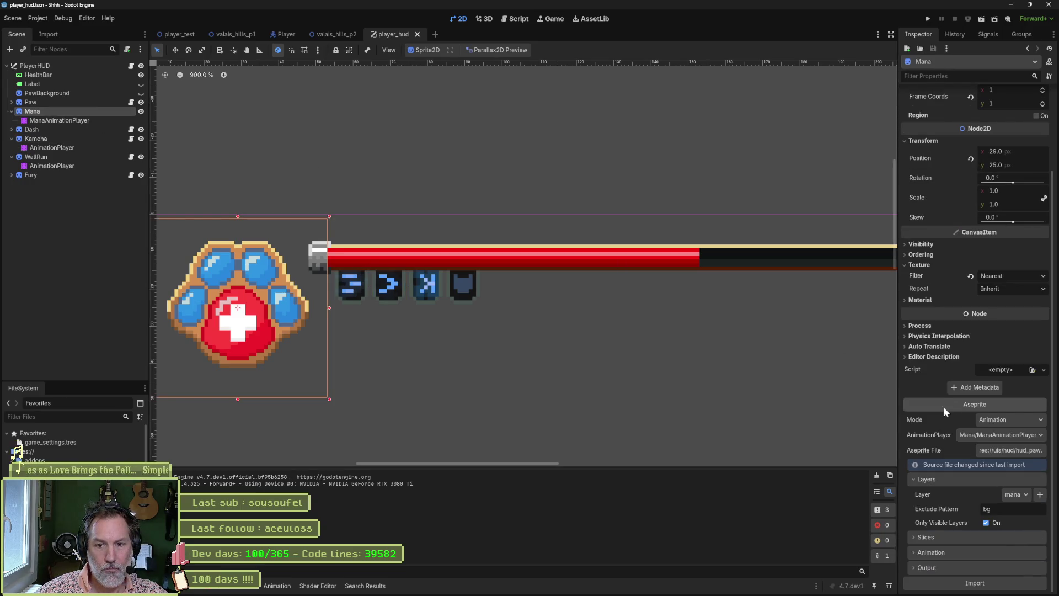
left_click(1039, 494)
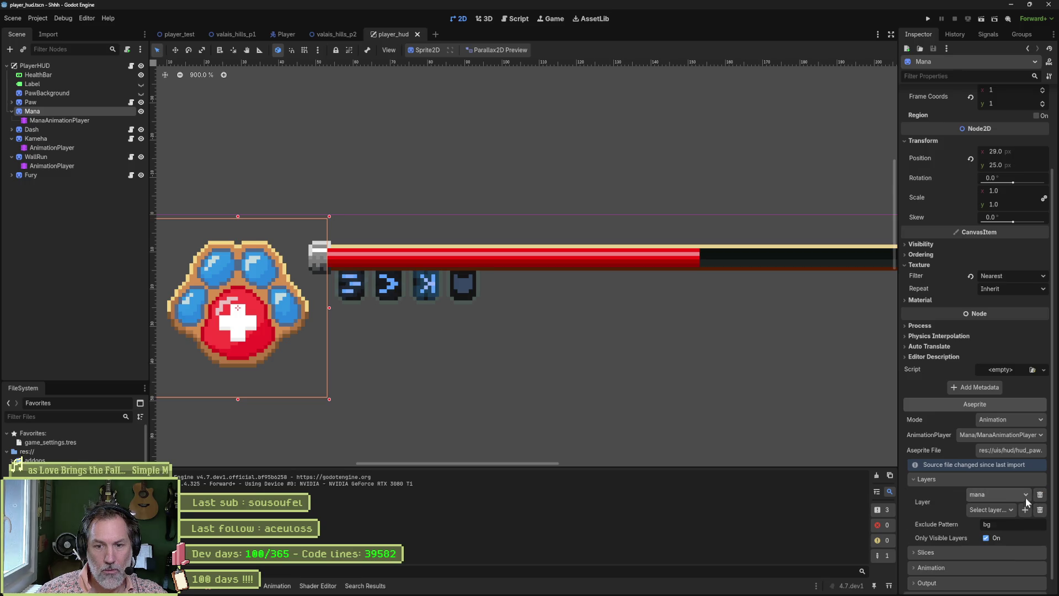
left_click(999, 510)
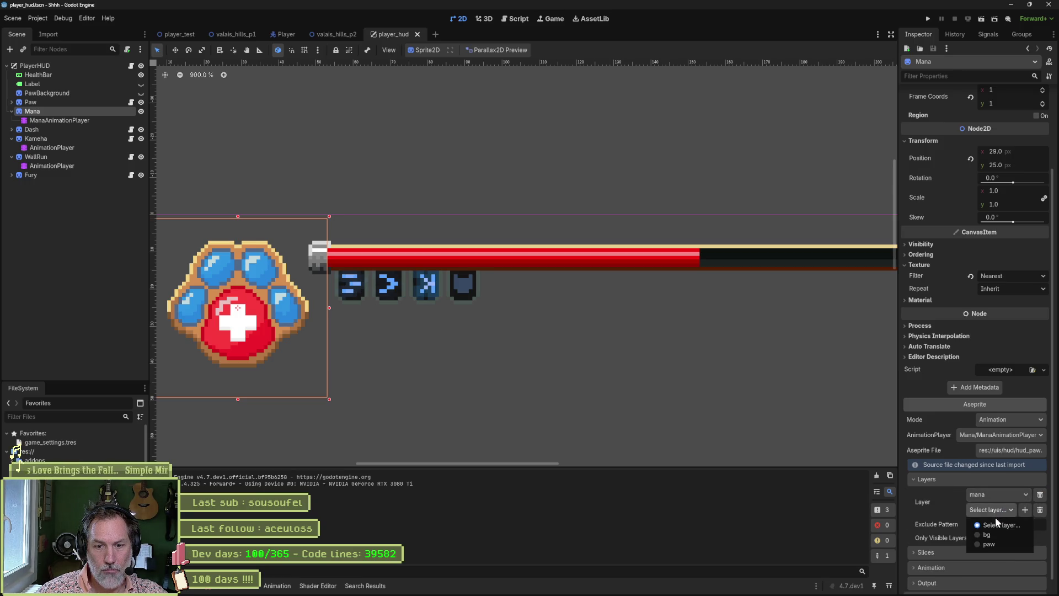
left_click(945, 503)
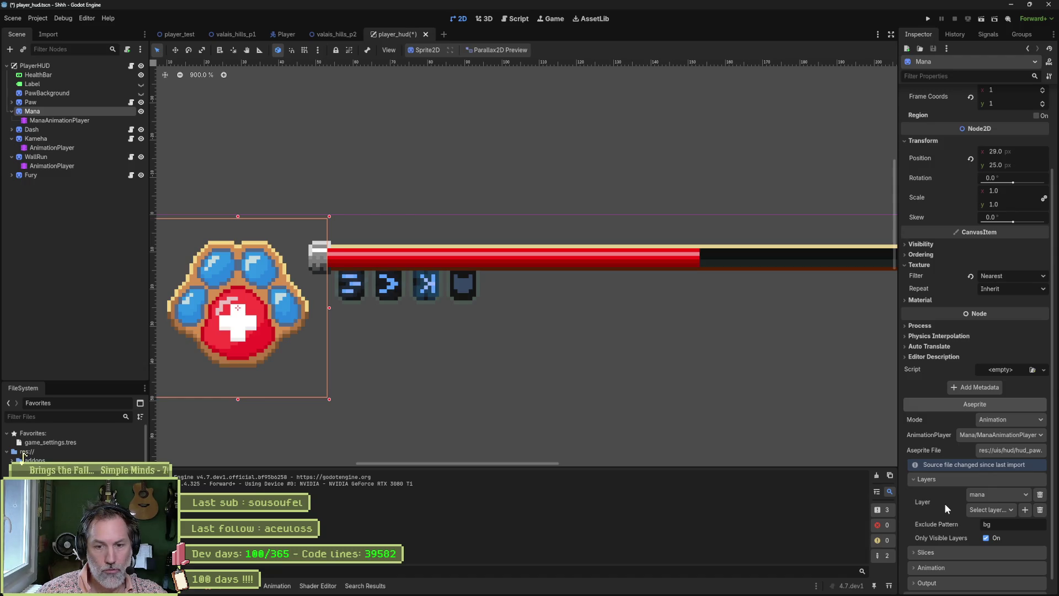
Collapse the Mana, Kameha and WallRun nodes and reimport the Dash icon from Aseprite
left_click(82, 131)
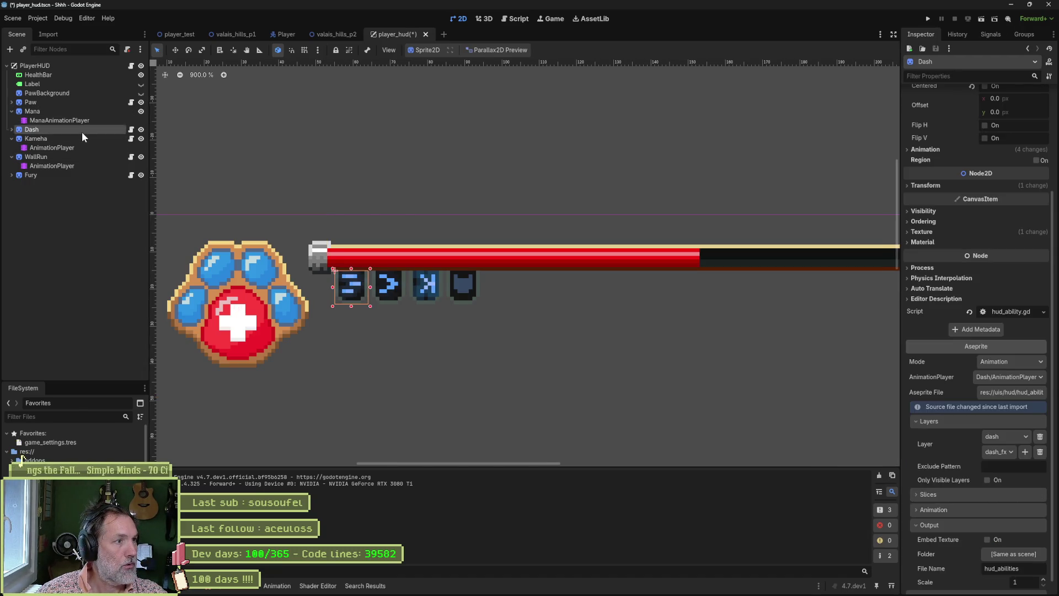
left_click(555, 251)
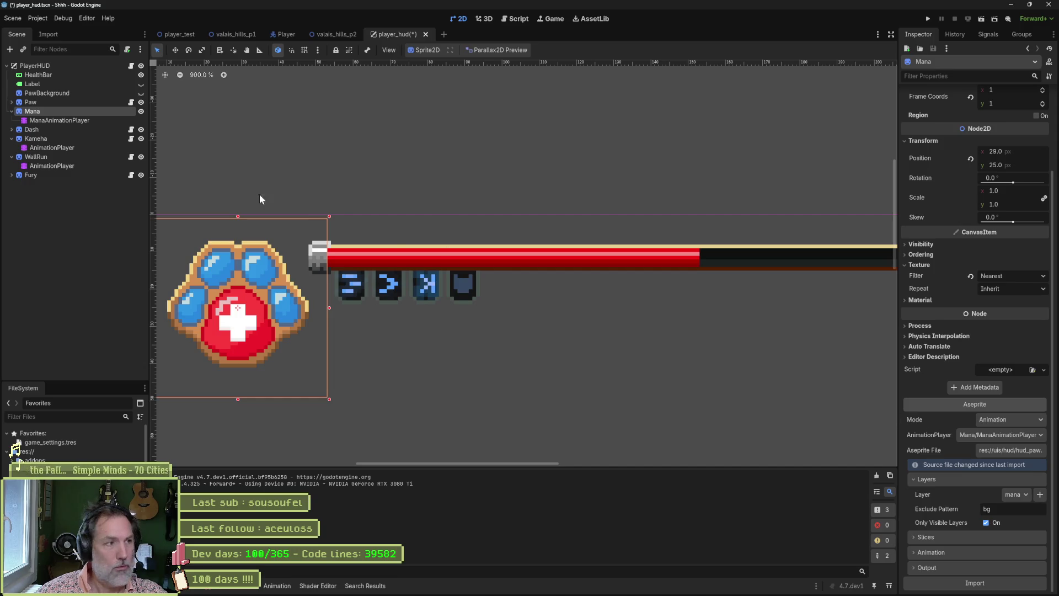
left_click(11, 111)
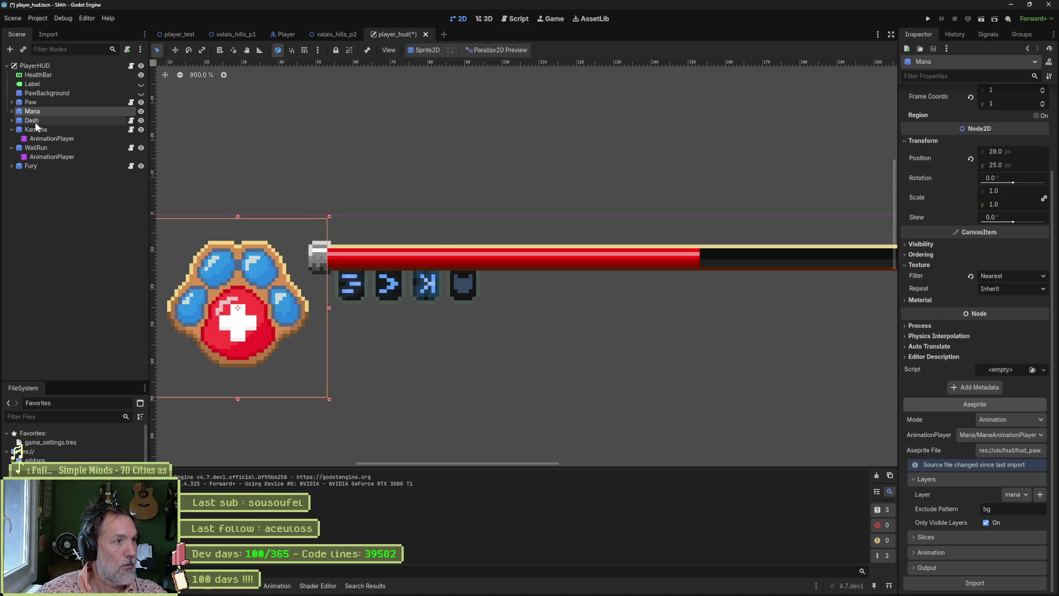
left_click(12, 129)
left_click(12, 139)
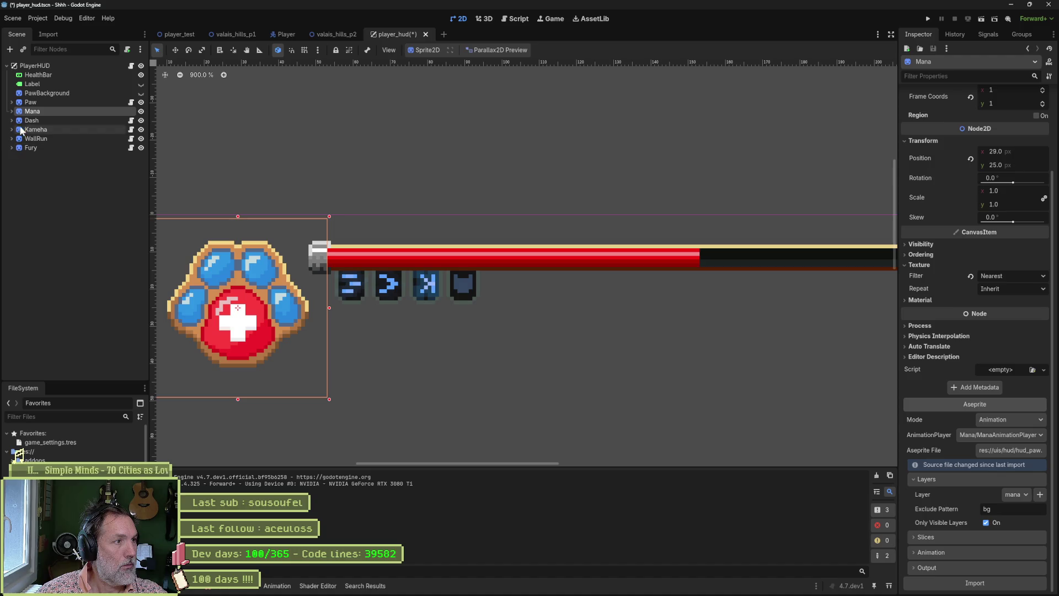
left_click(32, 120)
scroll(930, 373, "down", 1)
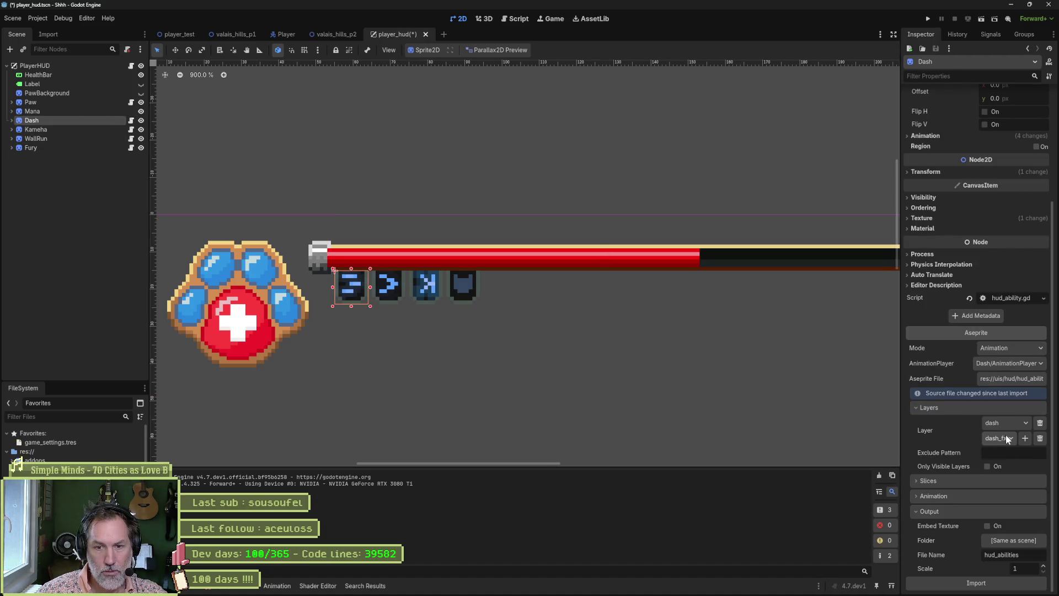
left_click(991, 584)
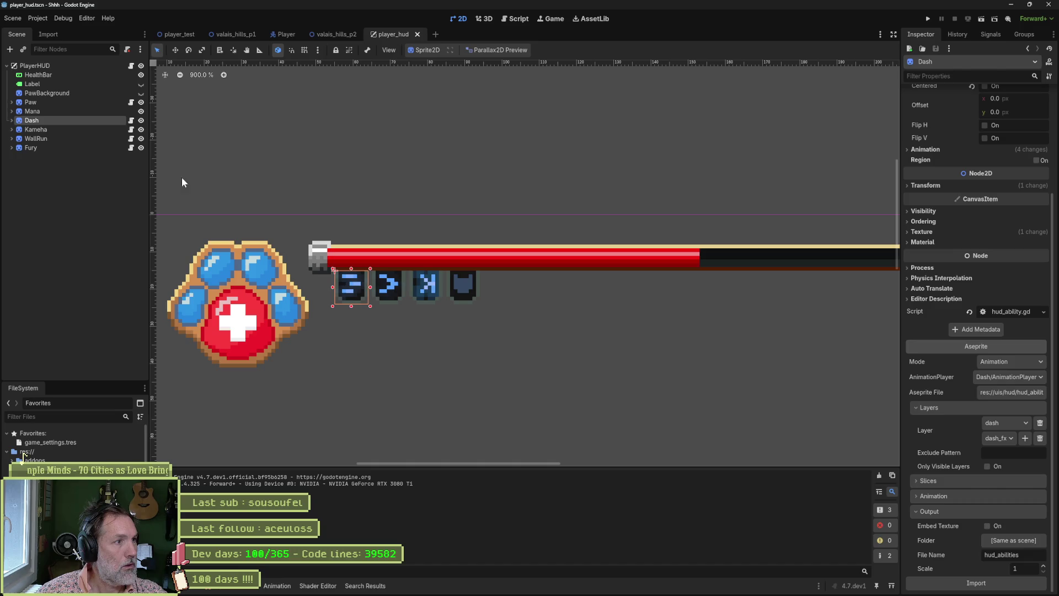
Select WallRun and add an empty second layer slot under Layers
left_click(12, 129)
left_click(12, 129)
left_click(34, 129)
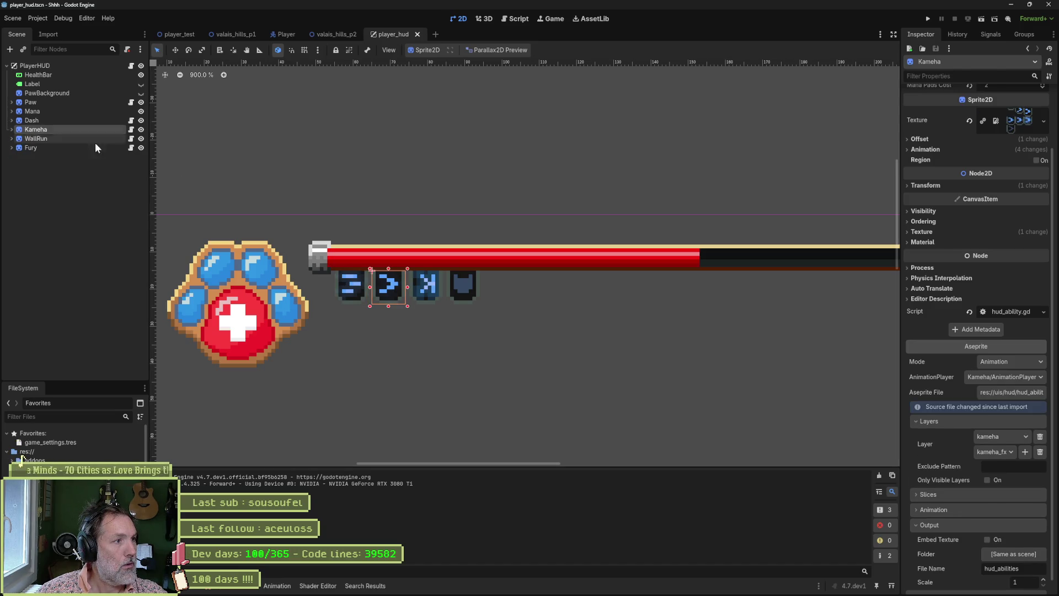
left_click(34, 138)
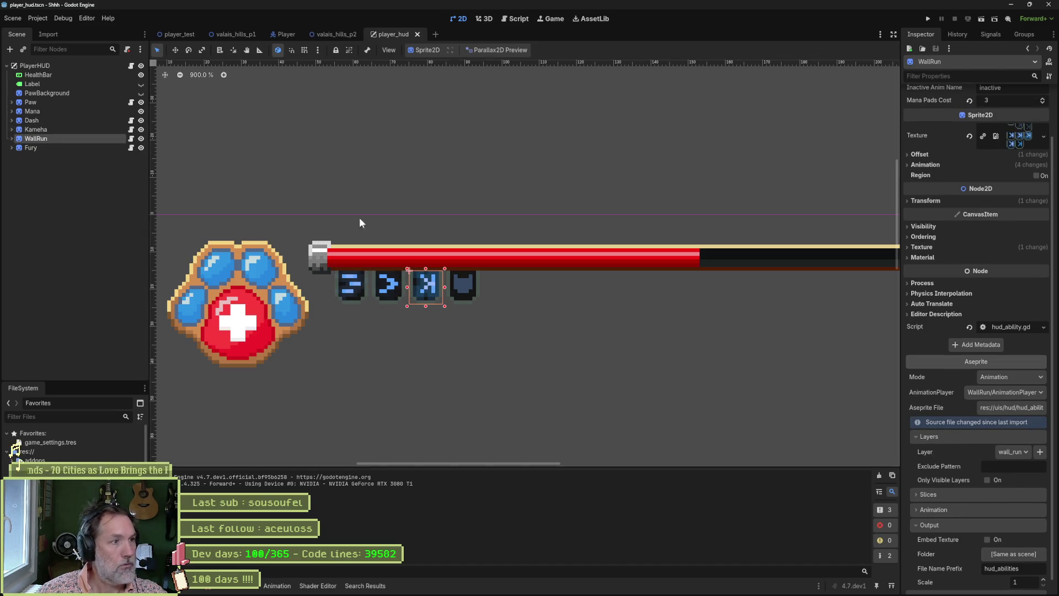
left_click(1039, 453)
left_click(994, 470)
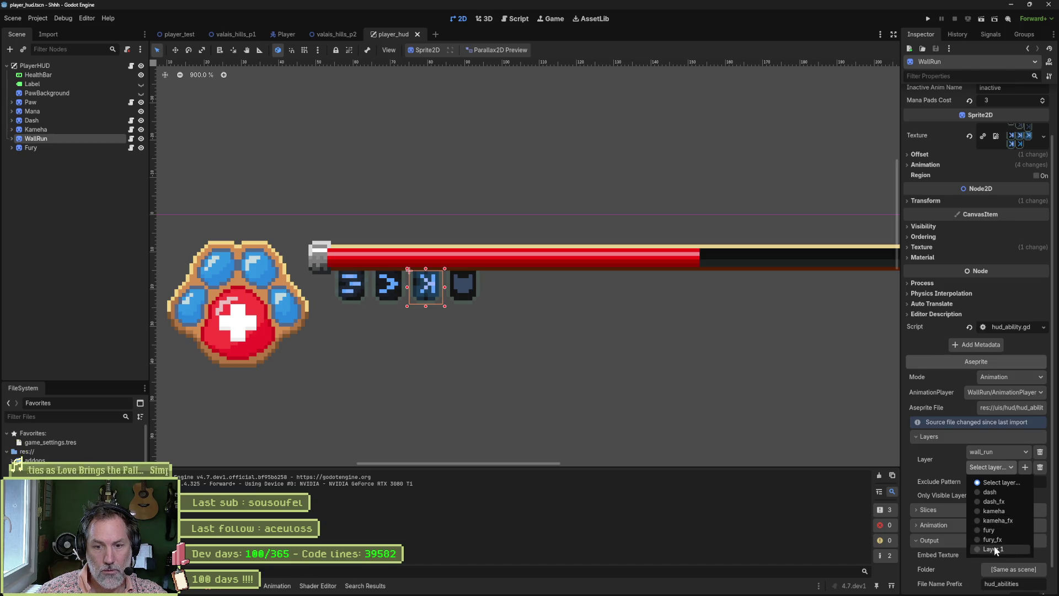
key("Escape")
Rename Aseprite's Layer 1 to wall_run_fx and return to Godot
left_click(606, 587)
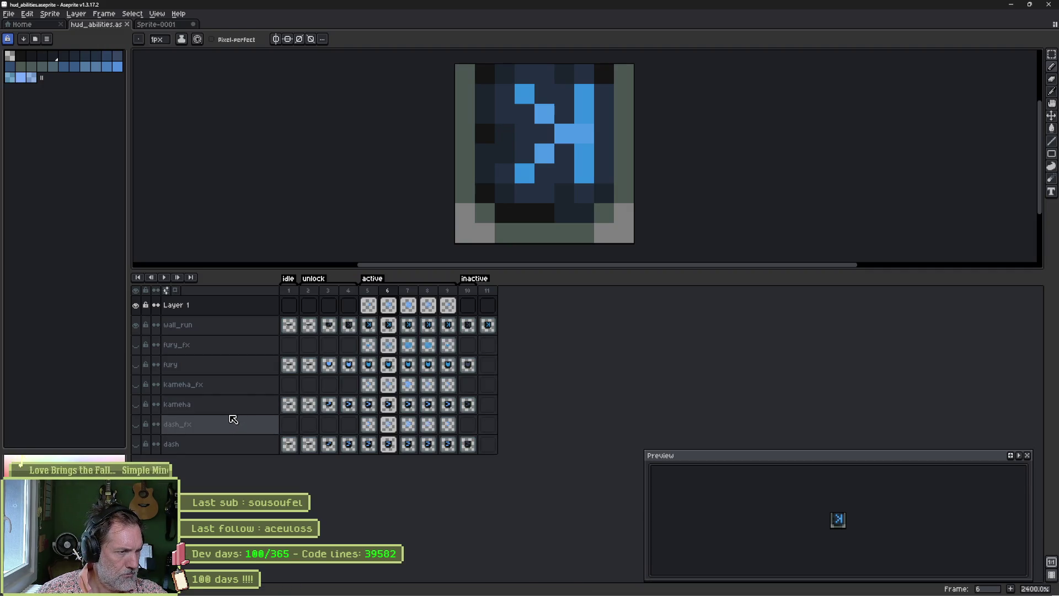
double_click(218, 309)
type("wall_run_fx")
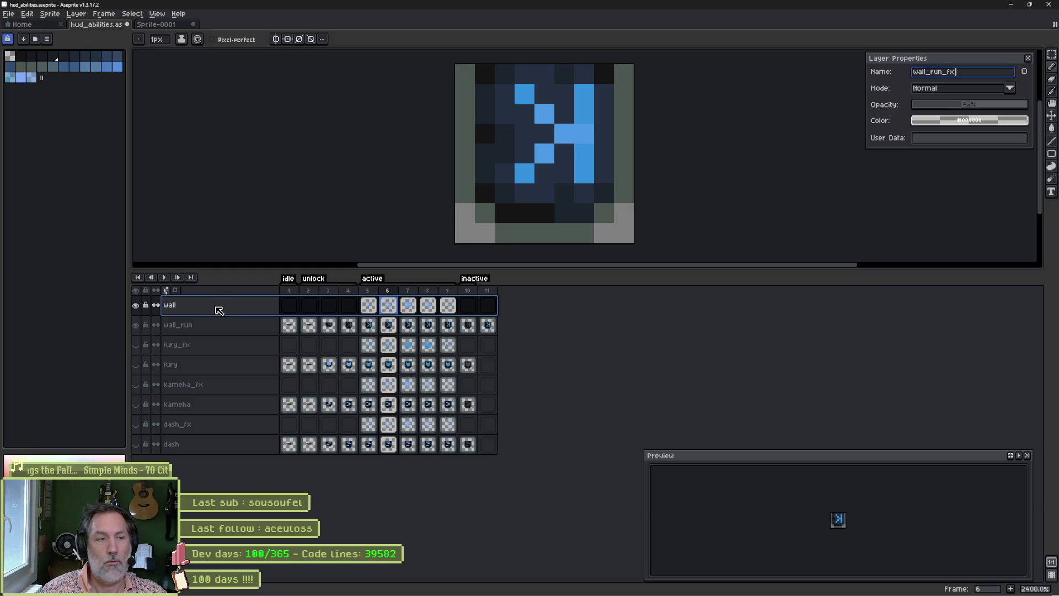
key("Return")
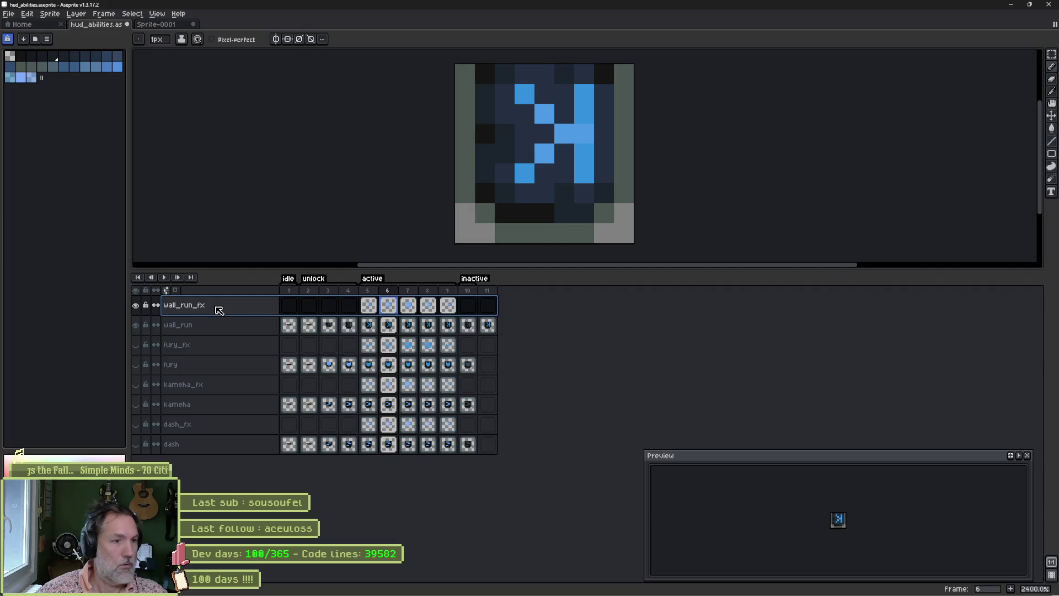
key("alt+Tab")
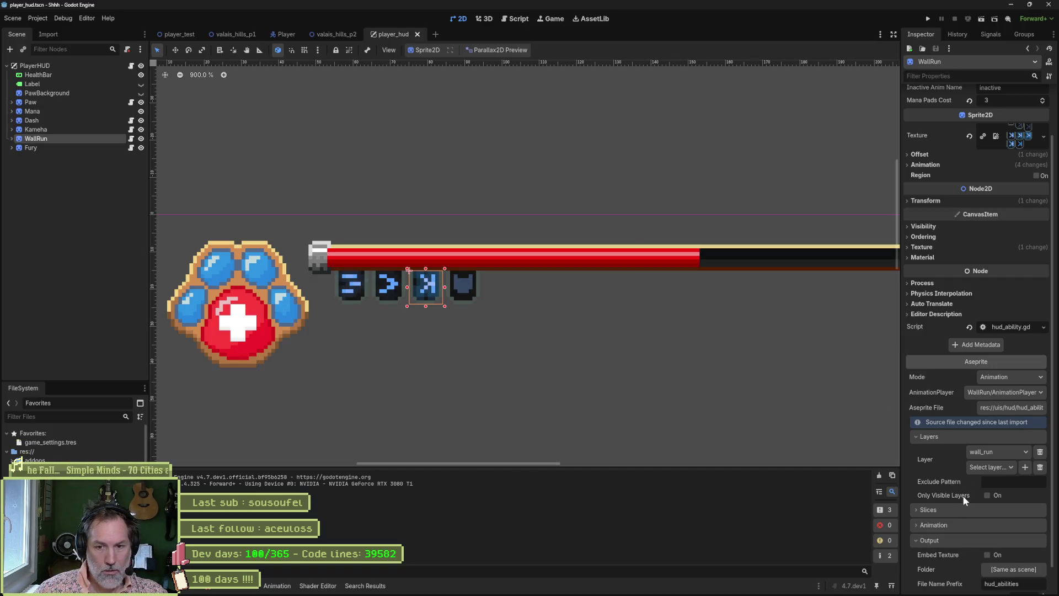
Set WallRun's second layer to wall_run_fx and reimport it
left_click(981, 468)
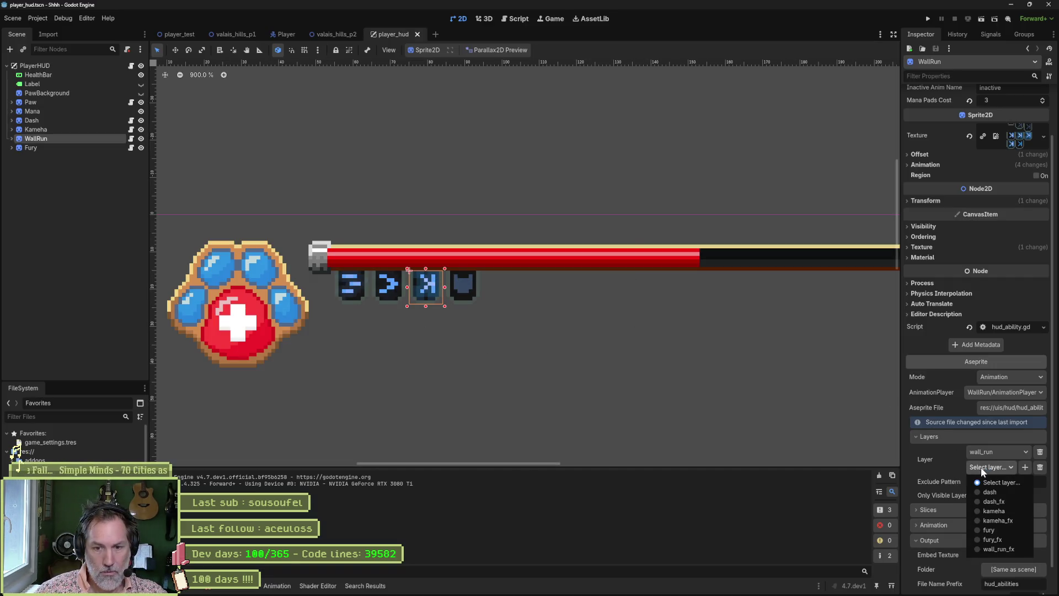
left_click(998, 548)
scroll(982, 530, "down", 2)
left_click(975, 583)
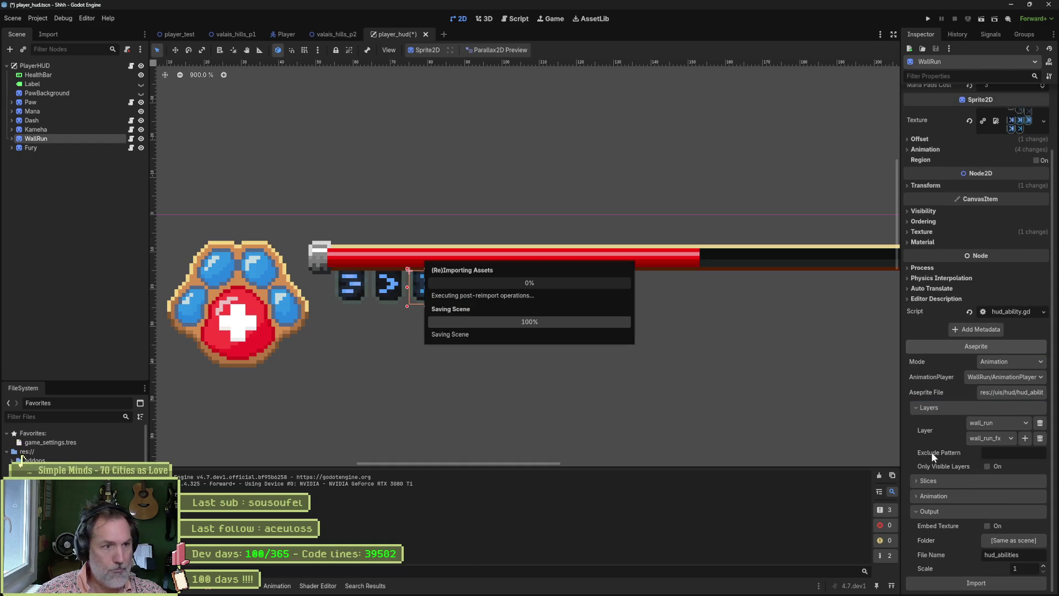
Give the Fury node a second layer slot set to fury_fx
left_click(53, 149)
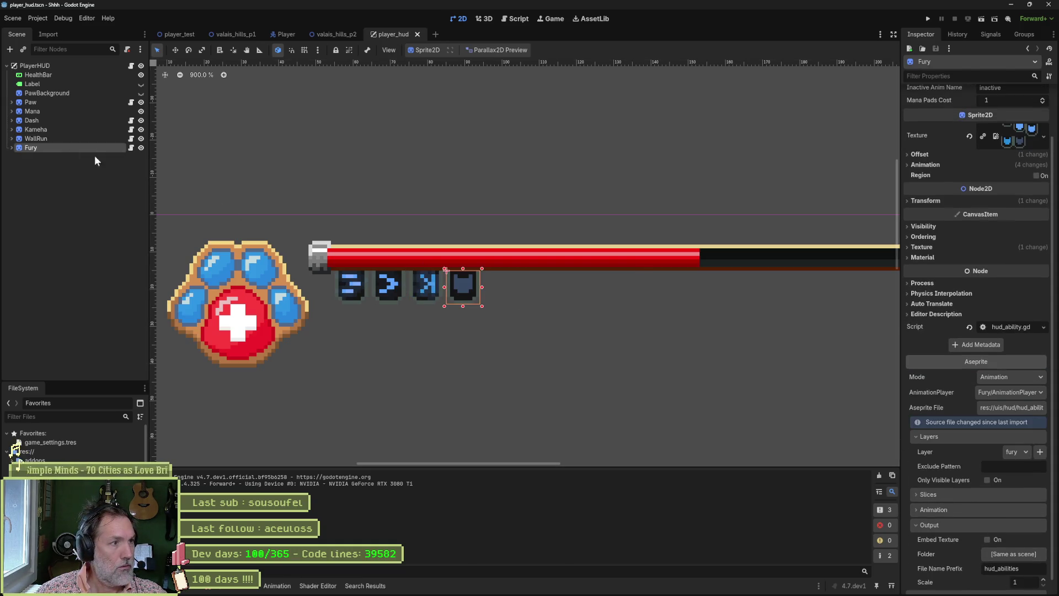
left_click(1040, 453)
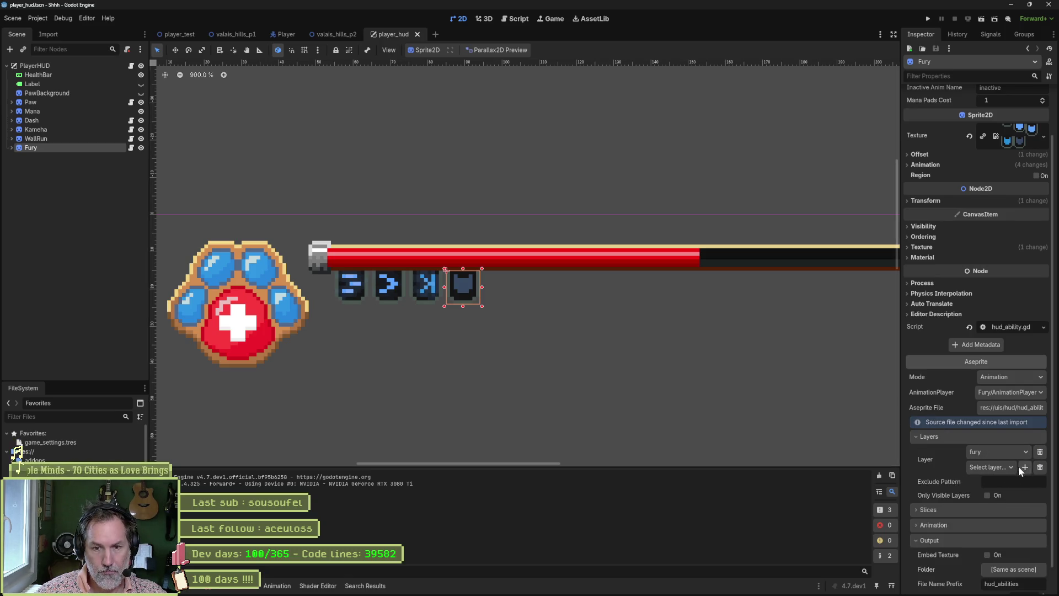
left_click(998, 467)
left_click(1004, 530)
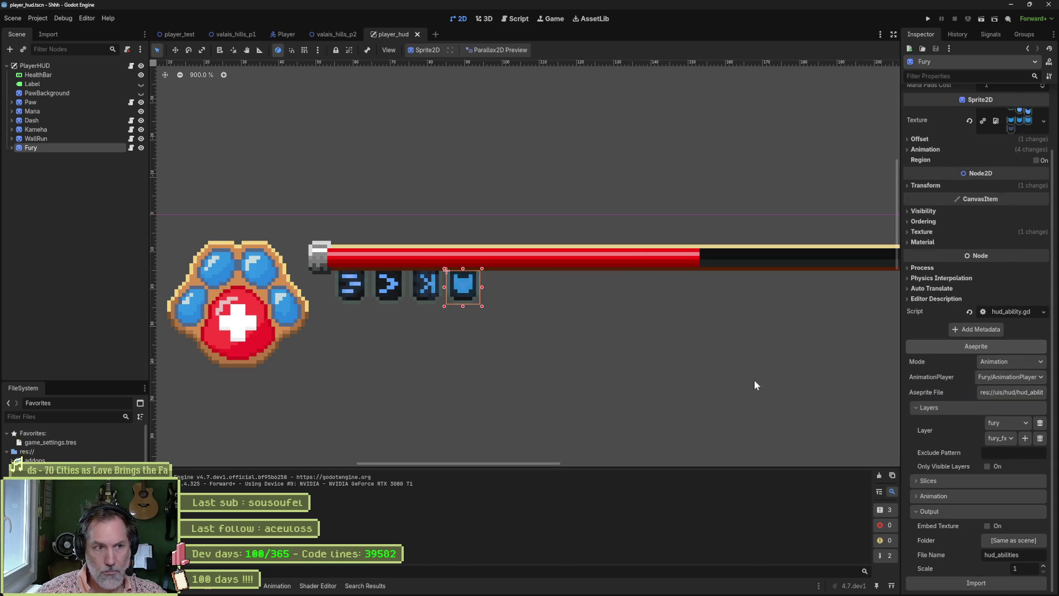
Play-test the player_test scene with F6, running the player right, then stop with F8
left_click(184, 34)
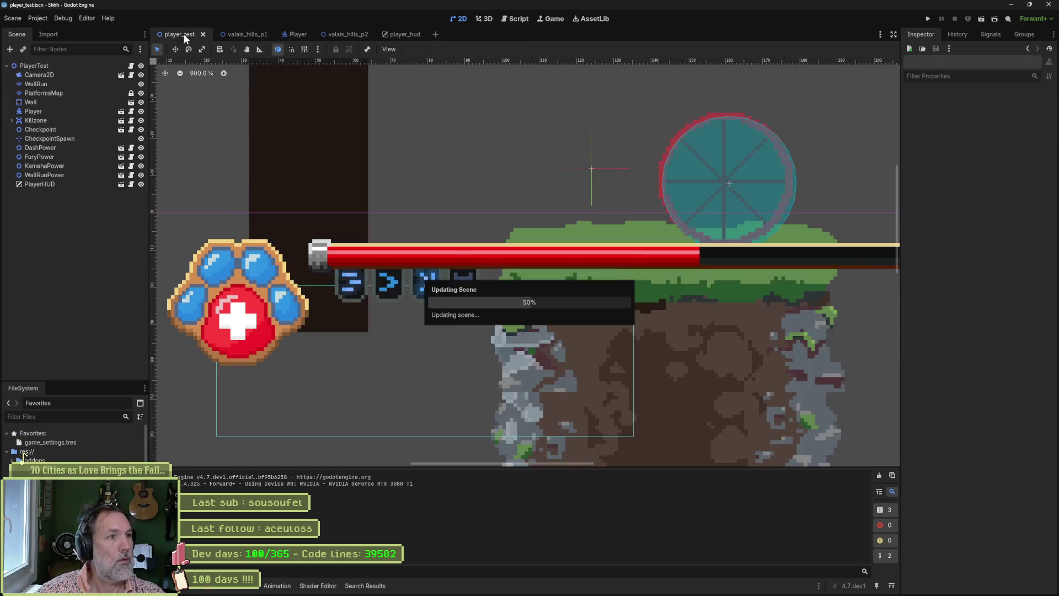
key("F6")
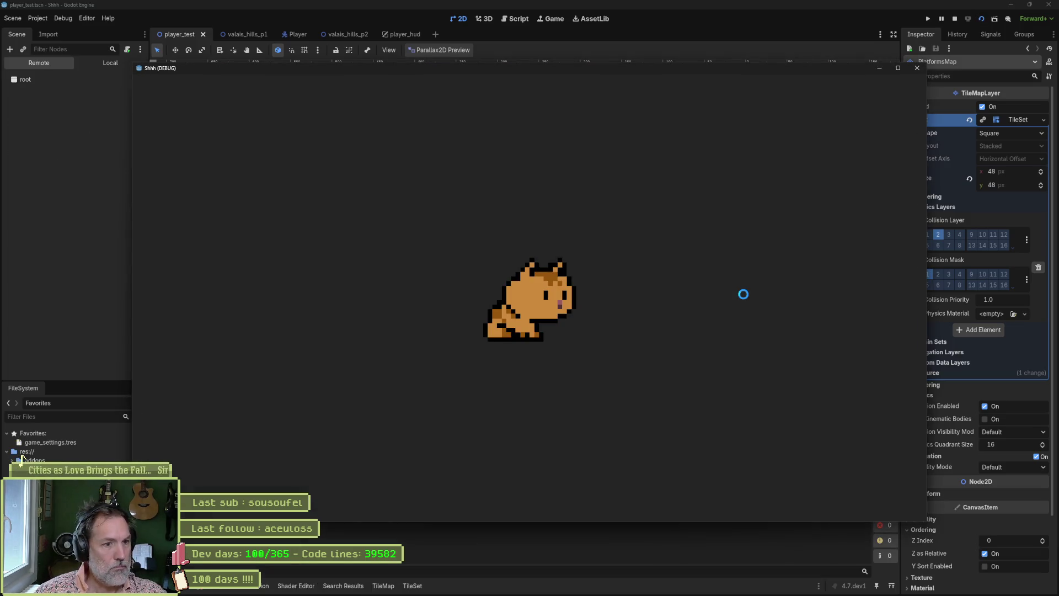
key("Right")
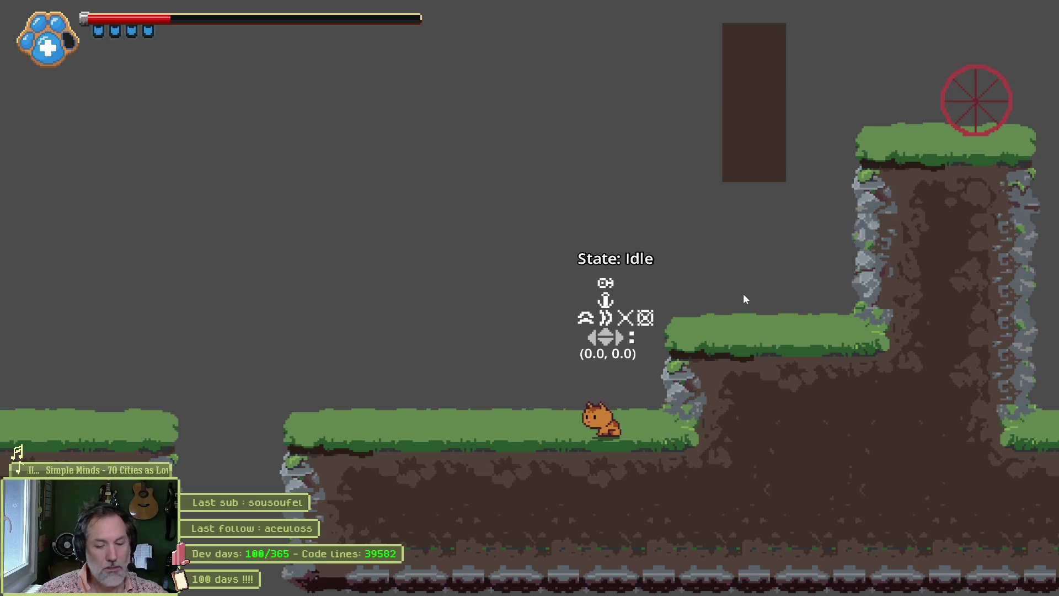
key("F8")
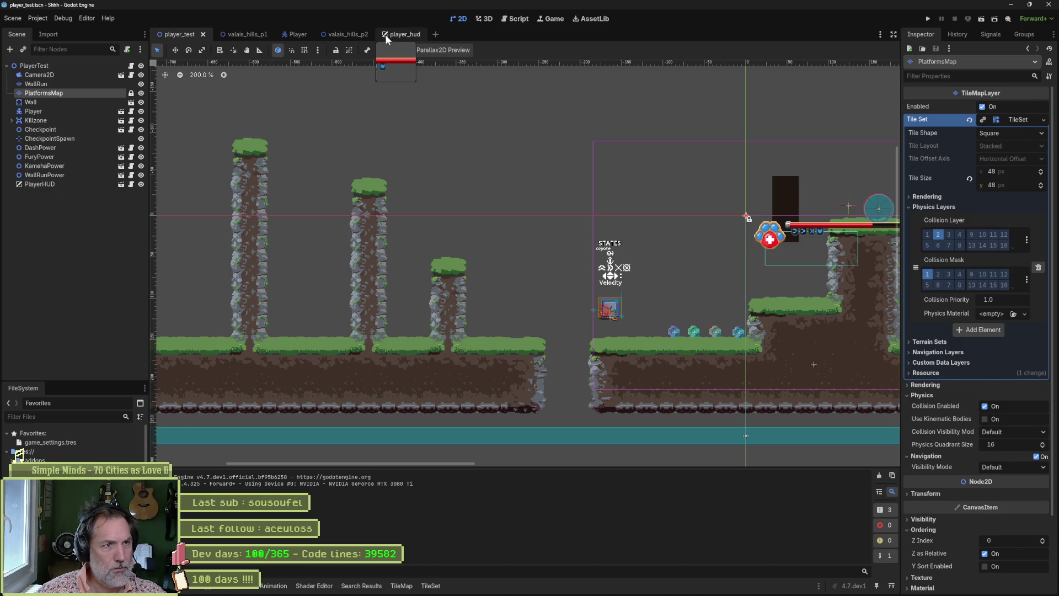
Switch to player_hud and select Fury's AnimationPlayer to show its 'active' animation track
left_click(385, 34)
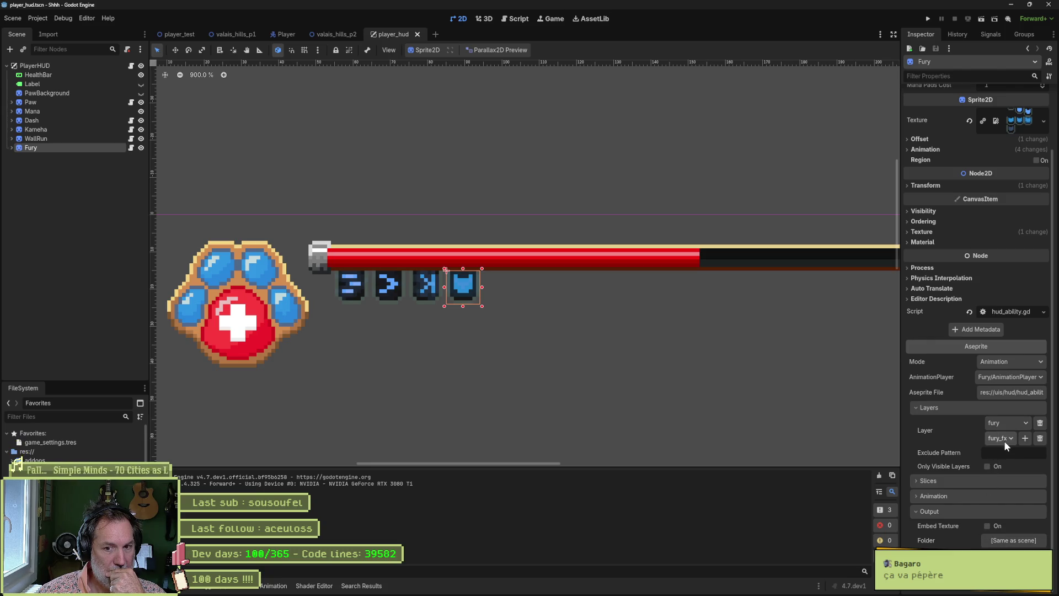
left_click(12, 148)
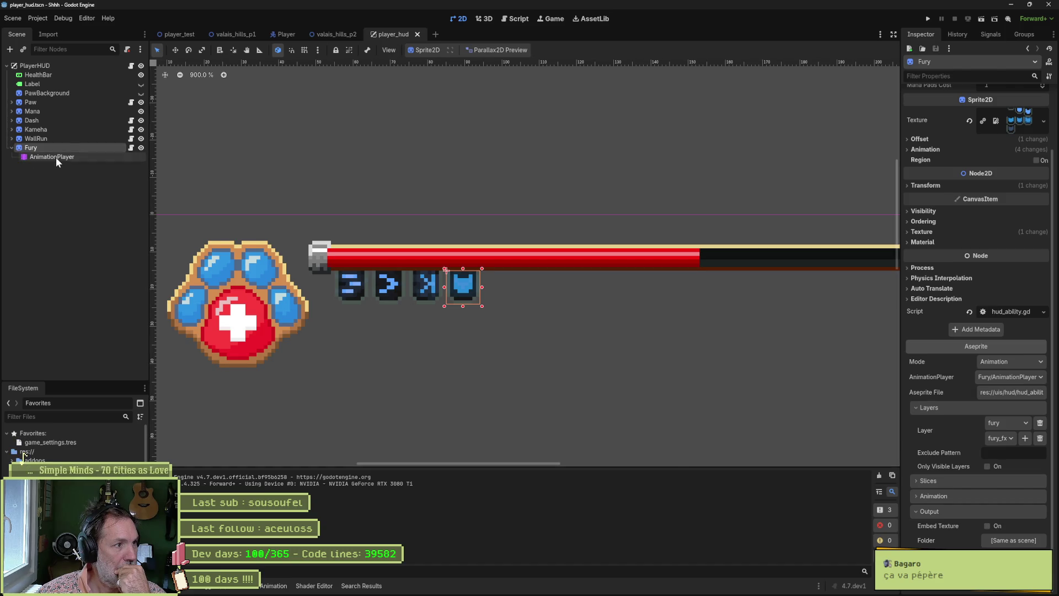
left_click(55, 157)
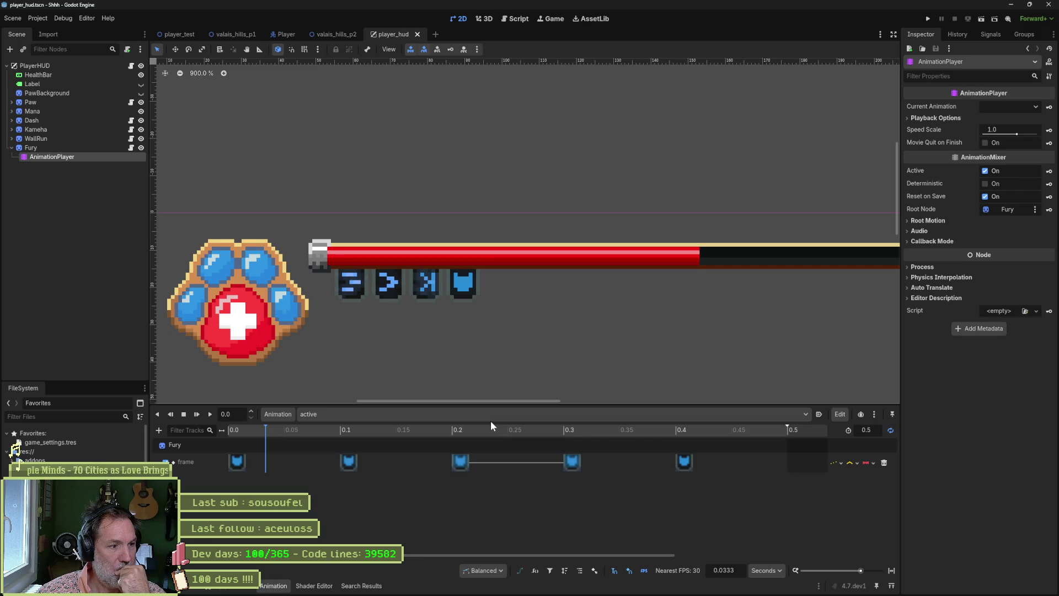
Re-import the Fury icon from its Aseprite file and scroll FileSystem to the hud_abilities files
left_click(31, 147)
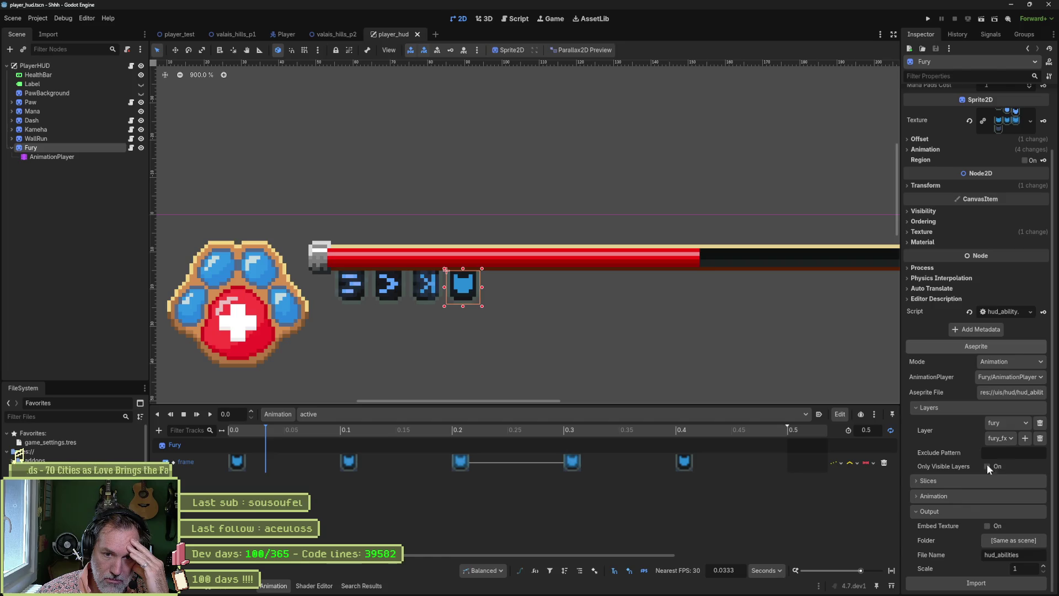
left_click(986, 583)
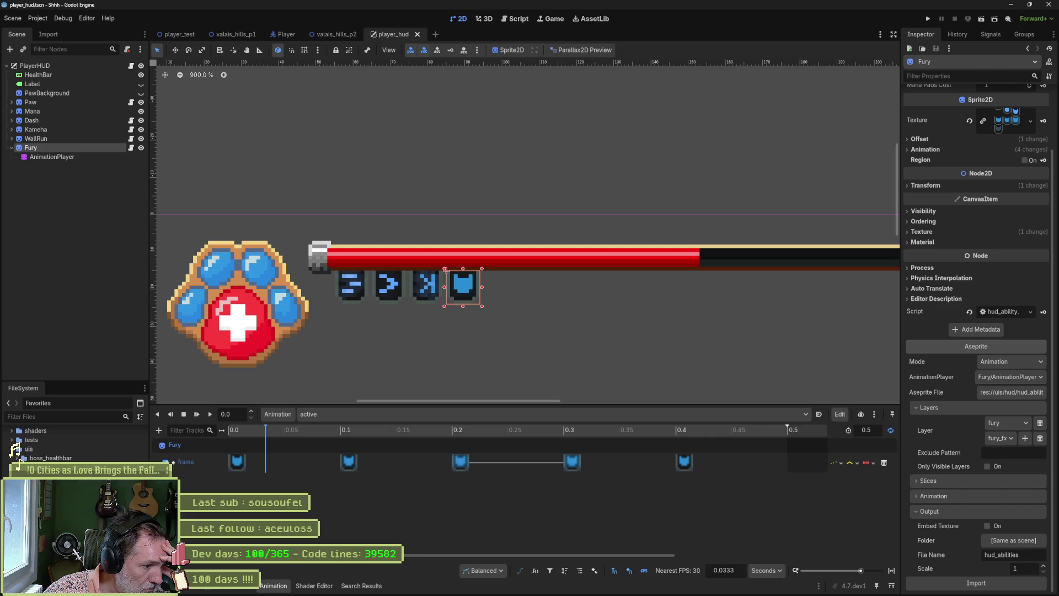
scroll(25, 453, "down", 1)
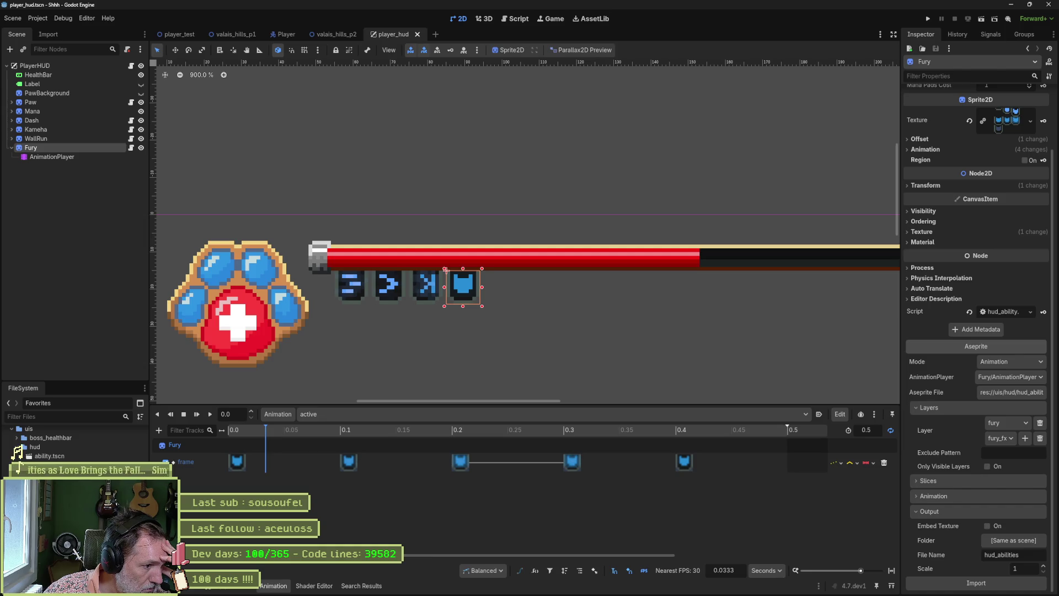
scroll(22, 458, "down", 1)
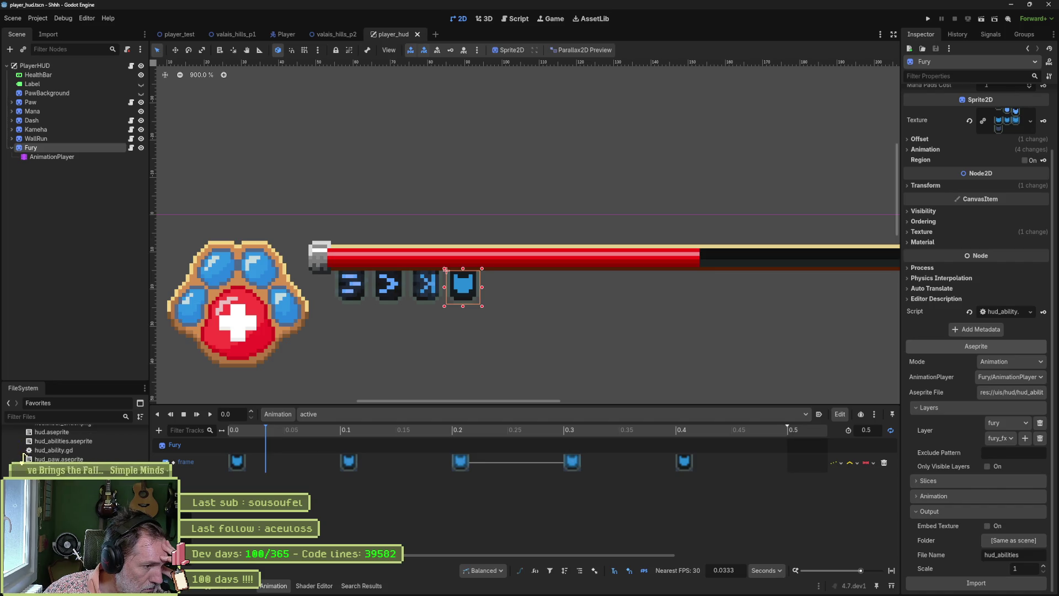
scroll(72, 444, "down", 1)
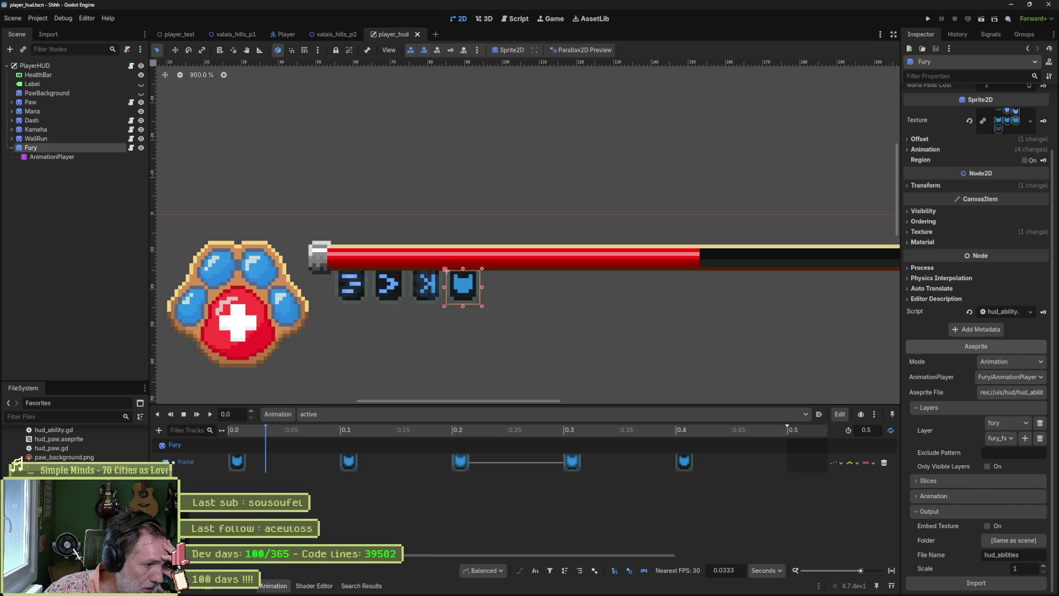
Inspect the hud_abilities dash, fury, kameha and combined textures, then request their deletion
left_click(18, 467)
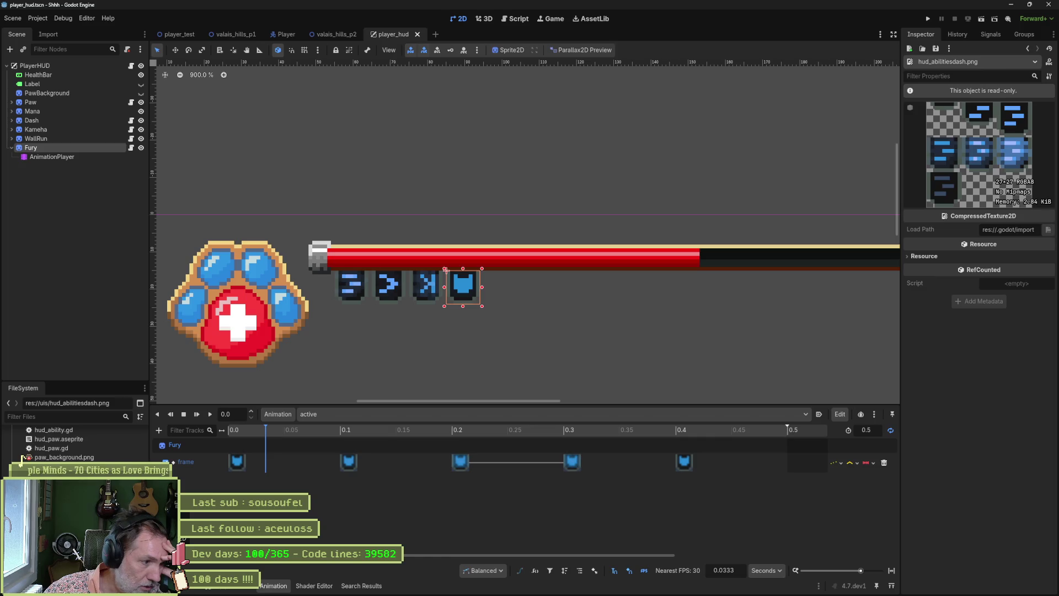
key("Down")
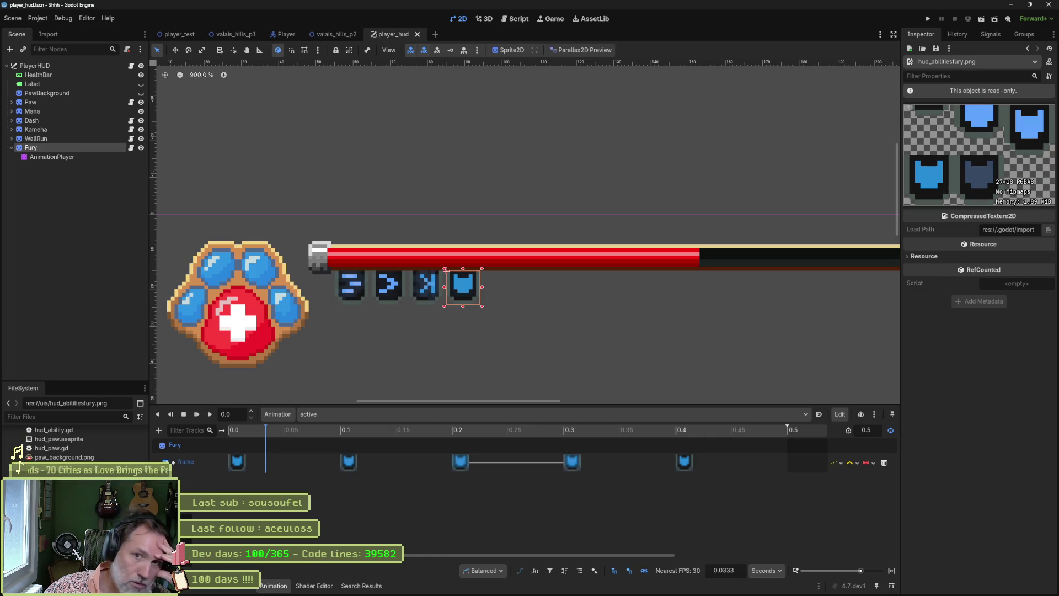
key("Down")
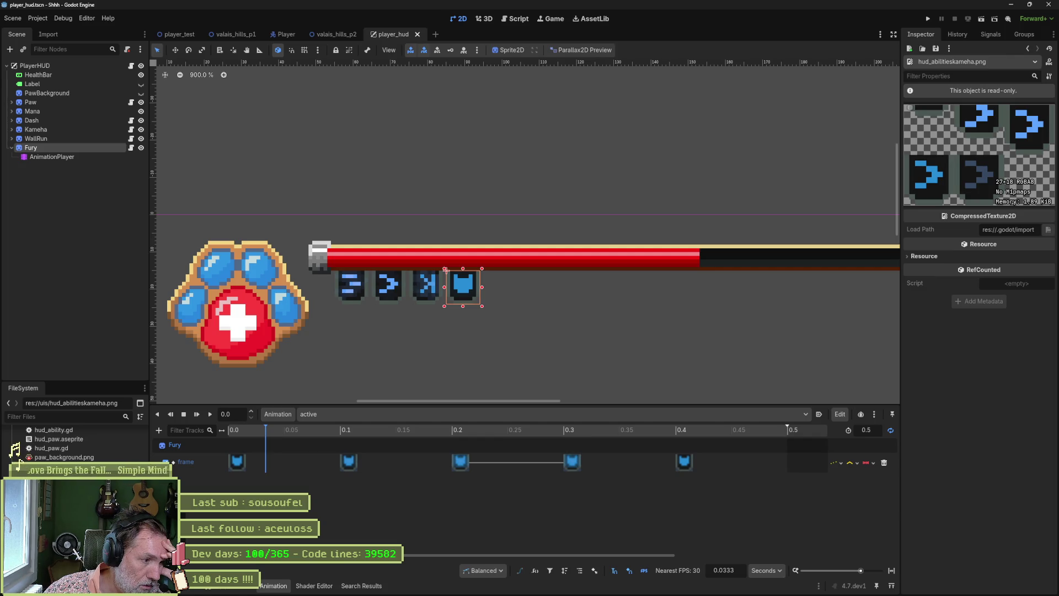
key("Up")
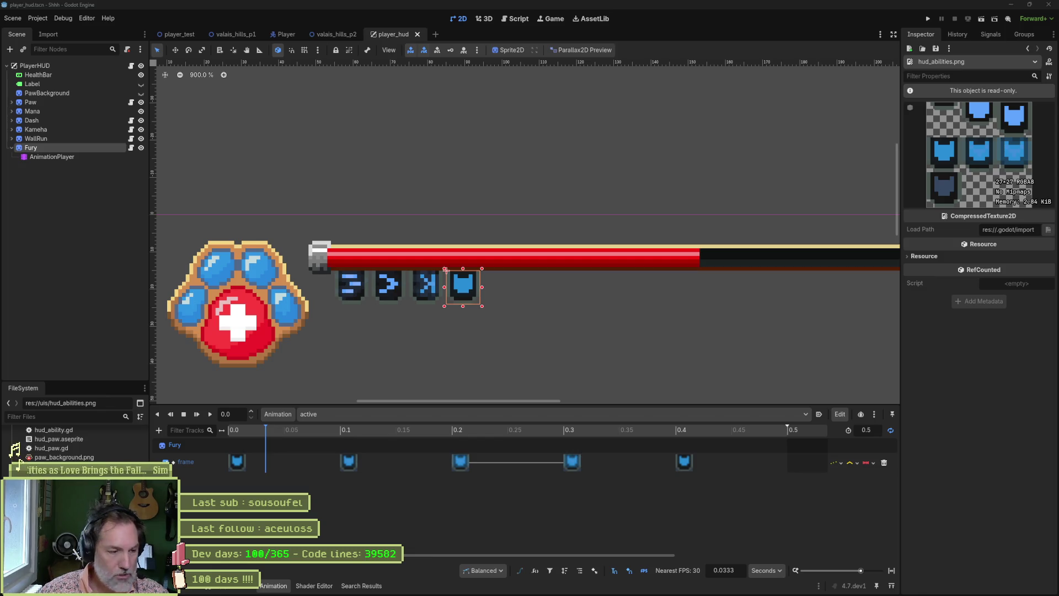
key("Delete")
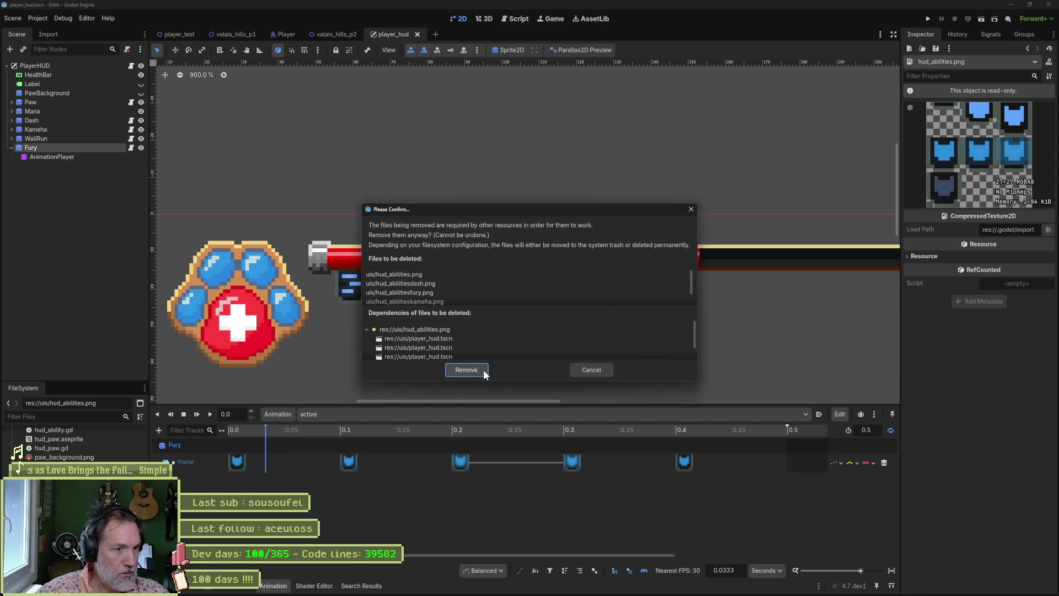
Cancel the Please Confirm dialog so hud_abilities.png and its ability PNGs are kept
left_click(601, 369)
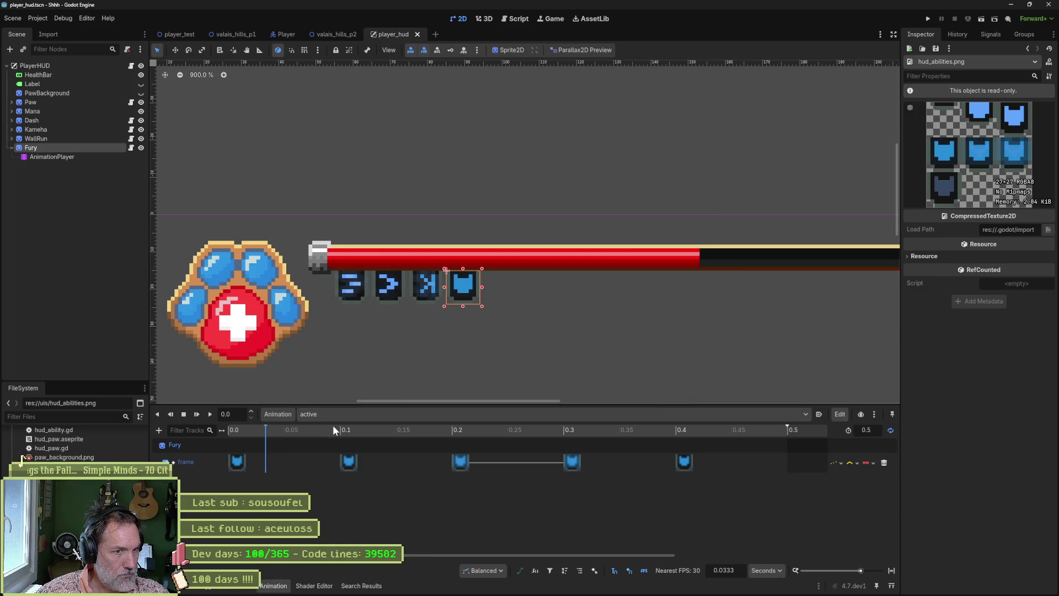
mouse_move(603, 589)
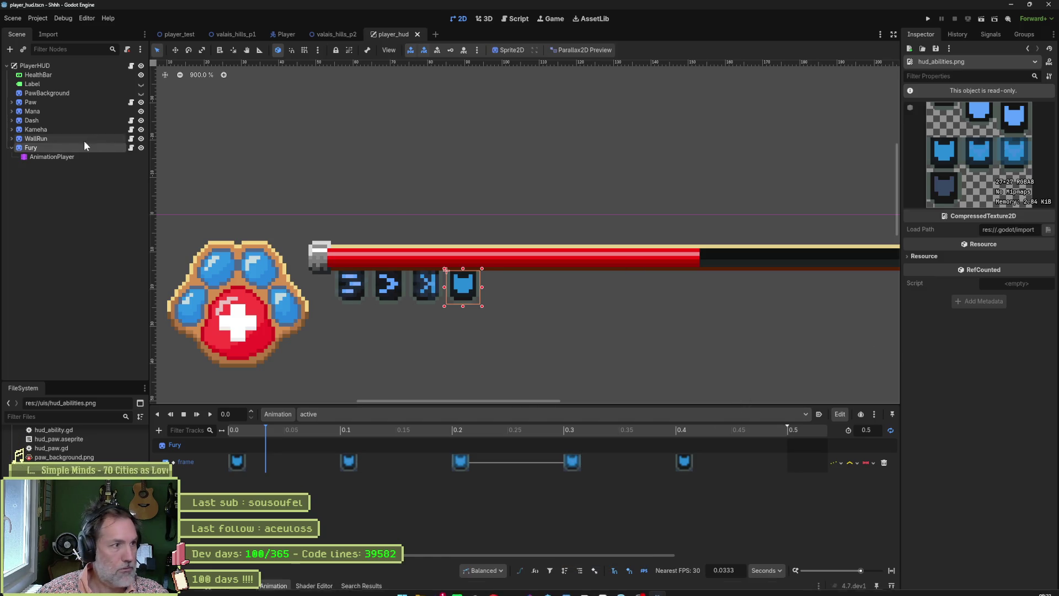
Change Fury's Aseprite output file name to hud_abilities_test and re-import it
left_click(77, 138)
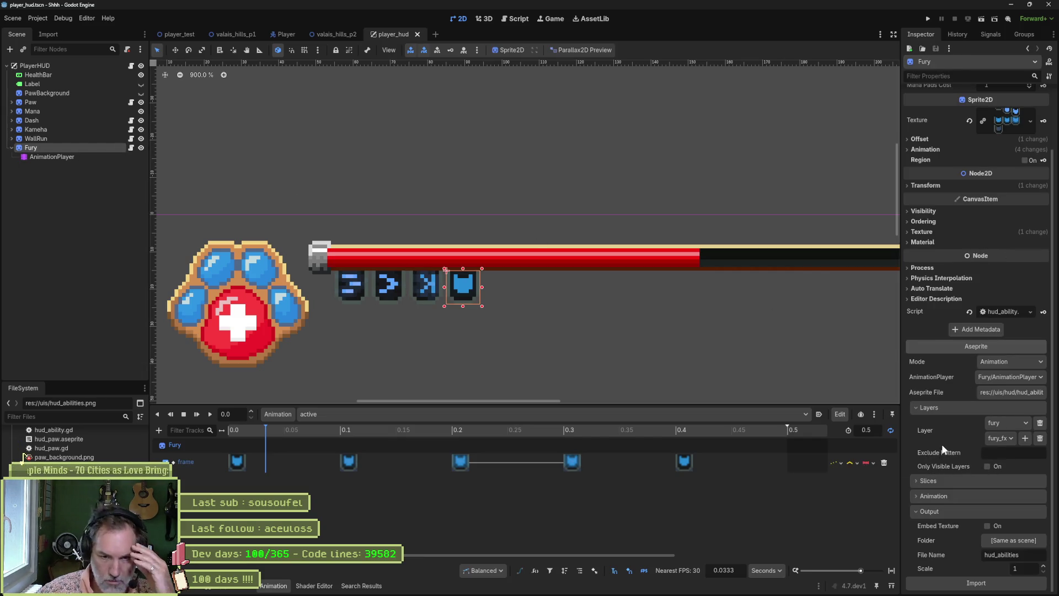
left_click(1026, 556)
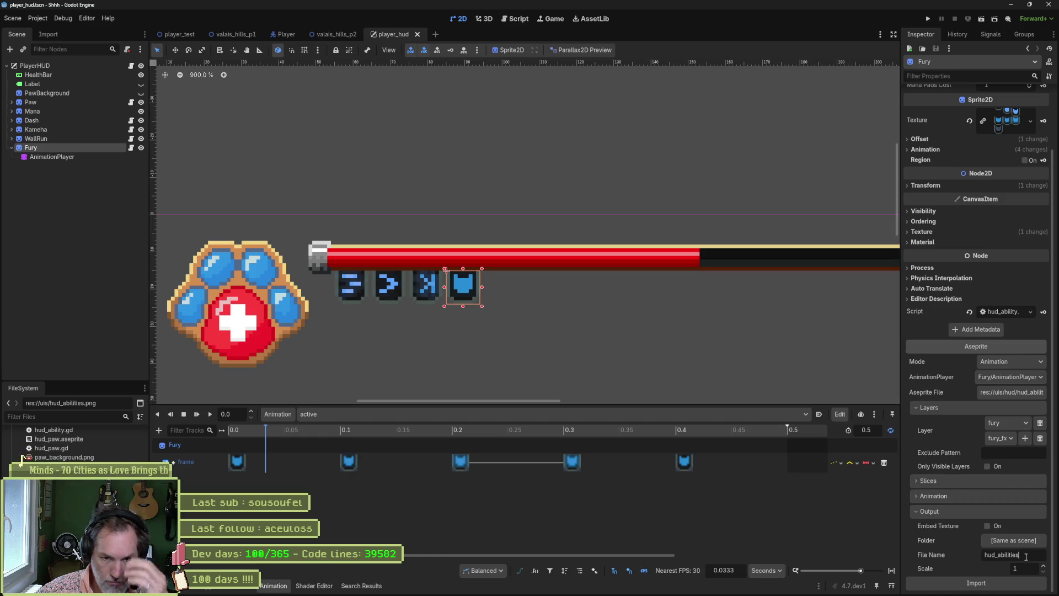
type("_")
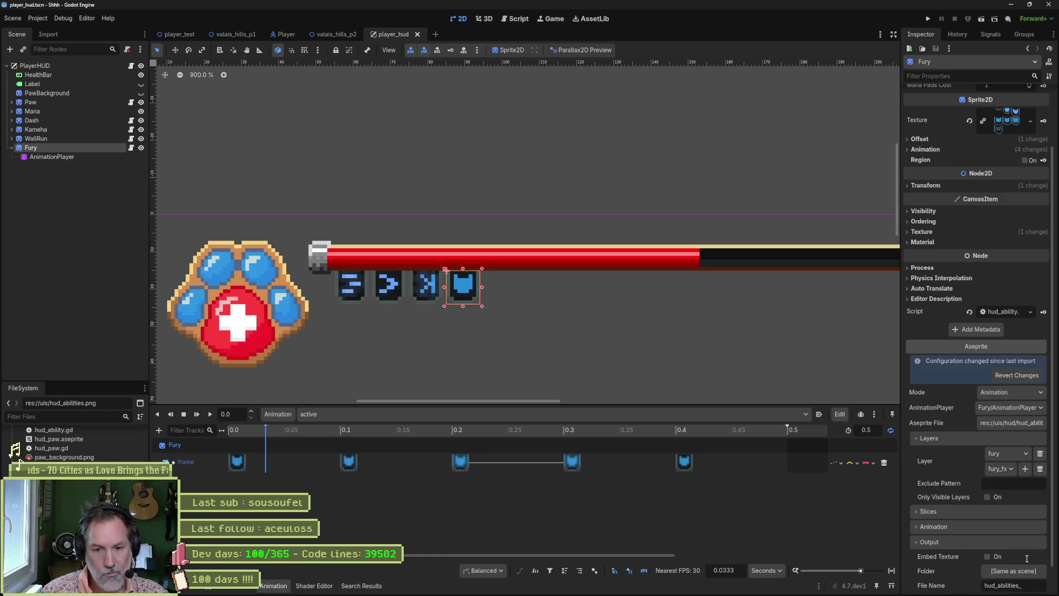
type("test")
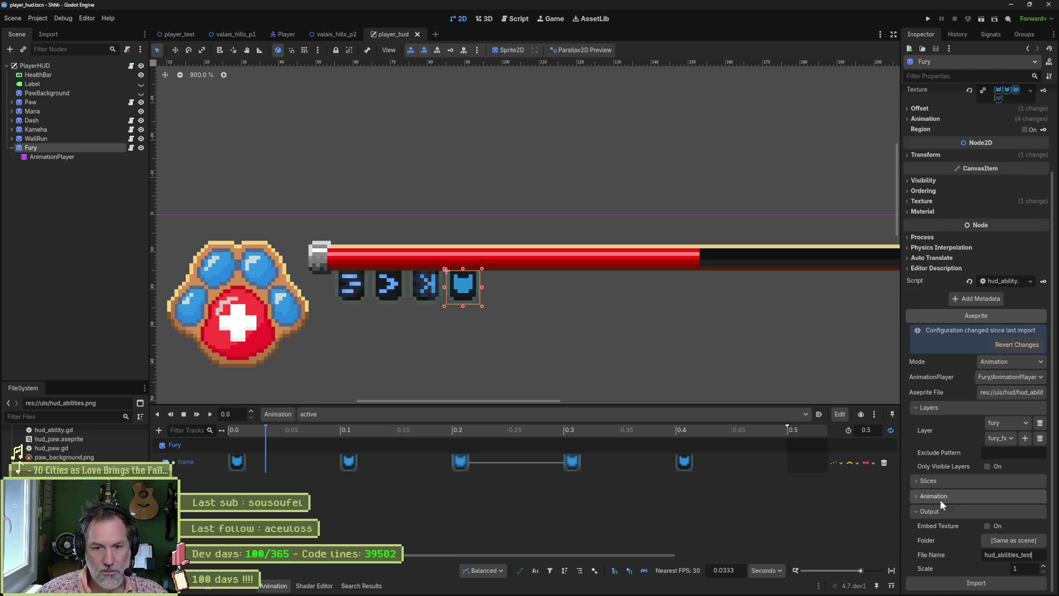
left_click(993, 583)
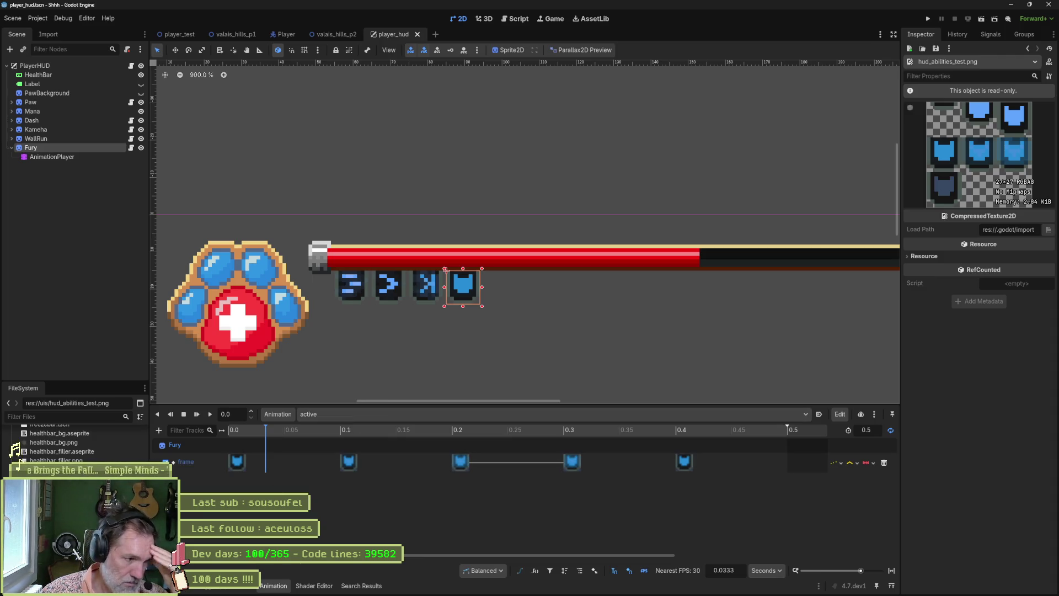
left_click(71, 145)
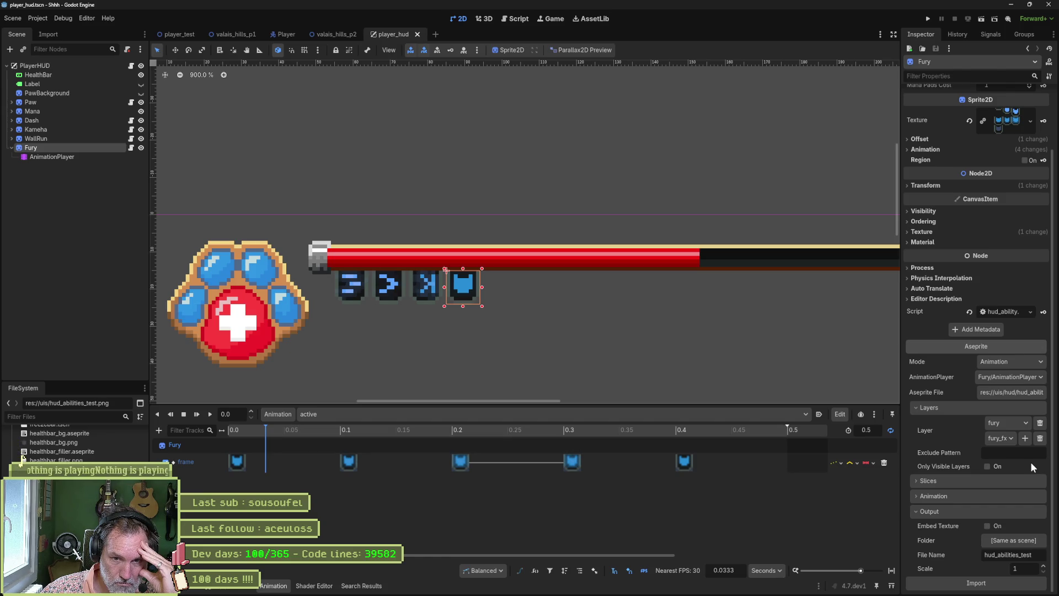
Review the slice and animation import options, keeping all slices imported
left_click(1006, 485)
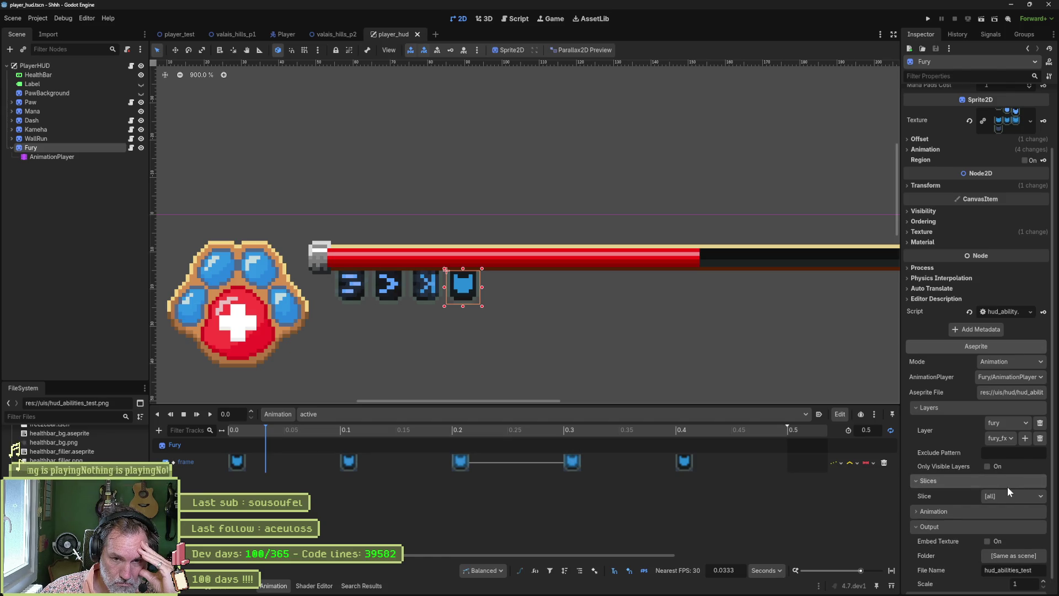
left_click(1004, 484)
left_click(1004, 493)
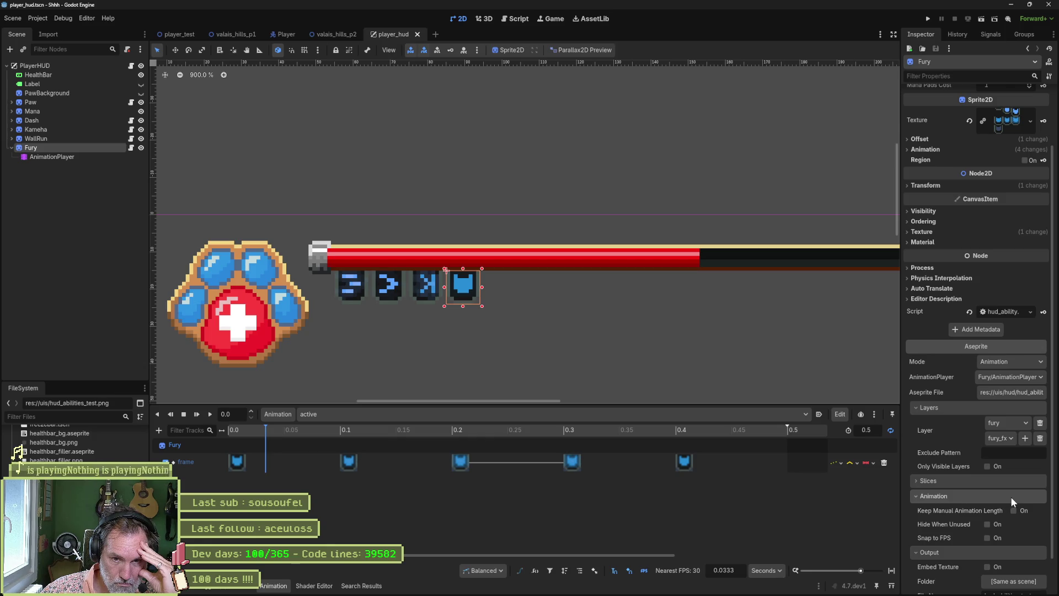
left_click(1005, 496)
left_click(992, 479)
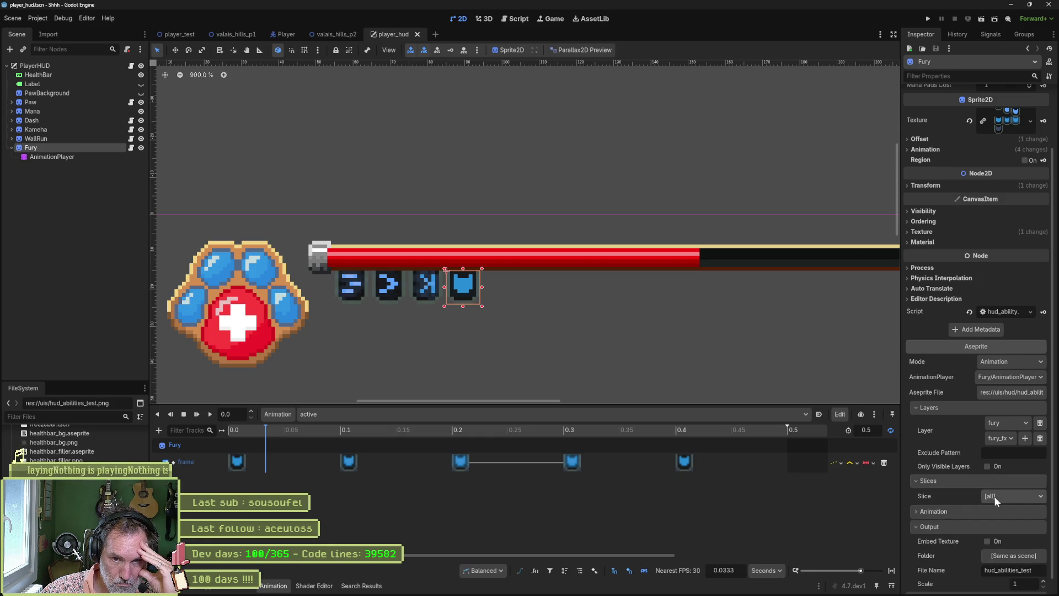
left_click(994, 495)
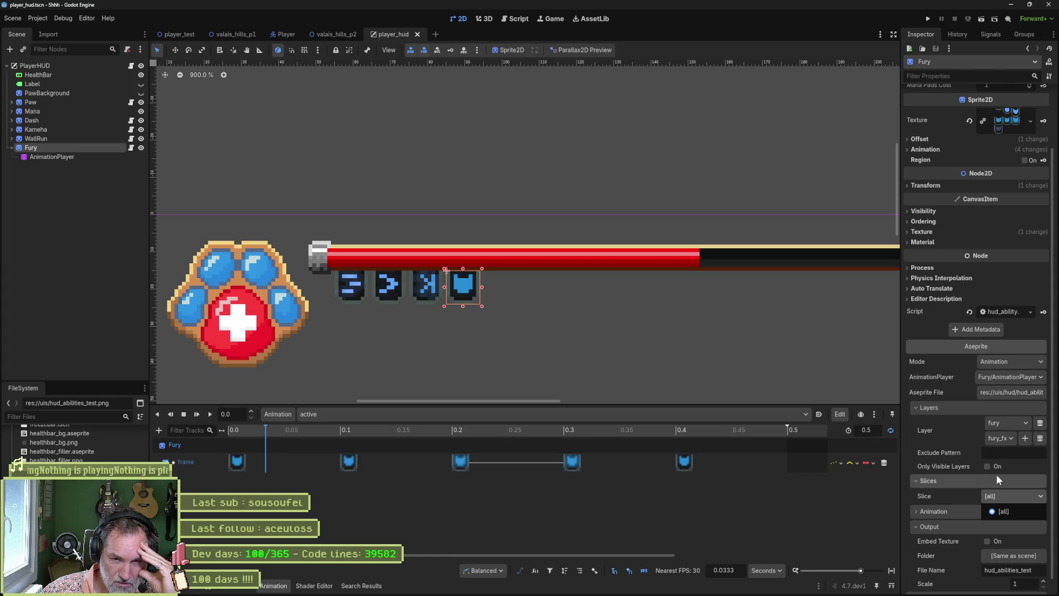
left_click(945, 489)
left_click(948, 482)
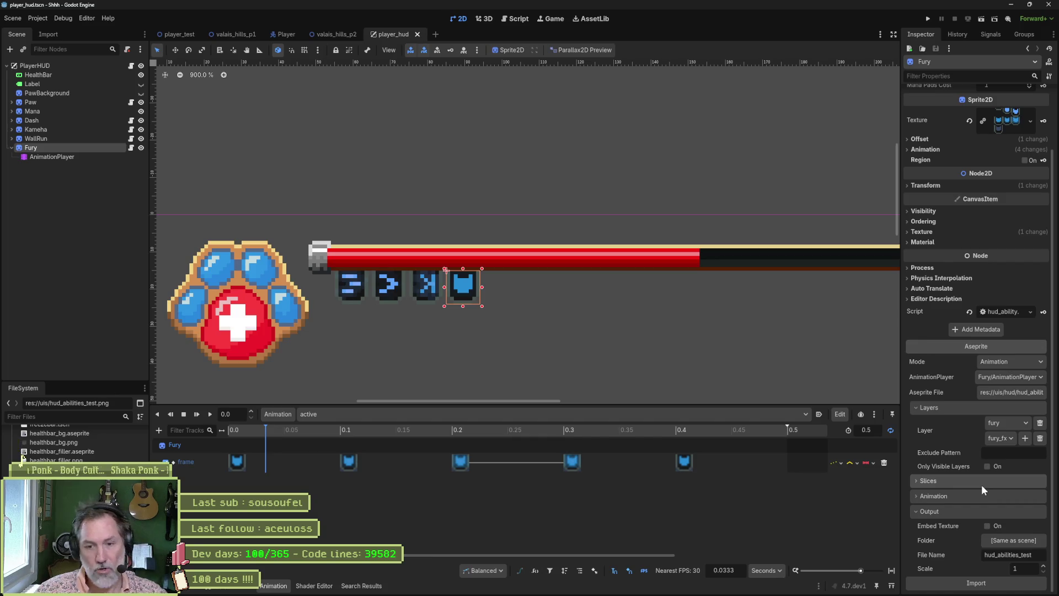
Turn on Embed Texture for WallRun and Kameha, and re-import Kameha
left_click(987, 526)
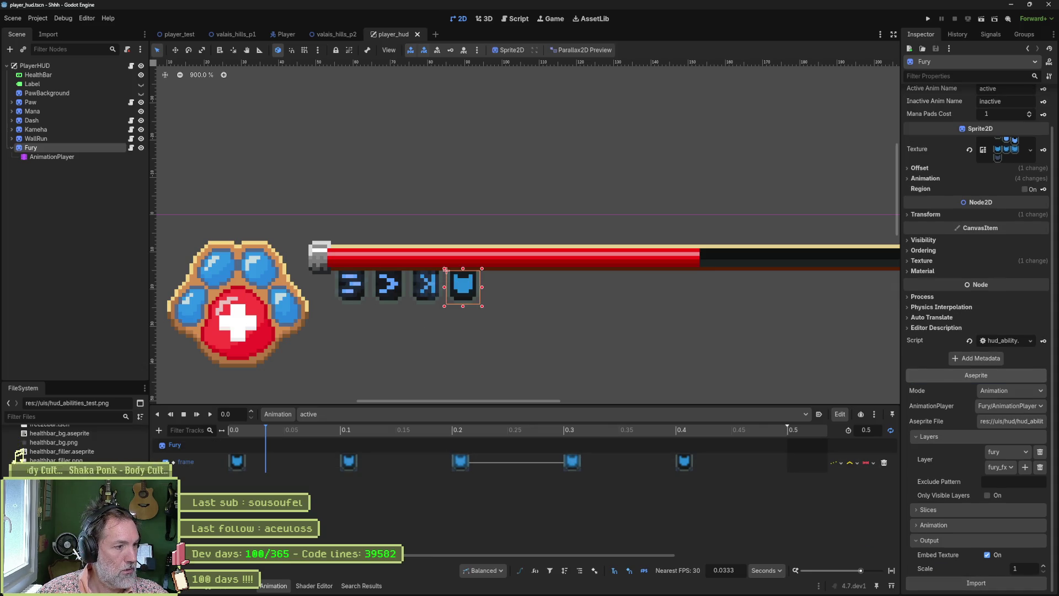
left_click(50, 130)
left_click(55, 138)
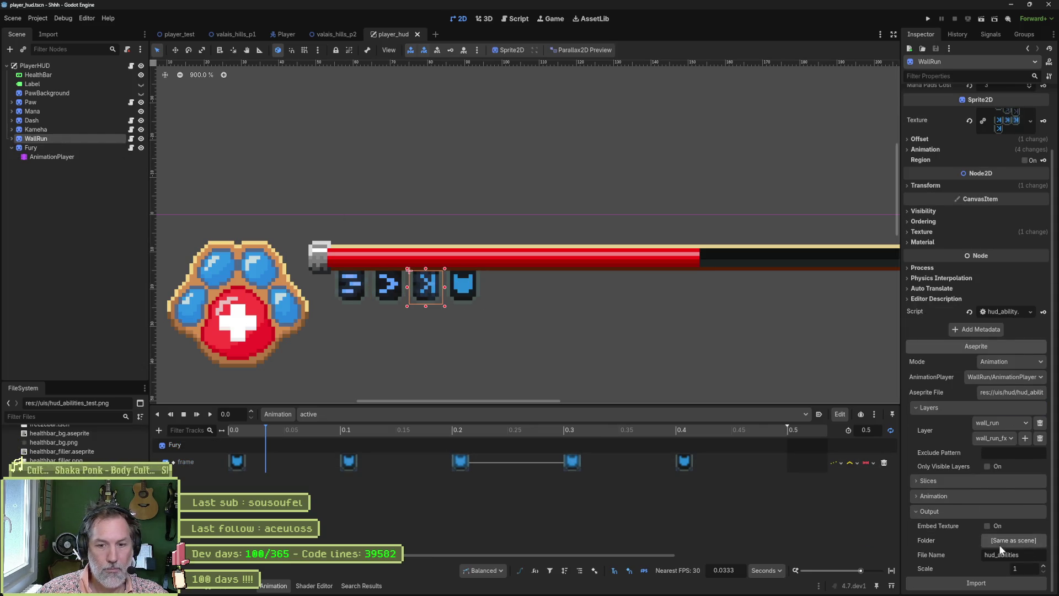
left_click(991, 529)
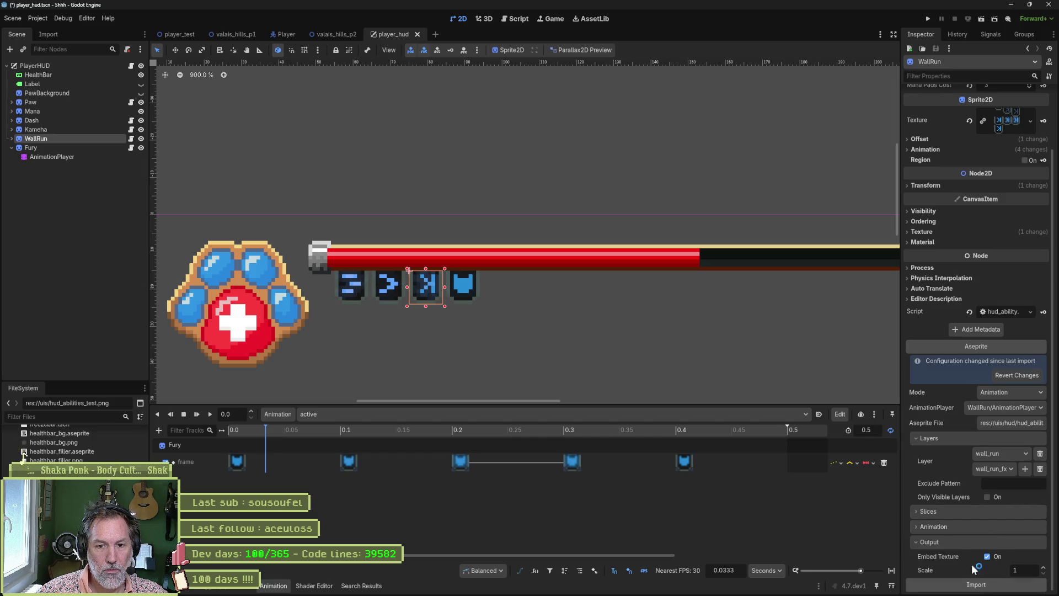
left_click(64, 131)
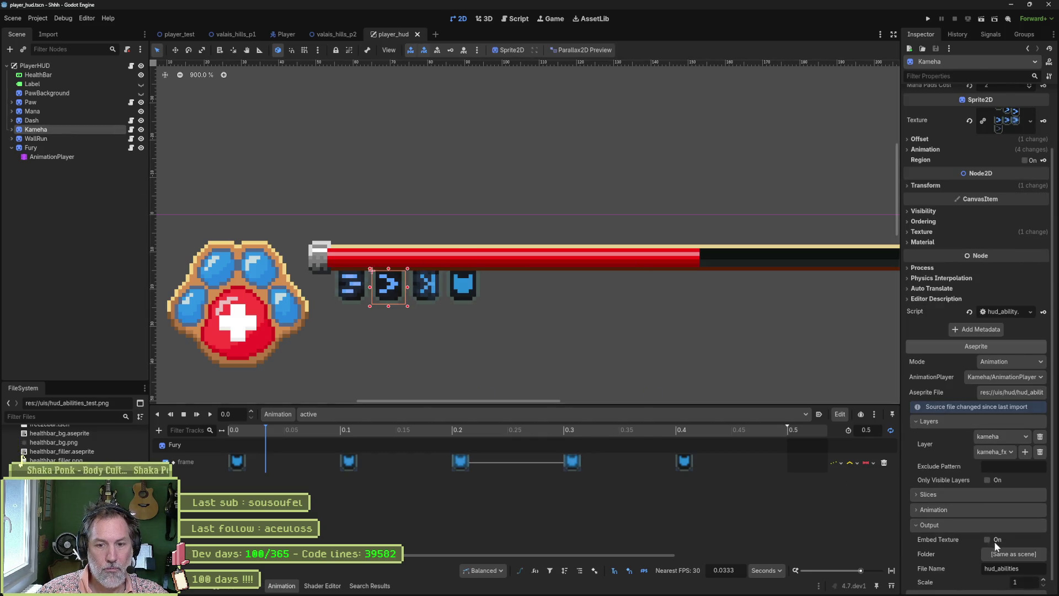
left_click(993, 541)
left_click(980, 583)
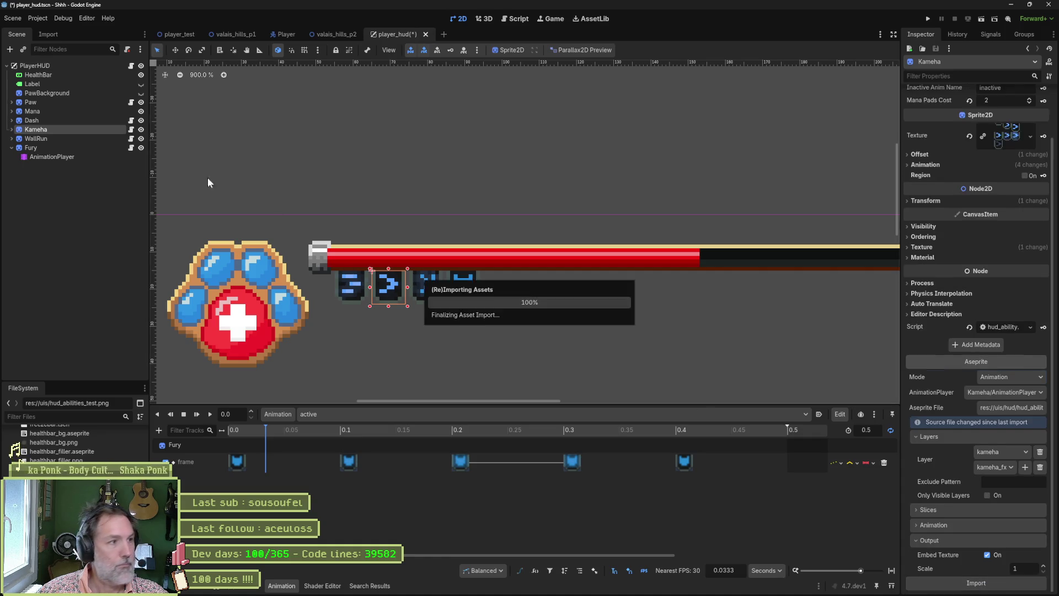
Turn on Embed Texture for Dash, re-import it, and save the HUD scene
left_click(65, 122)
left_click(987, 540)
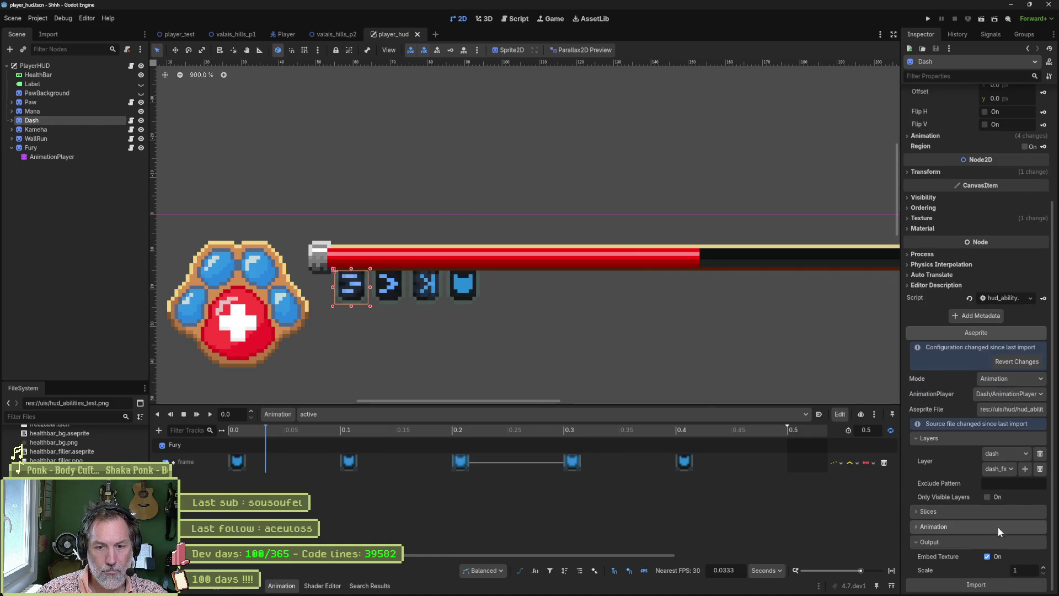
left_click(976, 583)
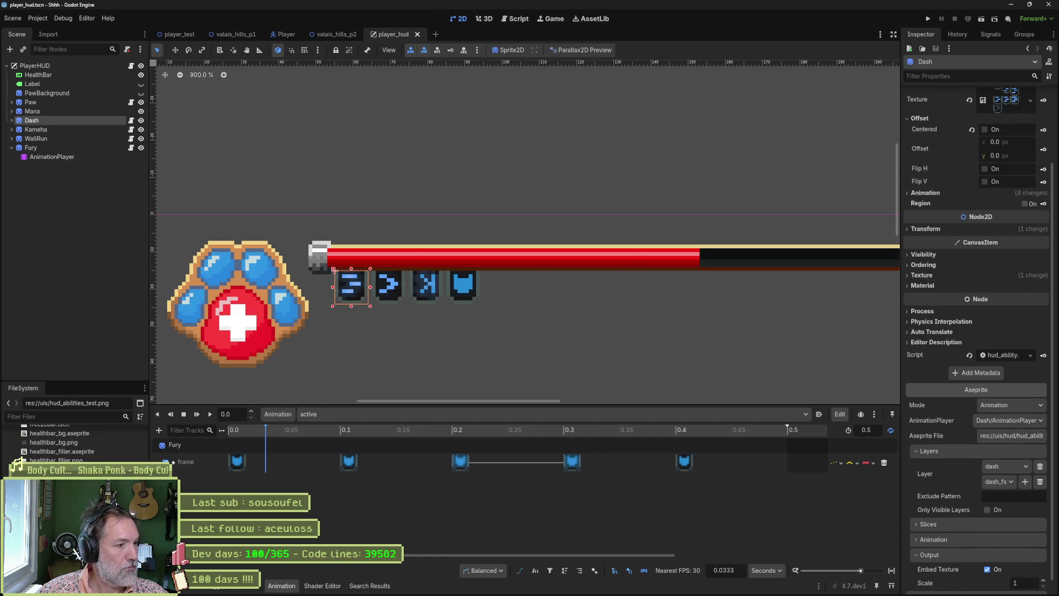
key("Return")
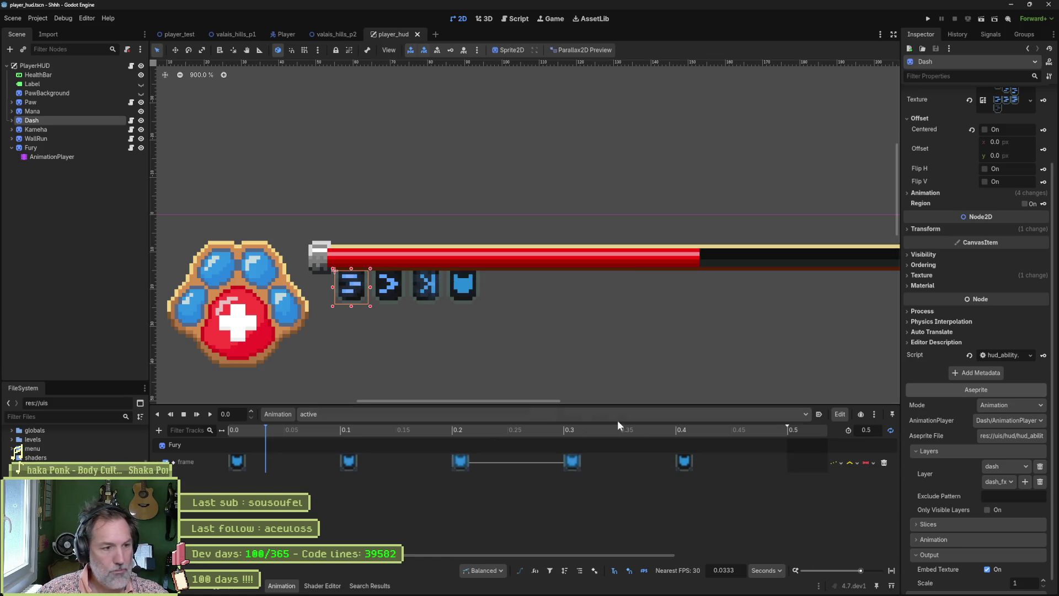
Inspect the AnimationPlayers of Kameha, WallRun and Fury
left_click(54, 130)
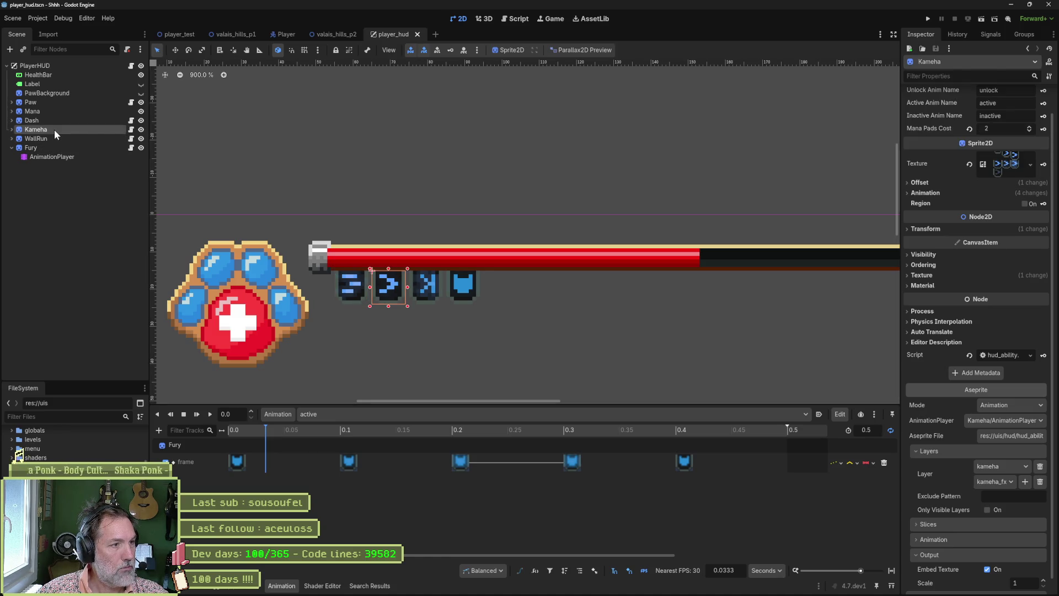
left_click(11, 130)
left_click(41, 138)
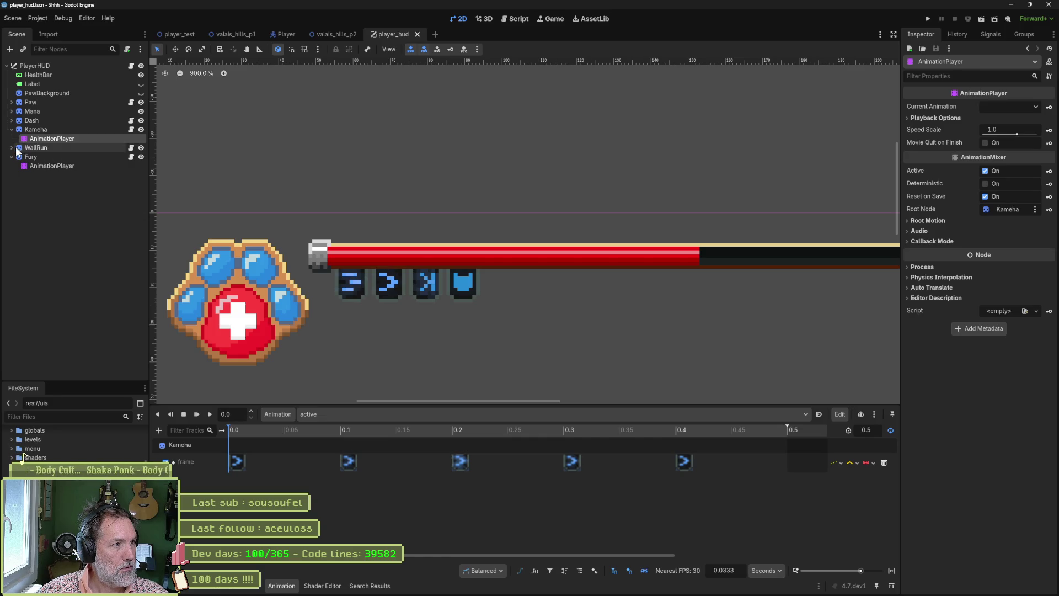
left_click(12, 148)
left_click(35, 155)
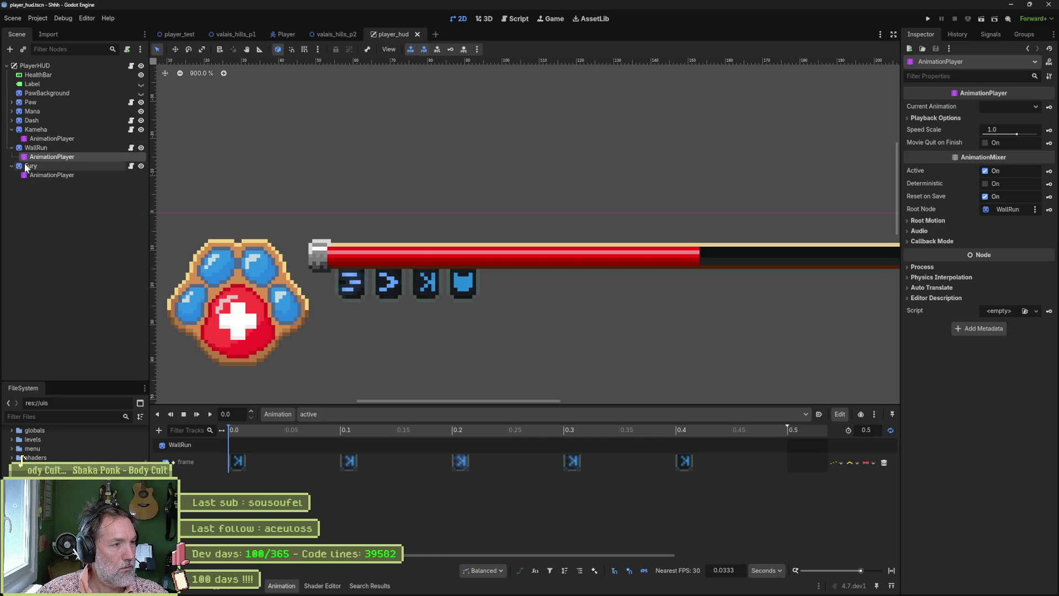
left_click(38, 175)
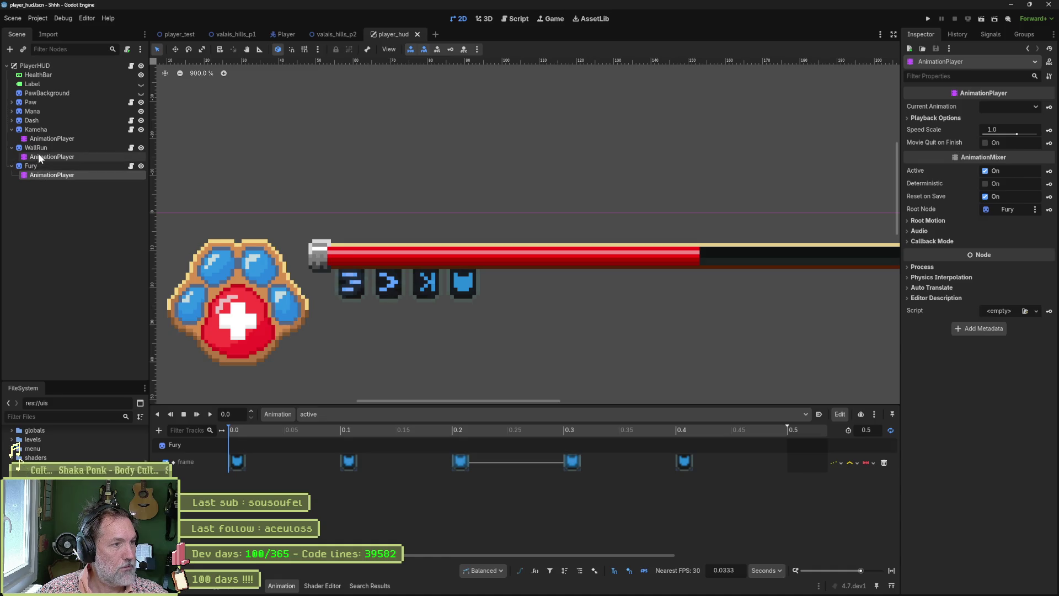
left_click(182, 35)
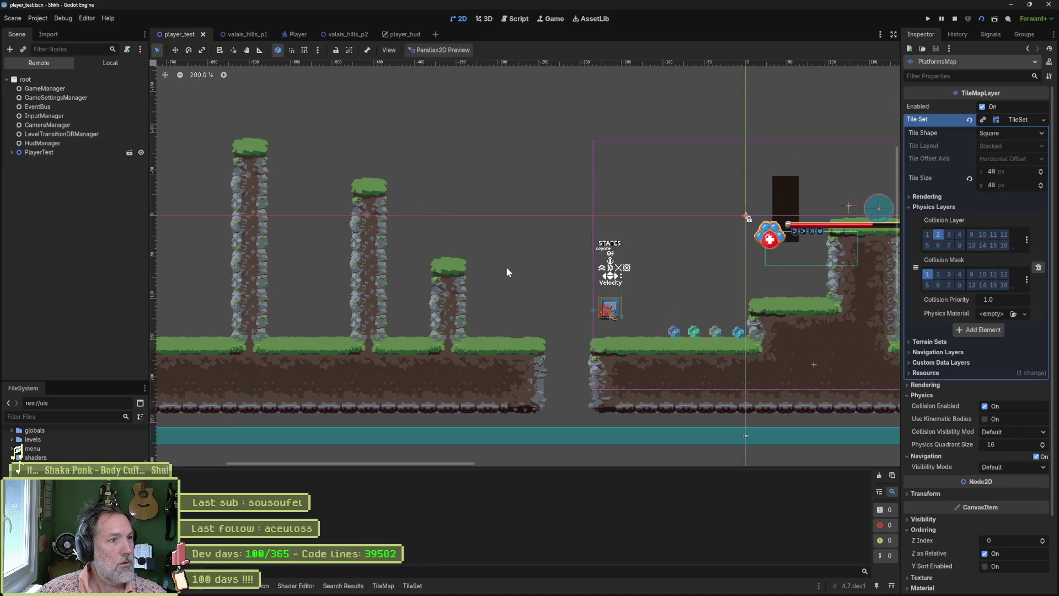
key("F6")
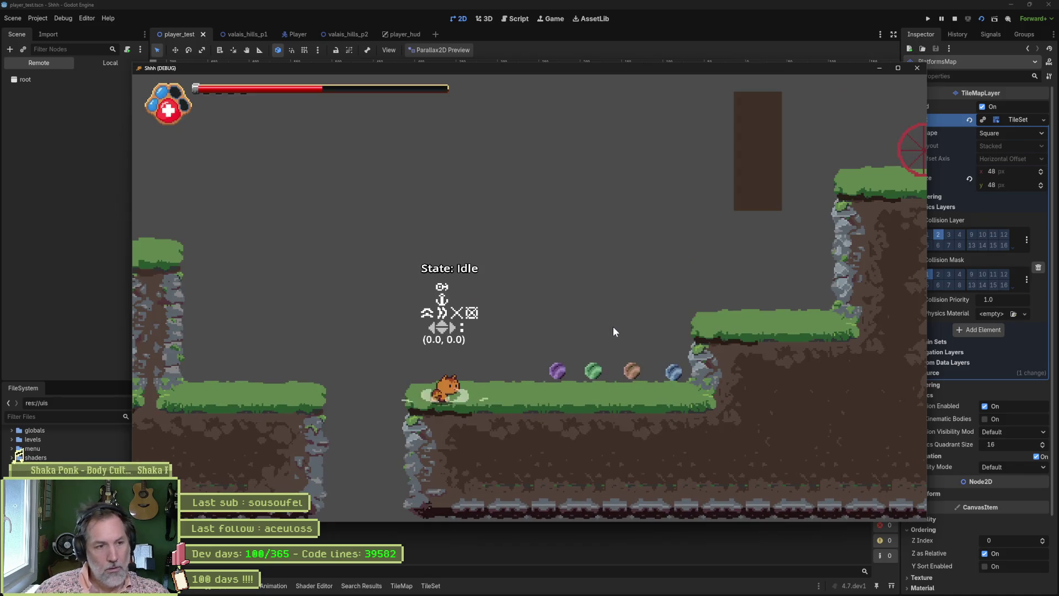
key("Right")
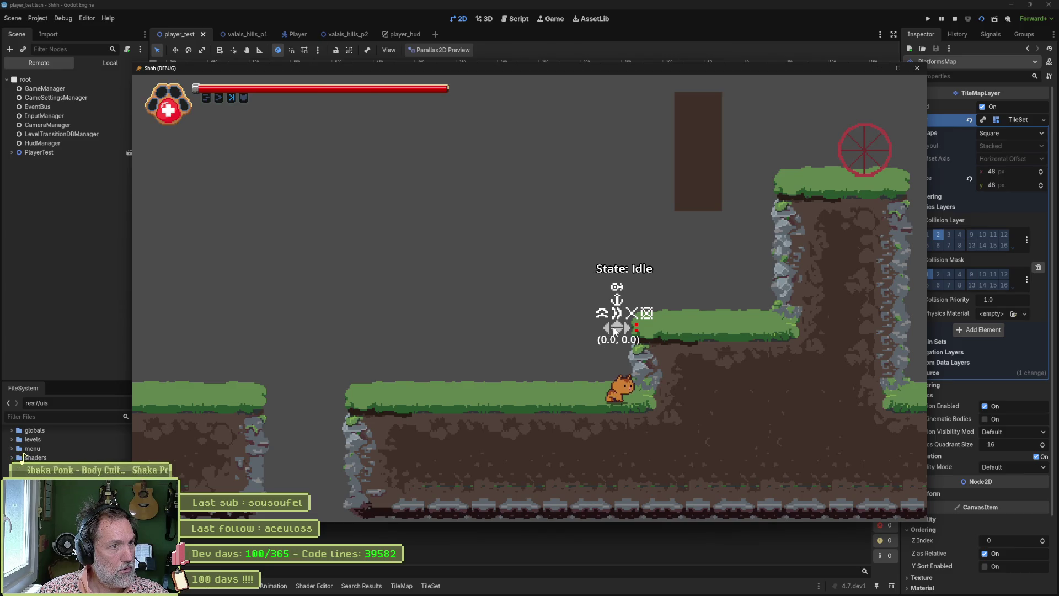
key("F8")
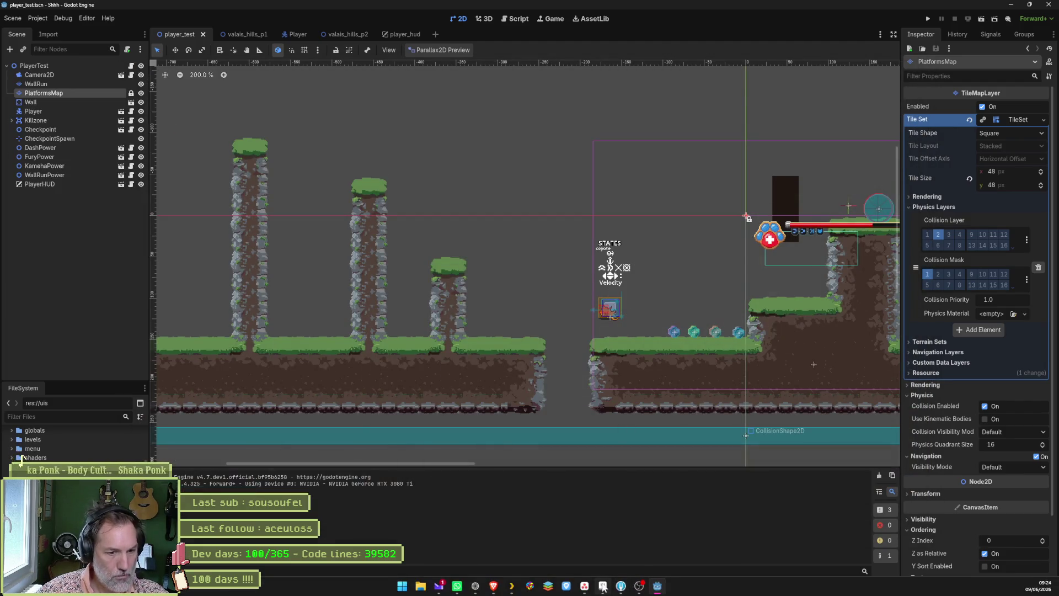
mouse_move(617, 586)
left_click(595, 532)
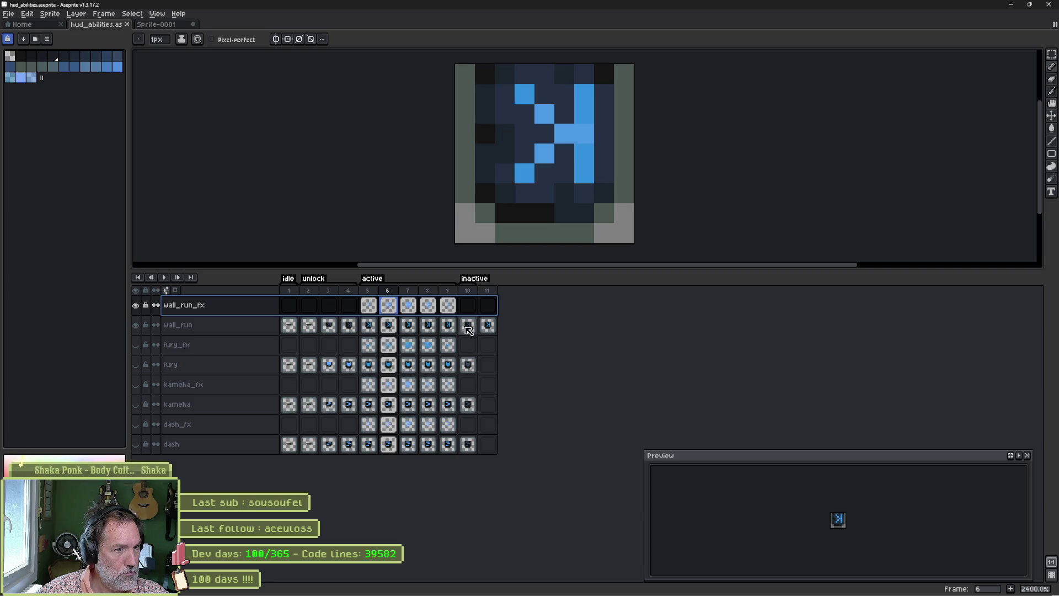
left_click(471, 329)
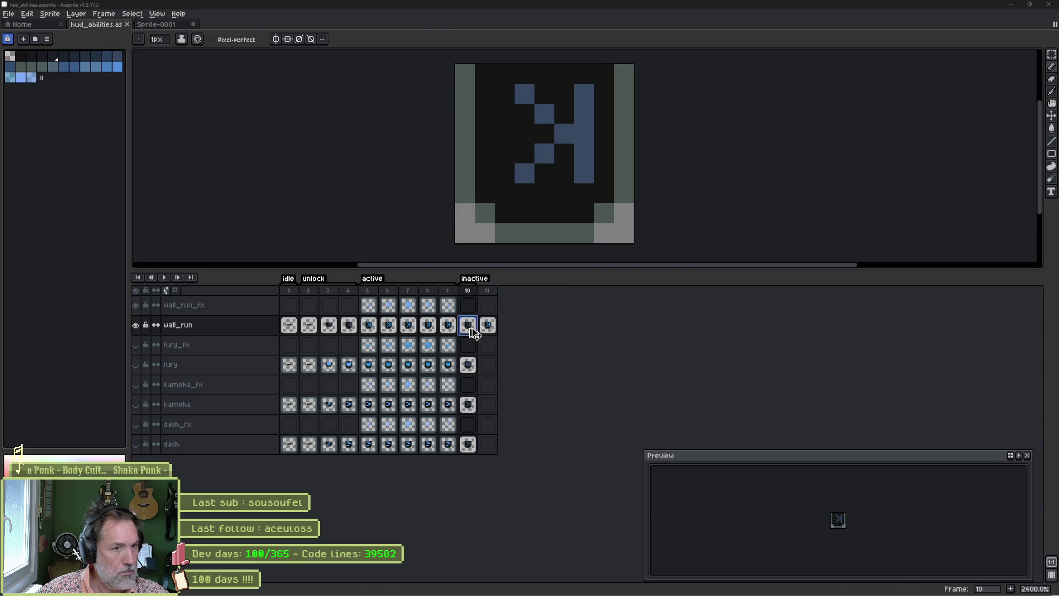
key("alt+Tab")
In the player_hud scene, show WallRun's 'inactive' animation in the timeline
left_click(395, 34)
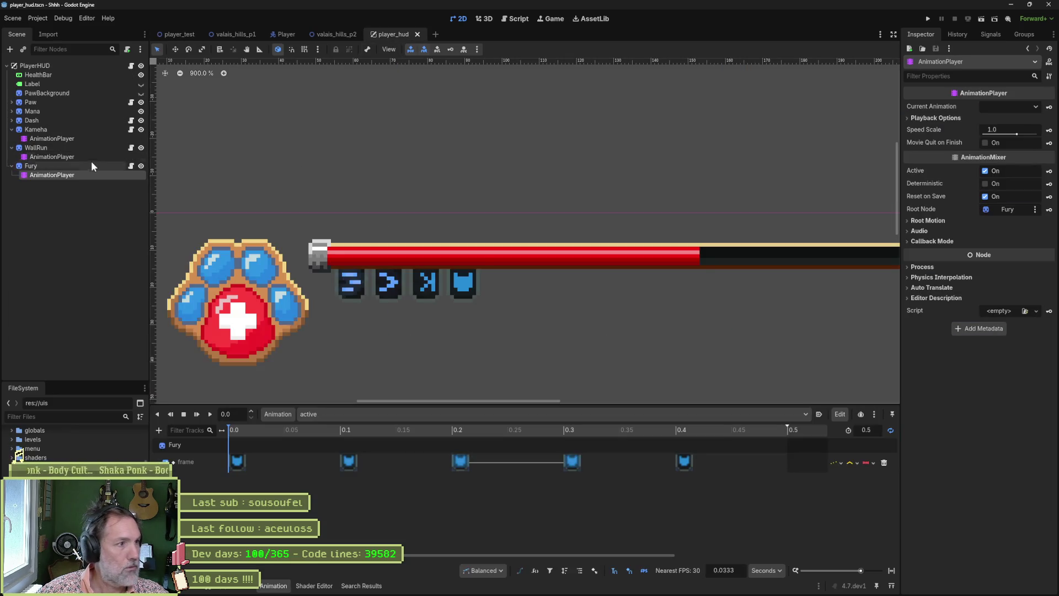
left_click(53, 156)
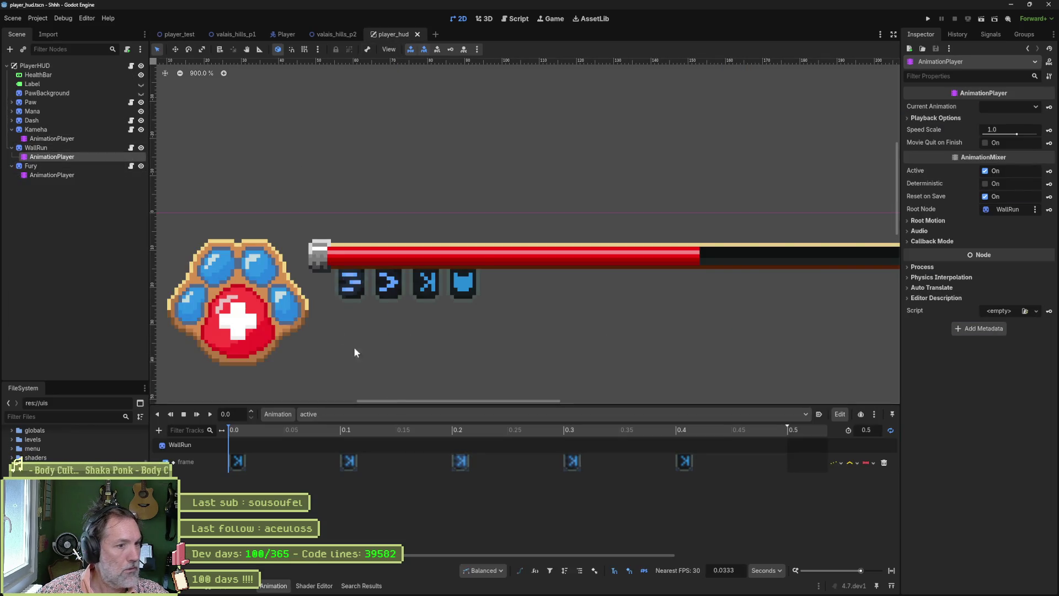
left_click(398, 416)
left_click(393, 447)
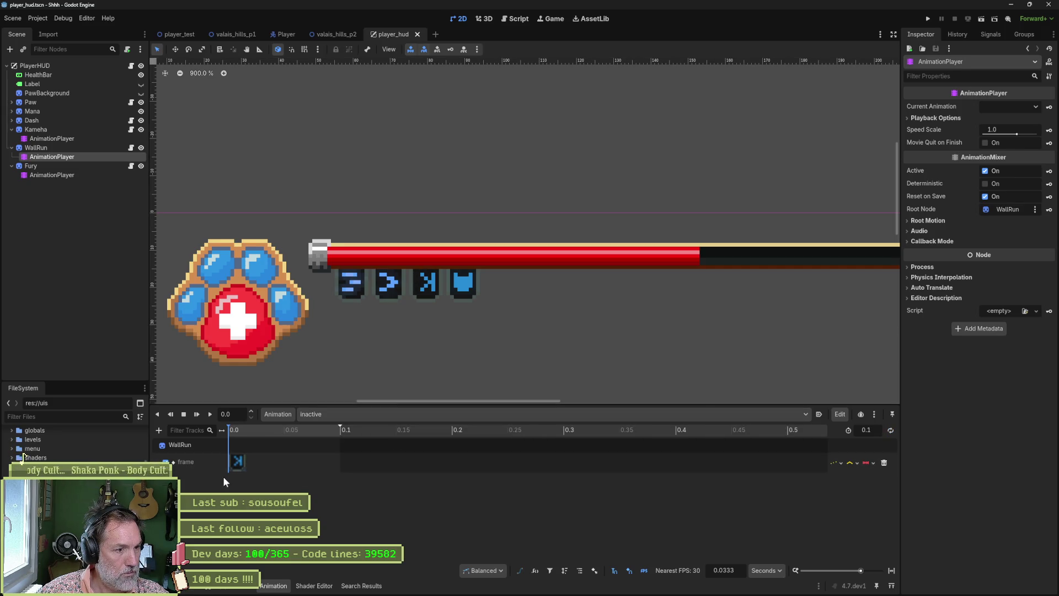
Re-import WallRun's Aseprite sprite and return to the player_test scene
left_click(67, 148)
scroll(1013, 564, "down", 2)
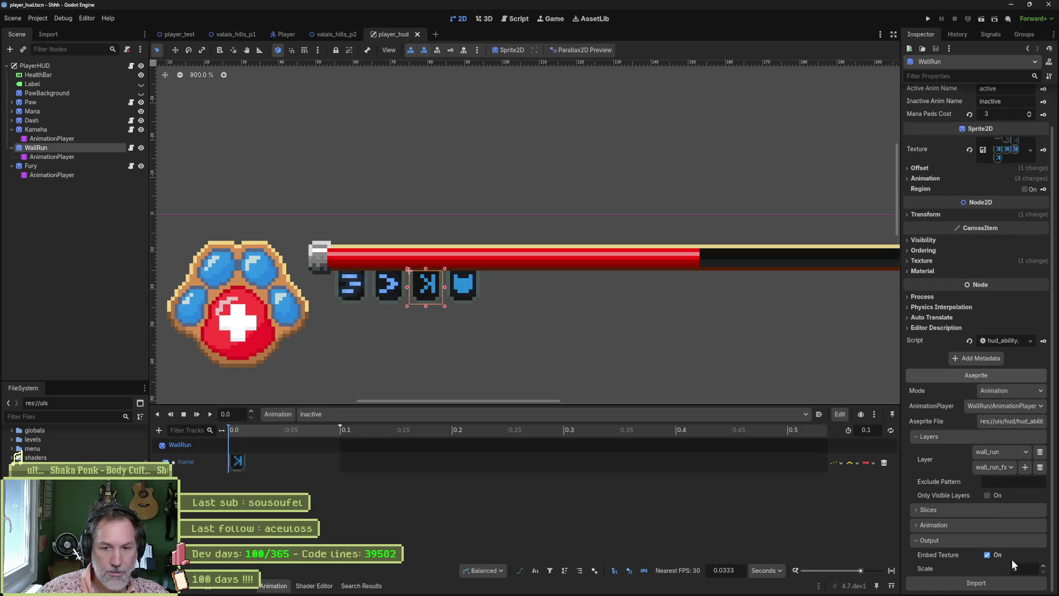
left_click(992, 581)
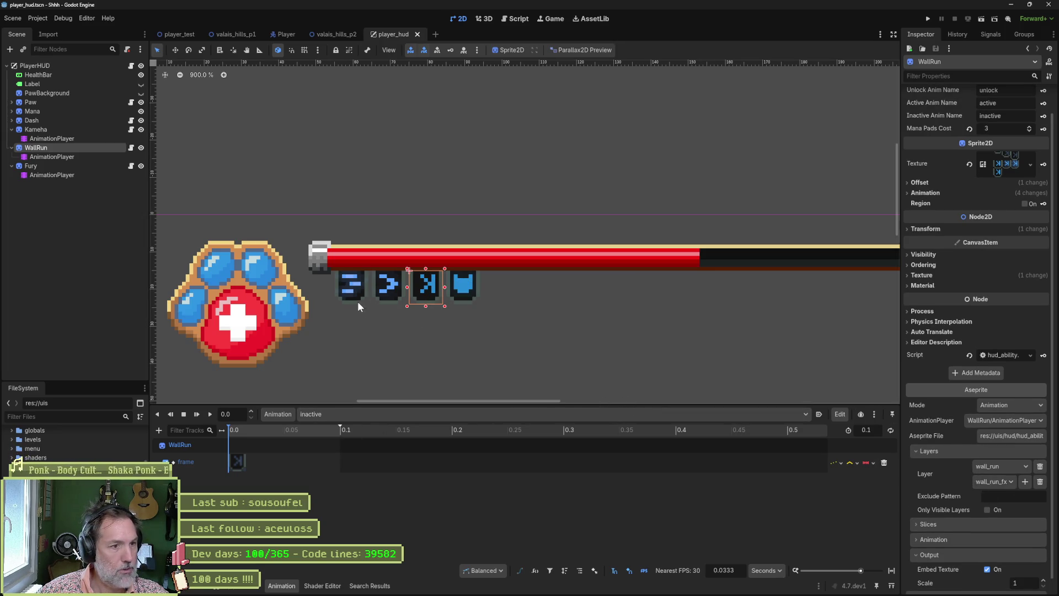
left_click(177, 34)
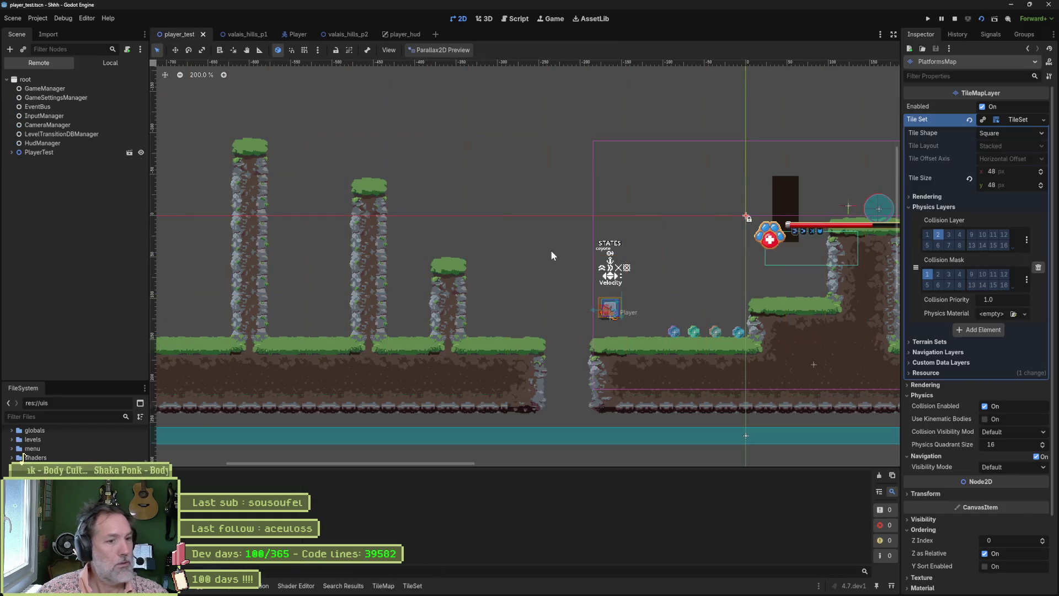
key("F6")
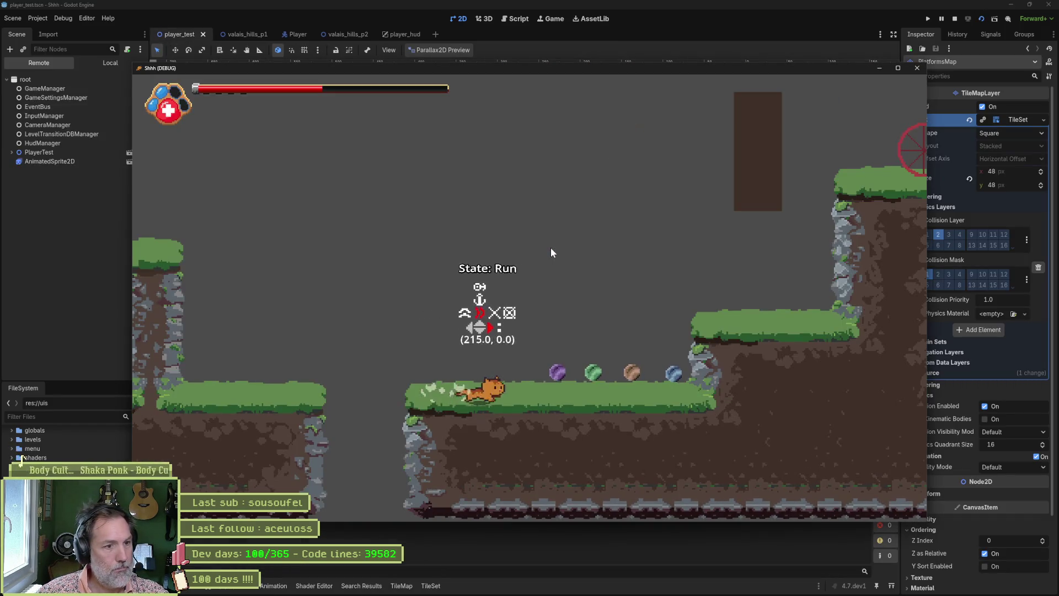
key("Right")
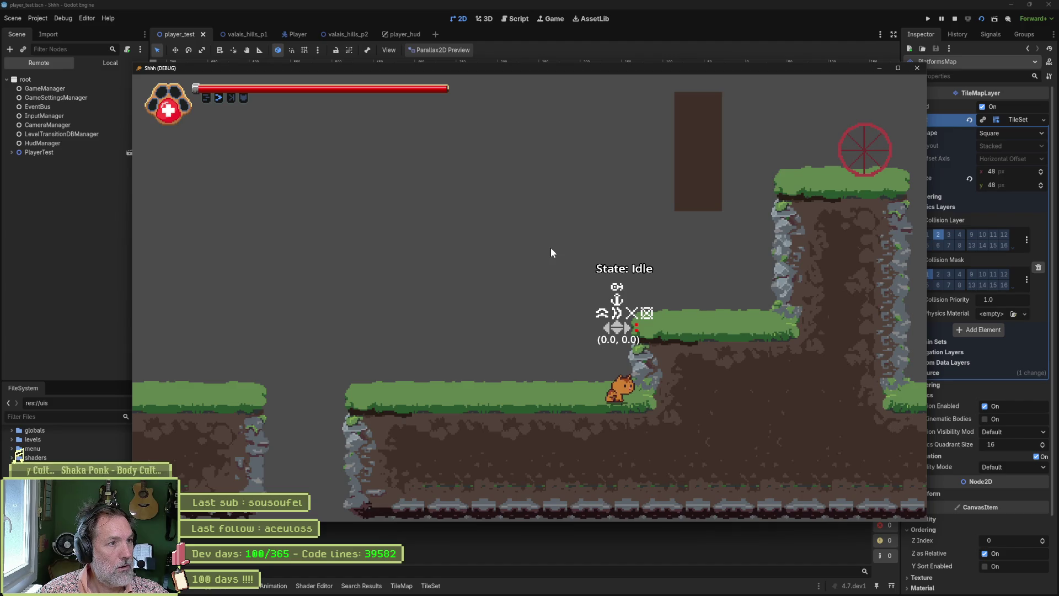
key("alt+F4")
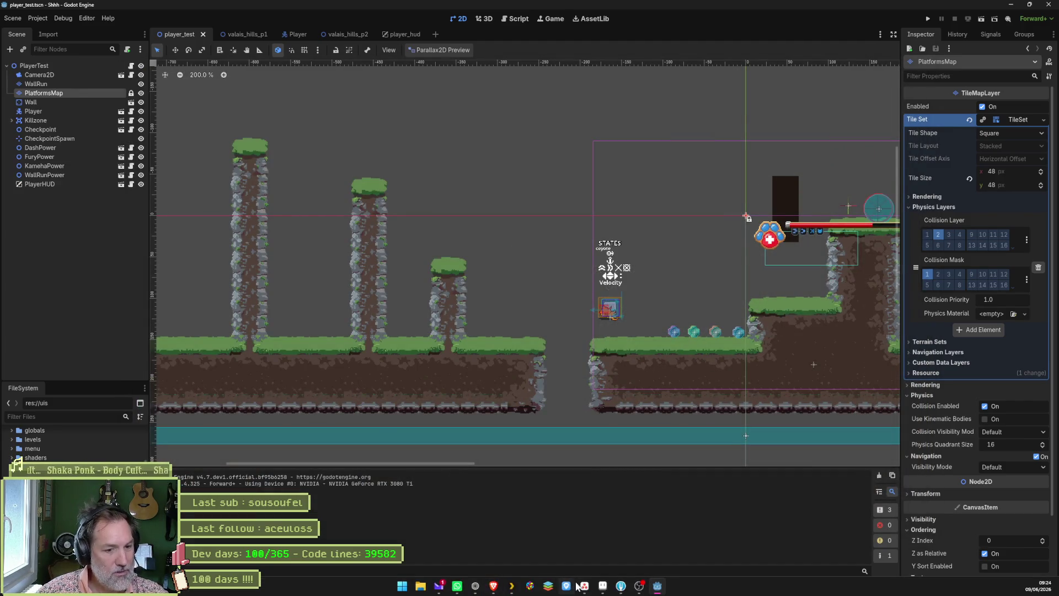
left_click(584, 585)
left_click(468, 325)
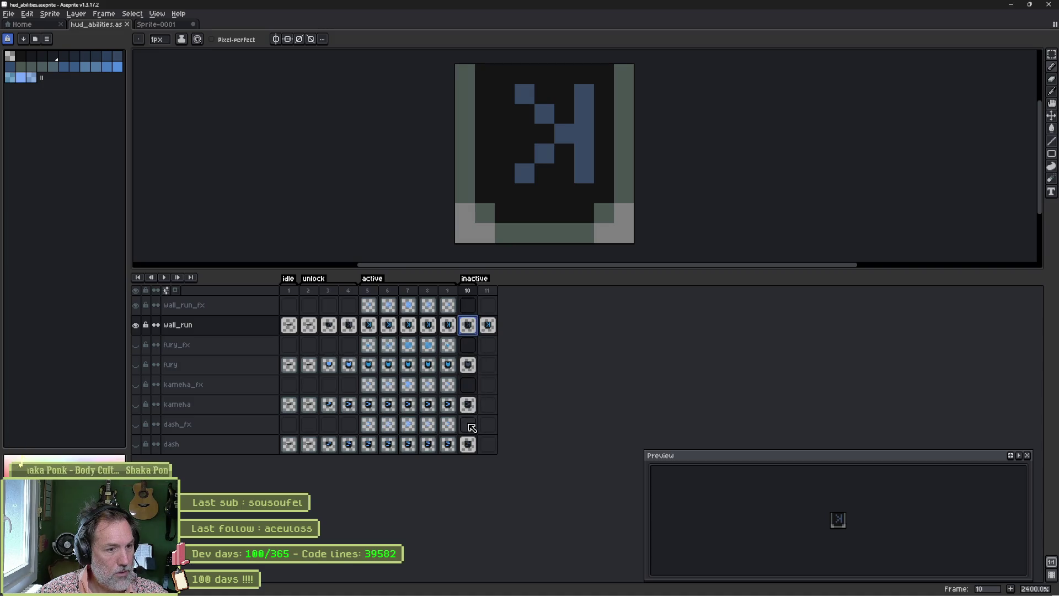
left_click(473, 448)
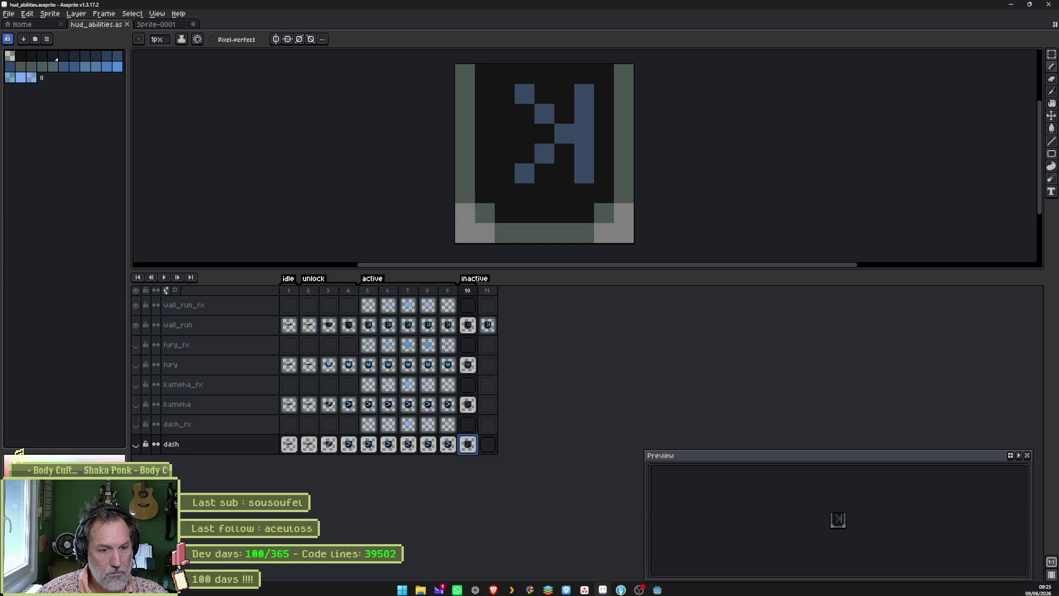
left_click(657, 586)
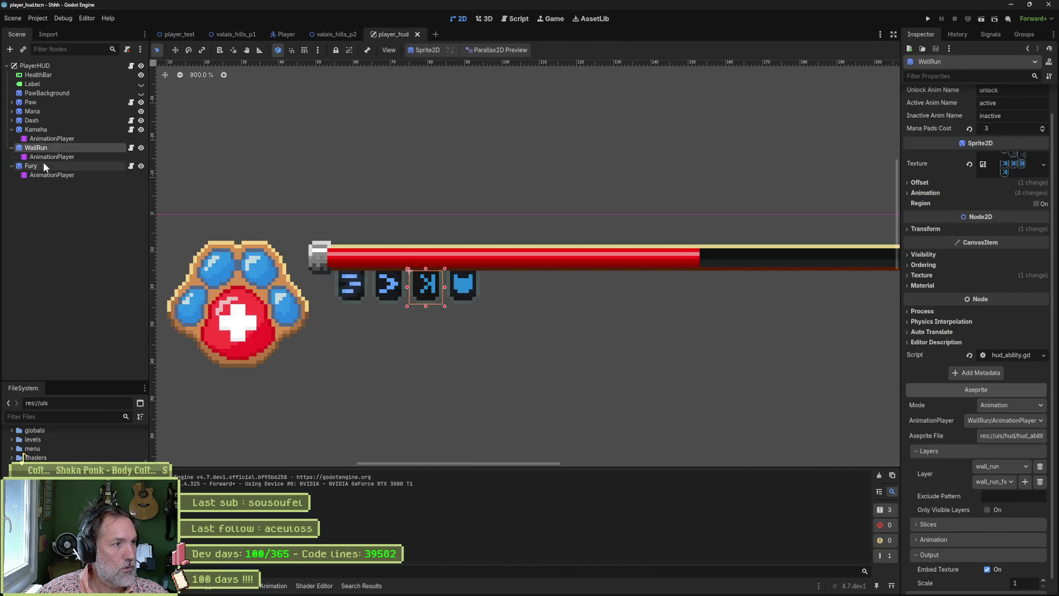
Switch Dash's AnimationPlayer to the 'inactive' animation and reselect the Dash node
left_click(41, 122)
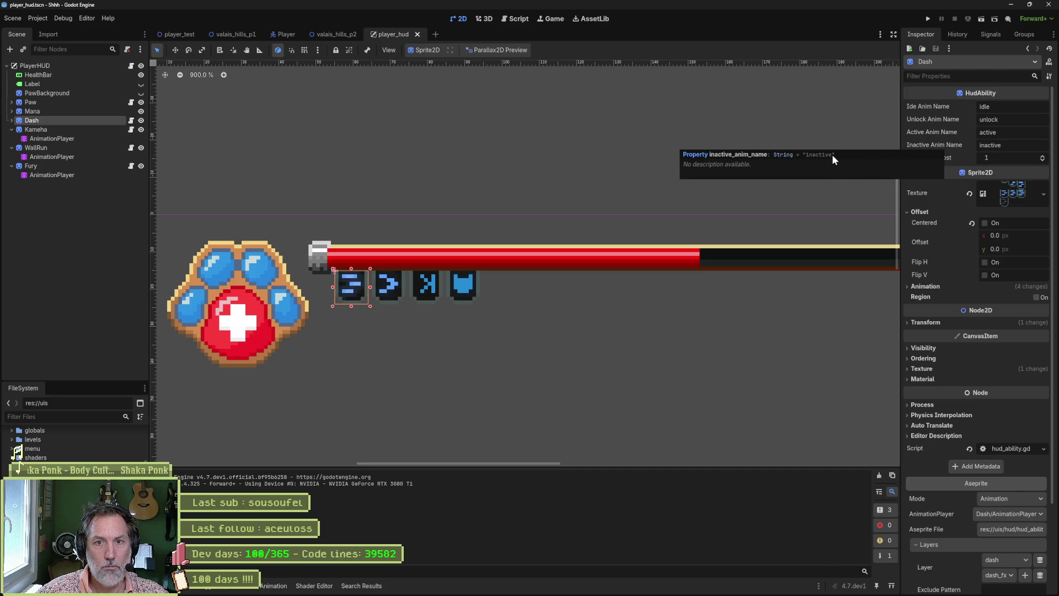
left_click(12, 120)
left_click(52, 129)
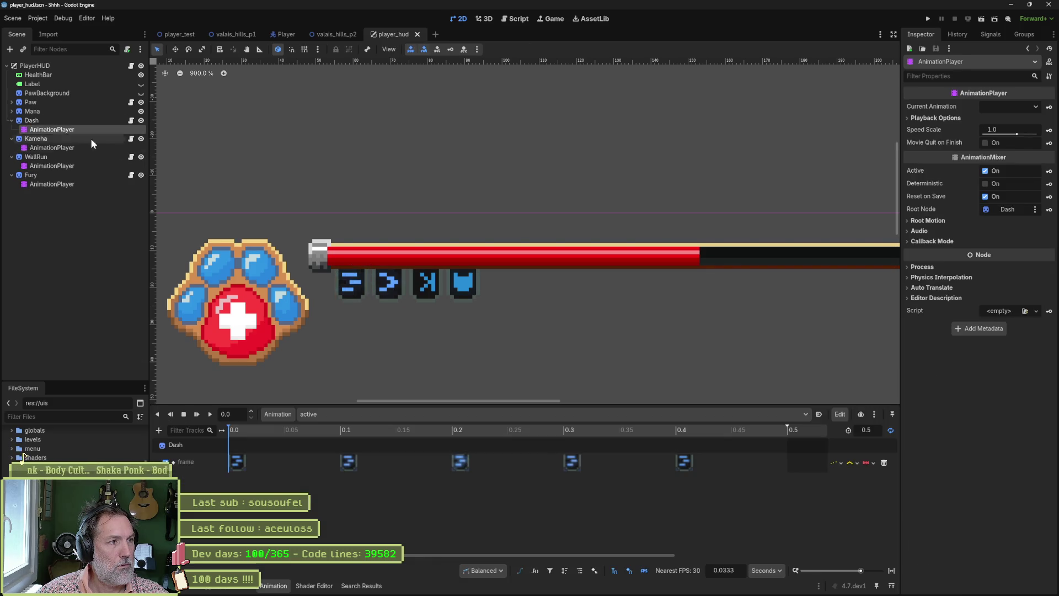
left_click(389, 414)
left_click(398, 448)
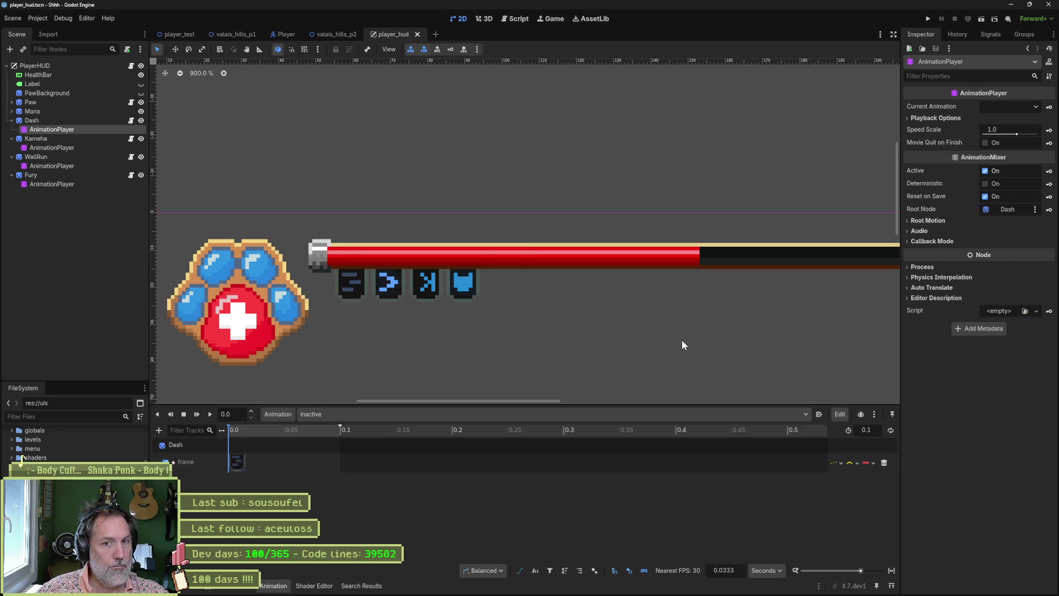
left_click(97, 120)
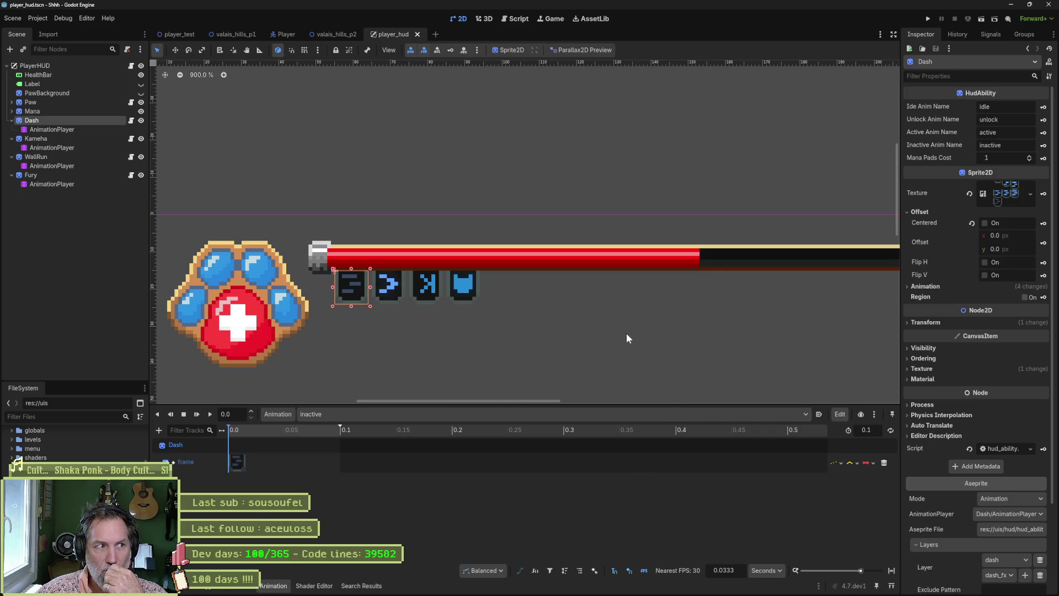
Check Kameha's current animation and reimport its icon from the Aseprite file
left_click(68, 140)
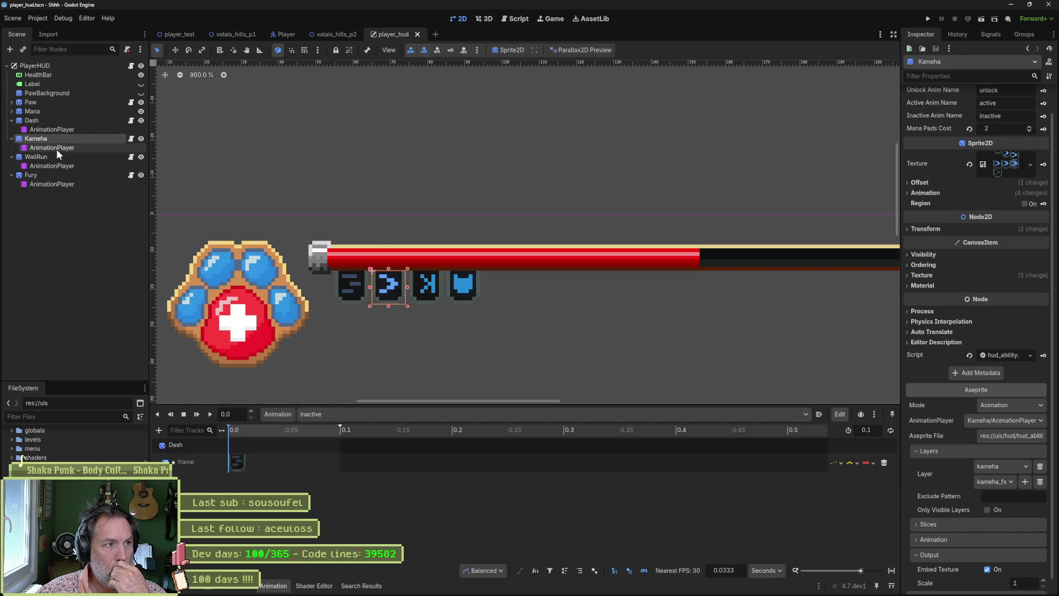
left_click(56, 149)
left_click(365, 415)
left_click(367, 446)
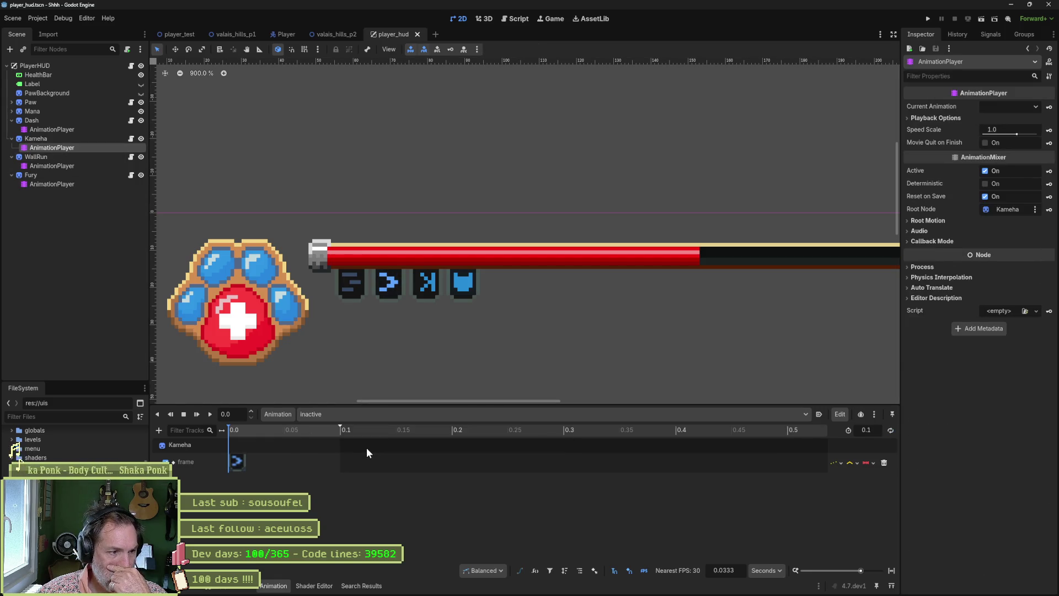
left_click(72, 141)
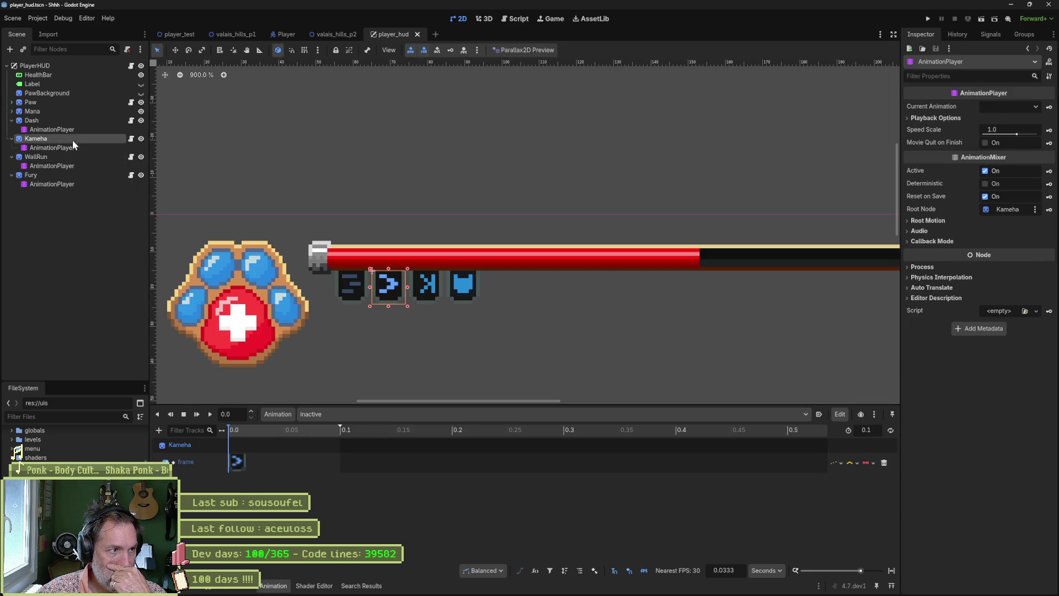
left_click(976, 584)
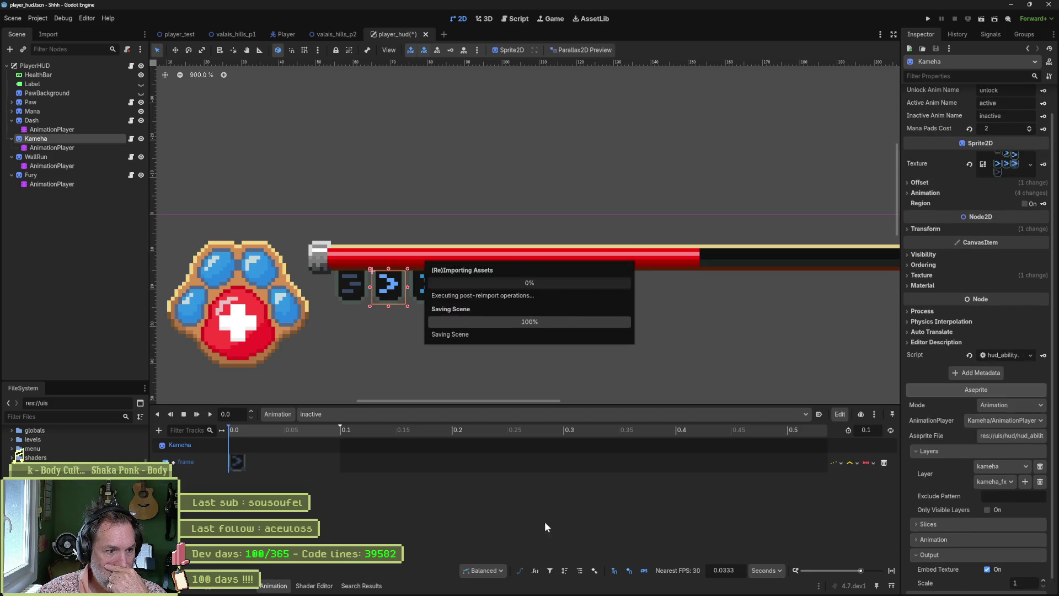
Reimport the WallRun and Fury icons from Aseprite, then go to player_test
left_click(72, 158)
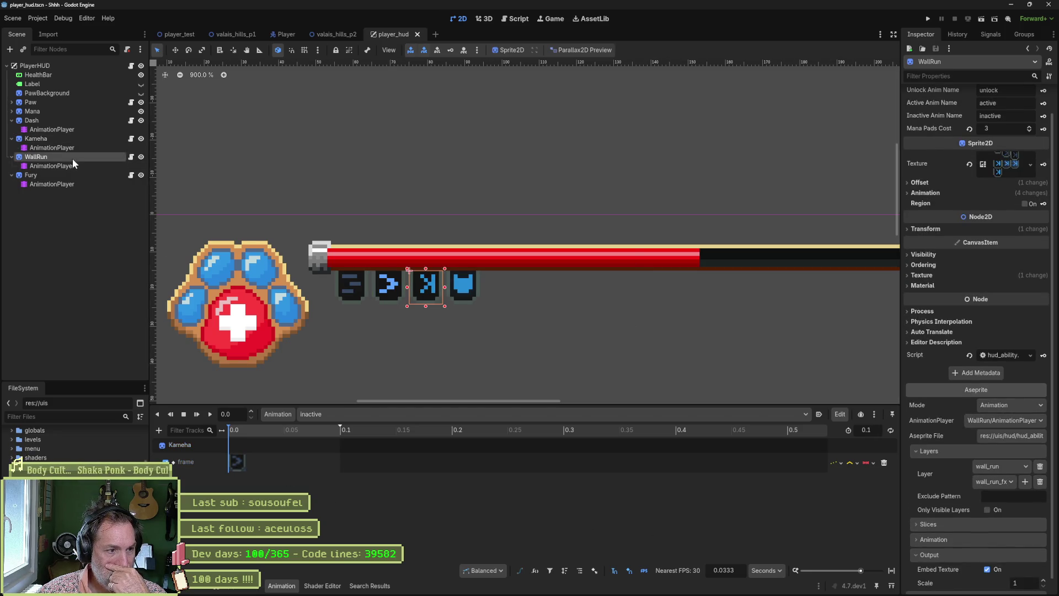
left_click(84, 166)
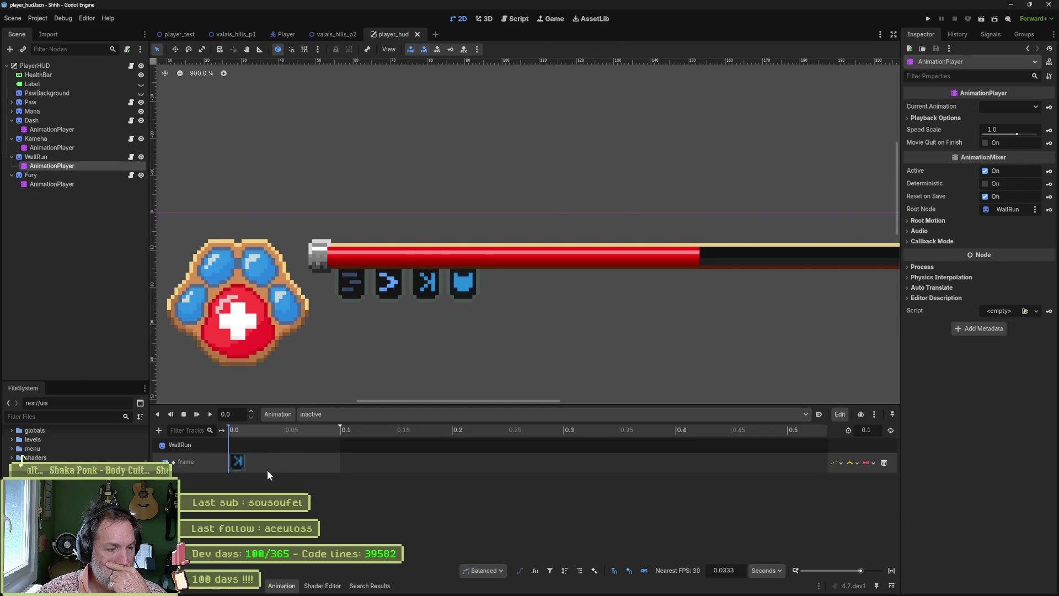
left_click(59, 158)
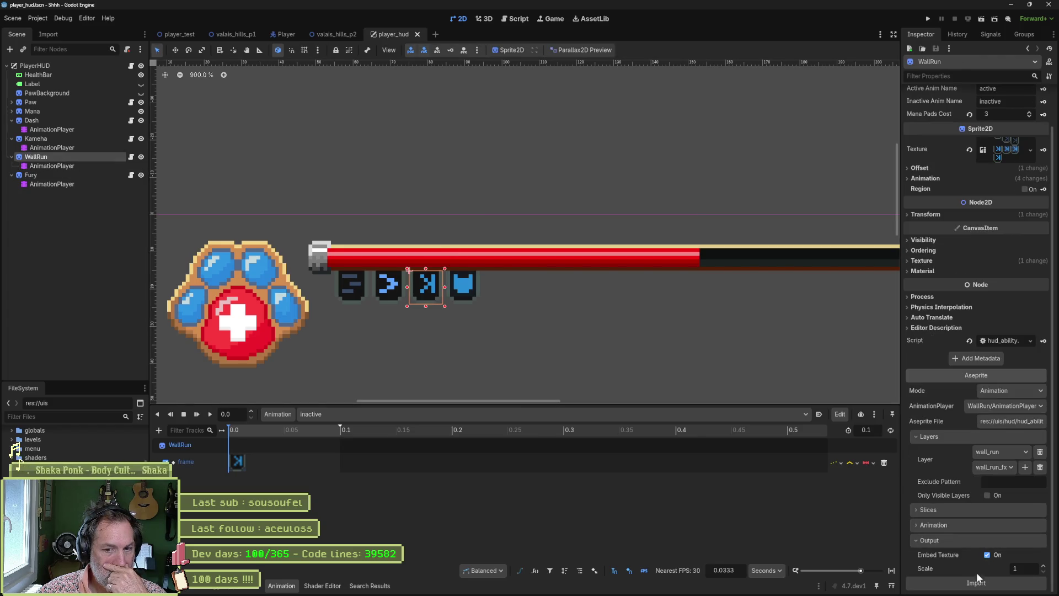
left_click(977, 583)
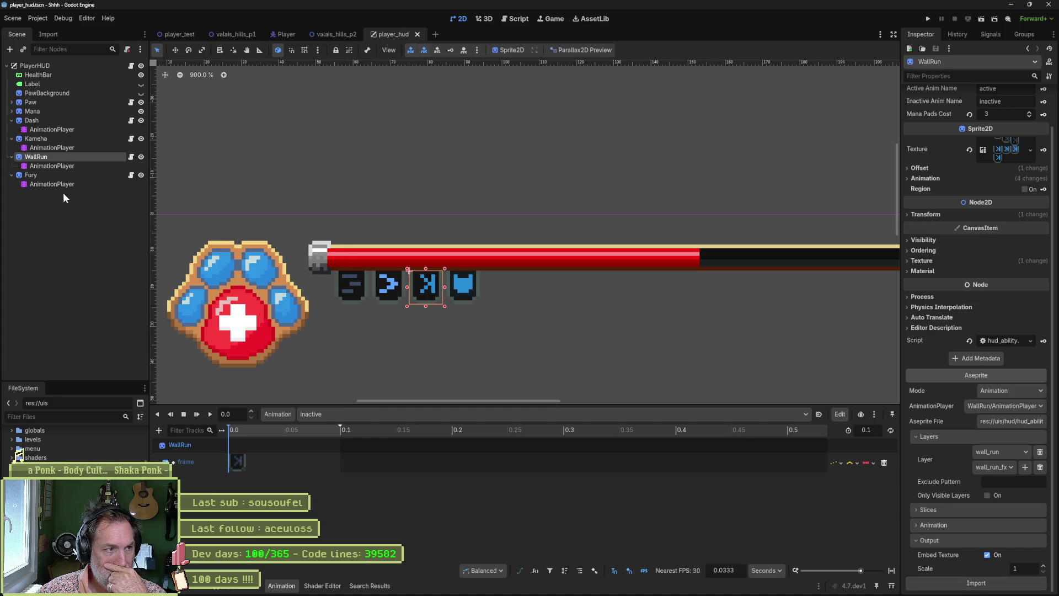
left_click(59, 177)
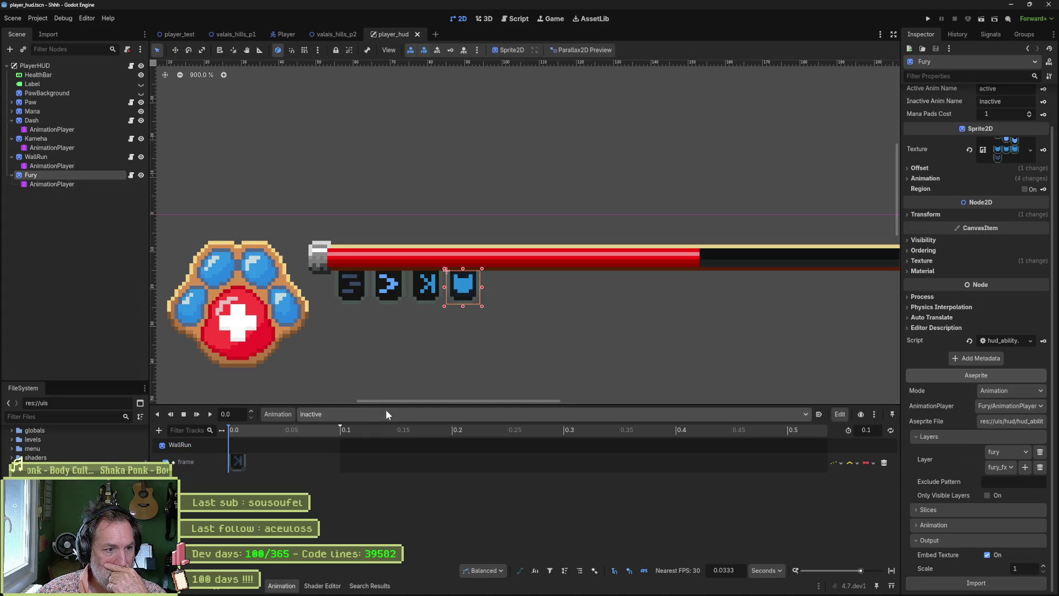
left_click(975, 583)
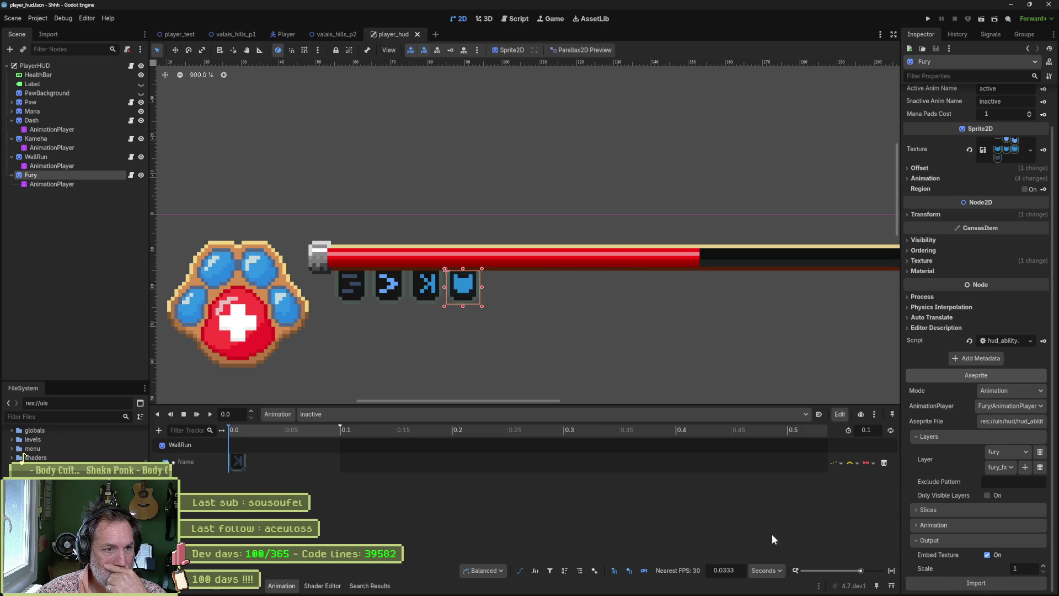
left_click(185, 37)
Run player_test with F6, walk the player right to check the HUD, then stop
key("F6")
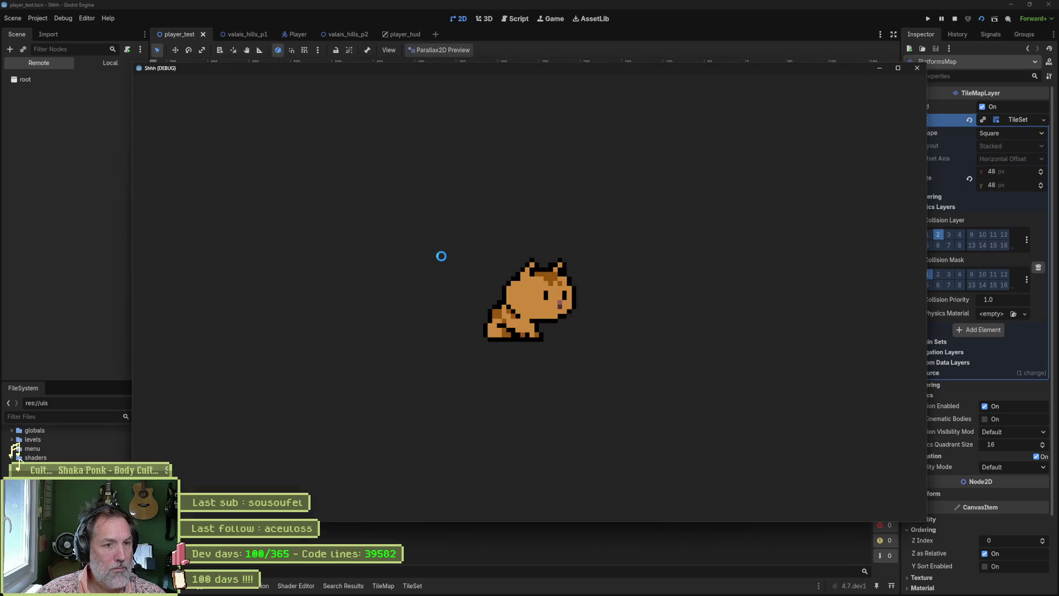
key("Right")
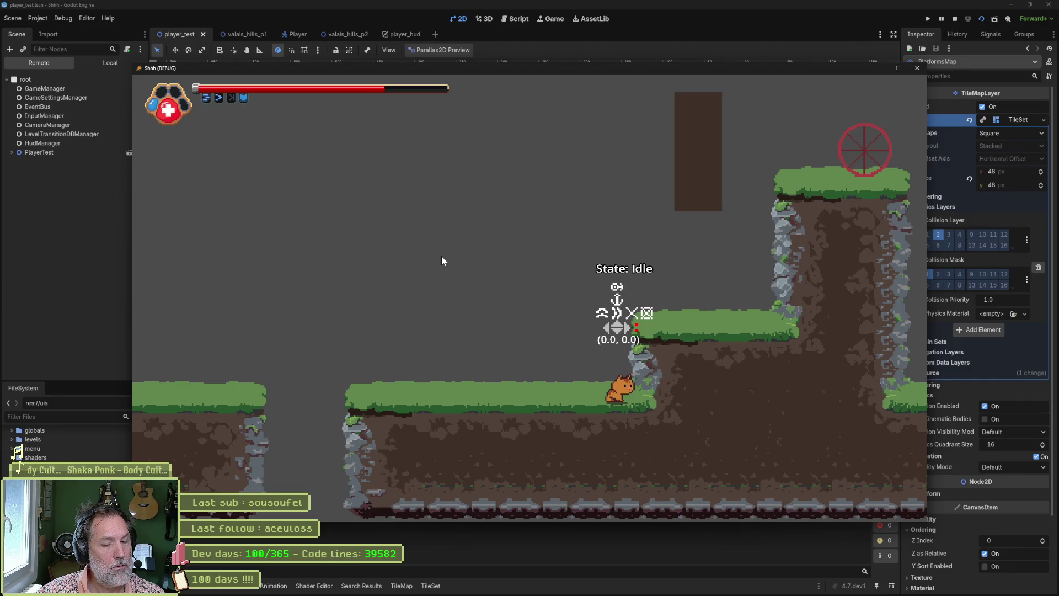
key("F5")
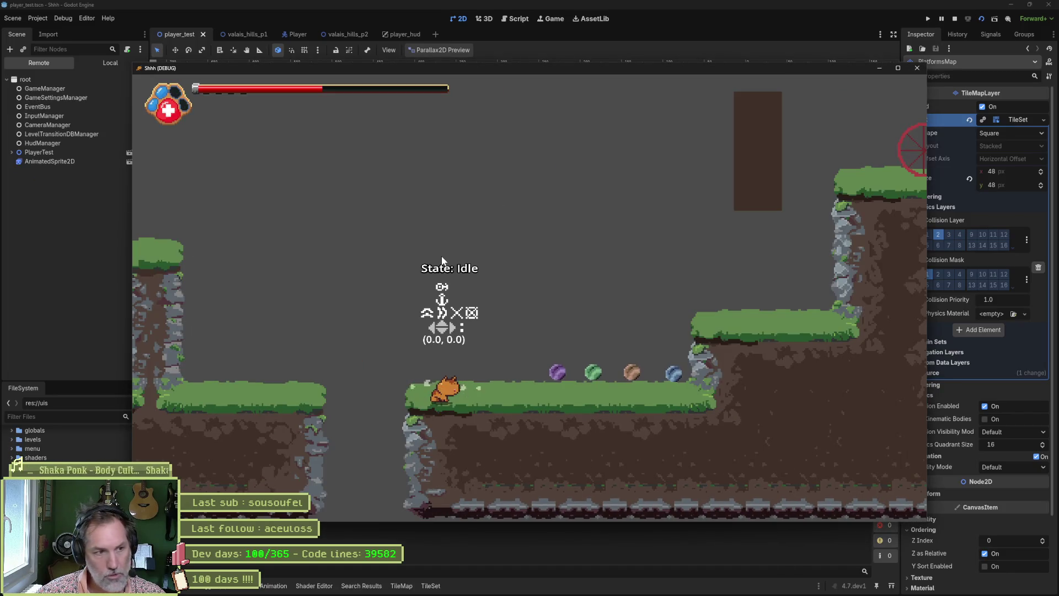
key("Right")
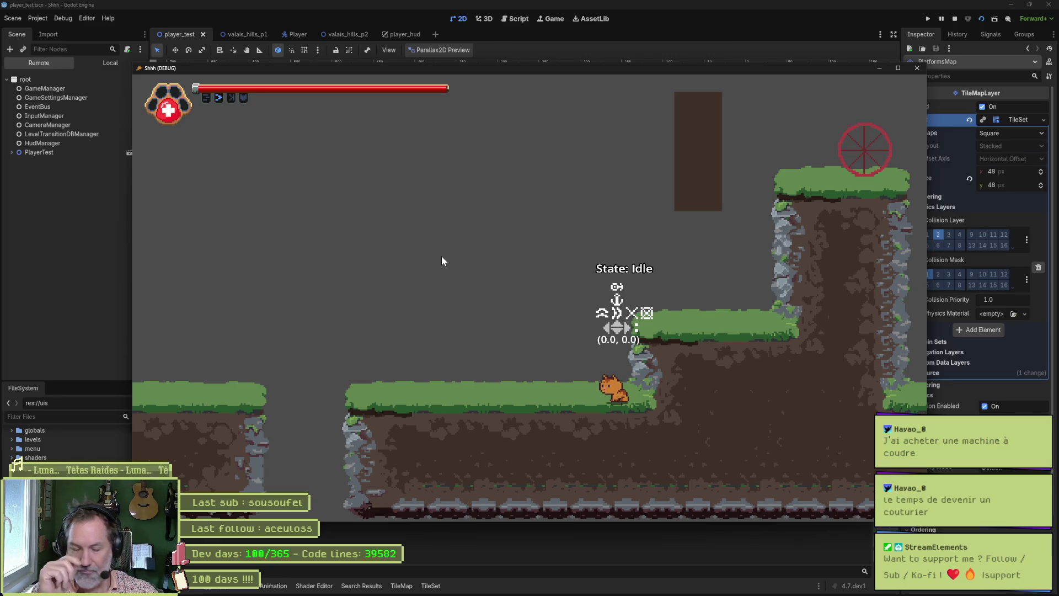
key("F8")
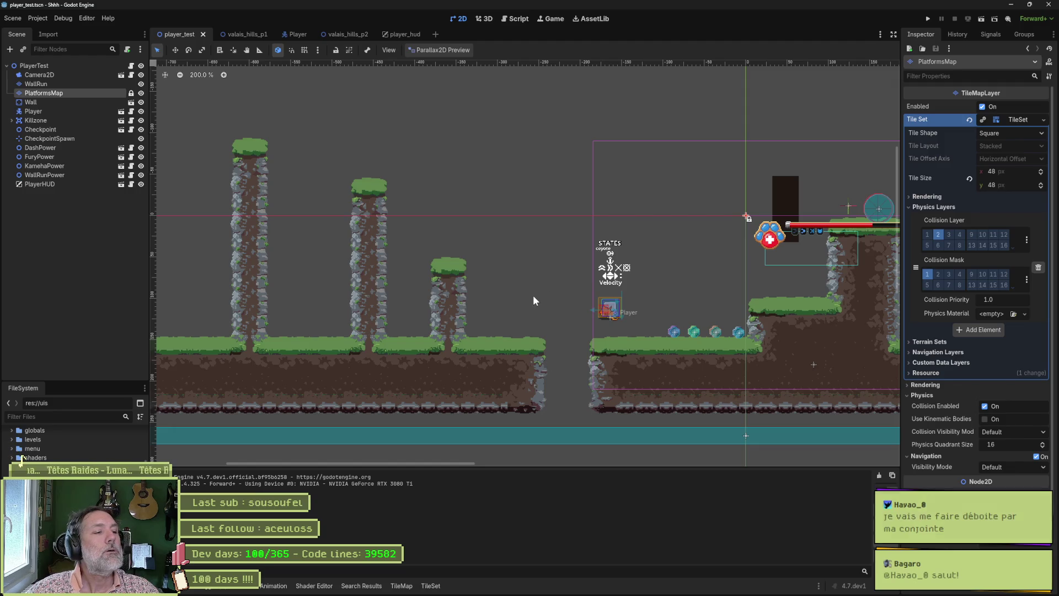
Return to the player_hud scene and open Kameha's AnimationPlayer
scroll(71, 444, "down", 5)
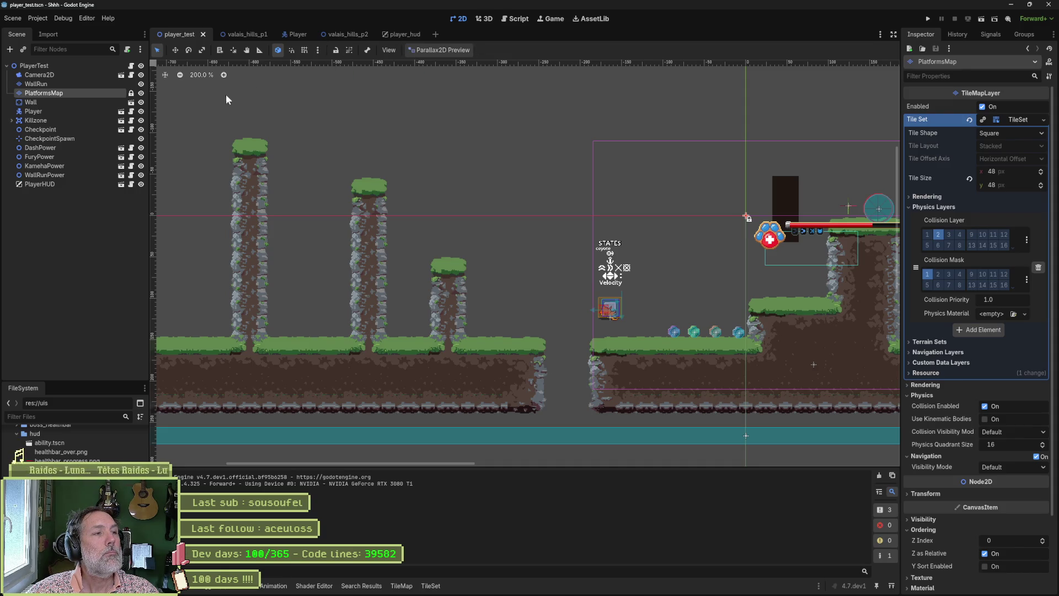
left_click(401, 35)
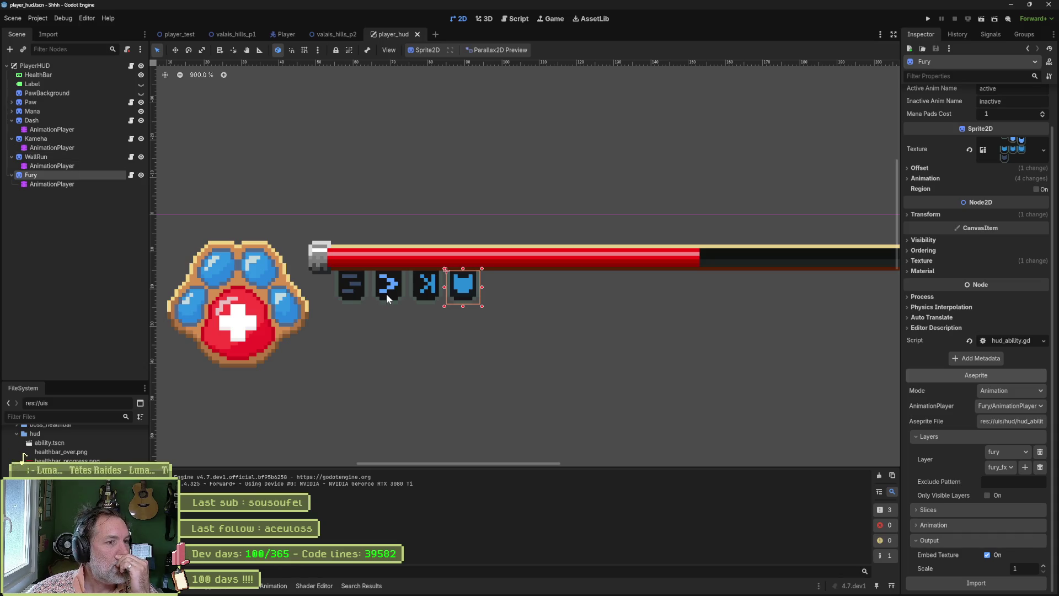
left_click(67, 148)
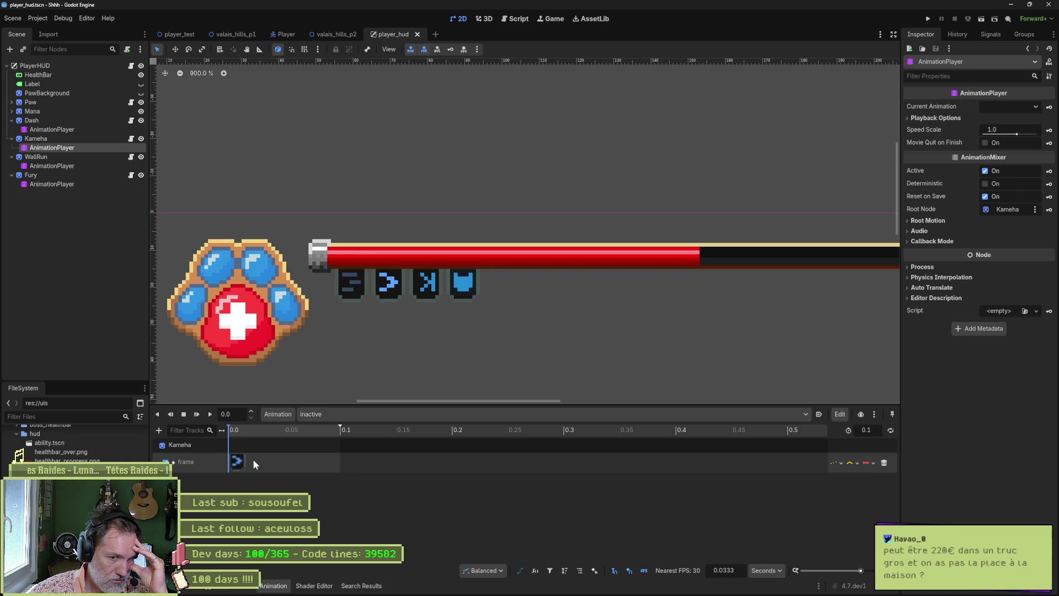
Select the Kameha node with its 'inactive' animation showing in the timeline
left_click(85, 139)
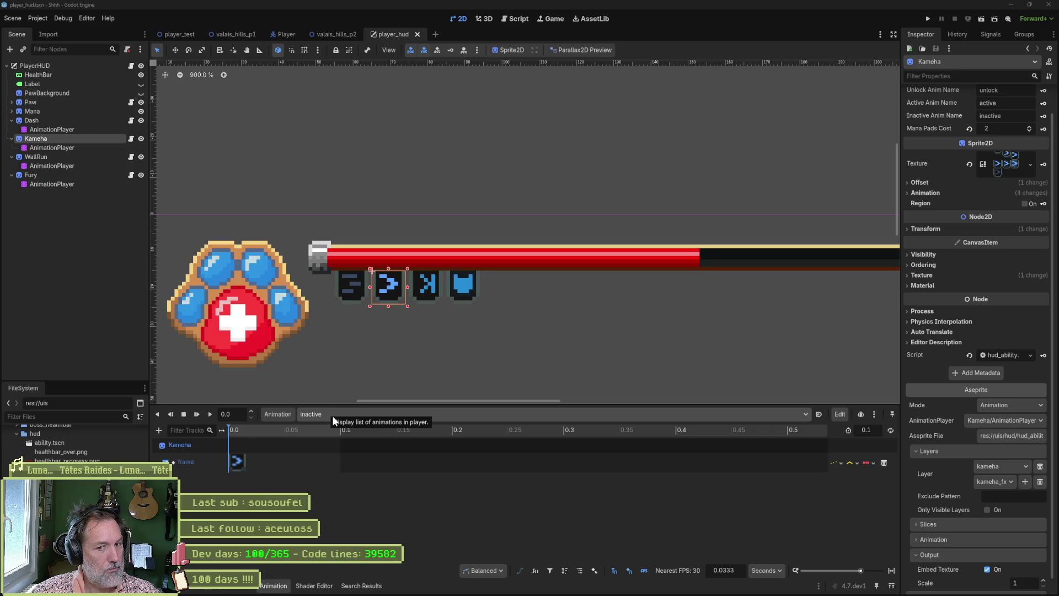
Preview Kameha's 'idle' animation, then its 'unlock' animation, and bring Aseprite forward
scroll(961, 480, "down", 1)
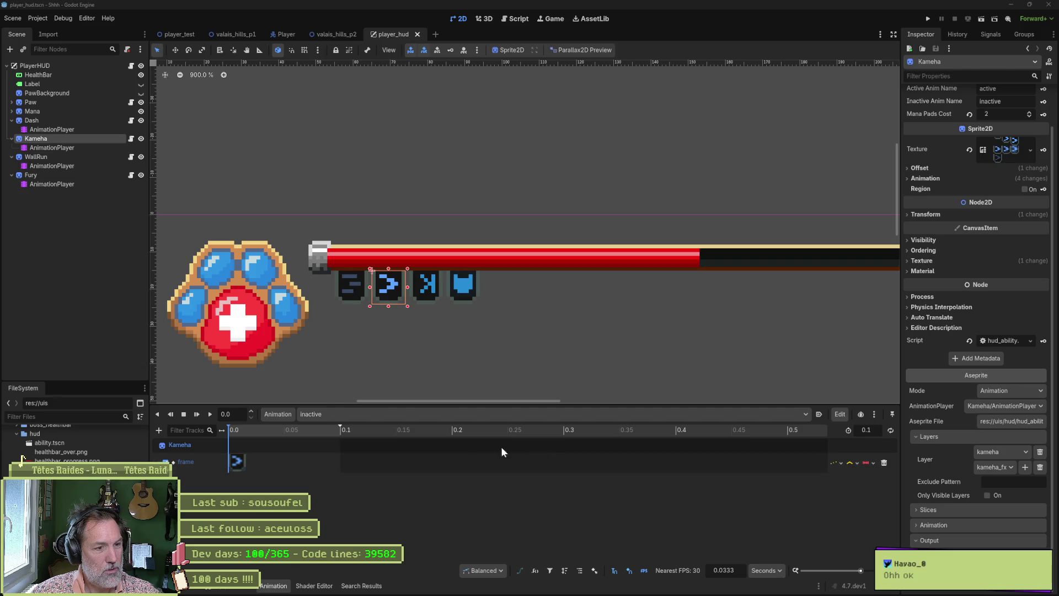
left_click(366, 415)
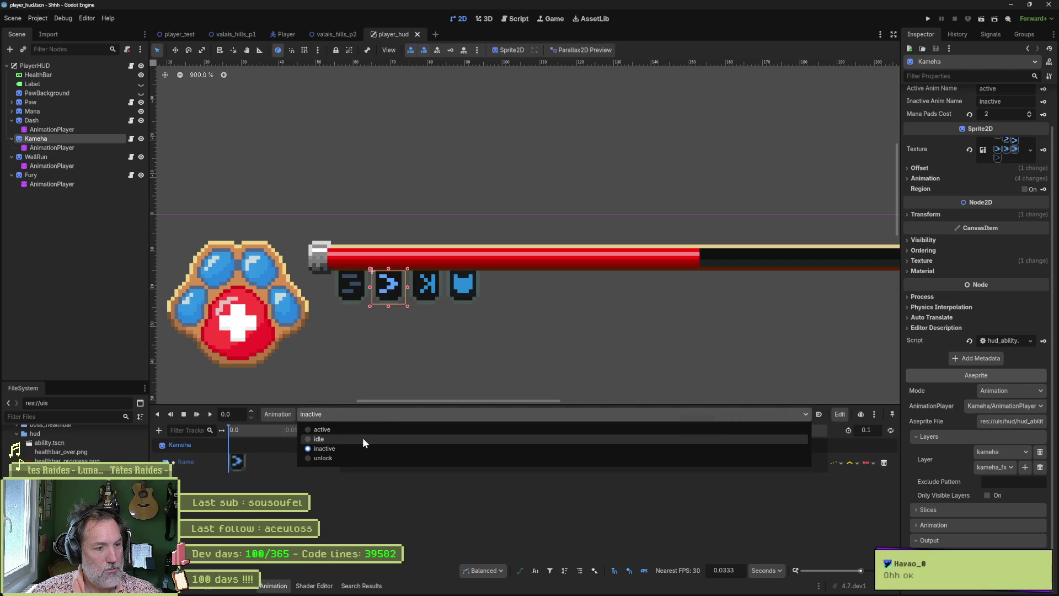
left_click(362, 438)
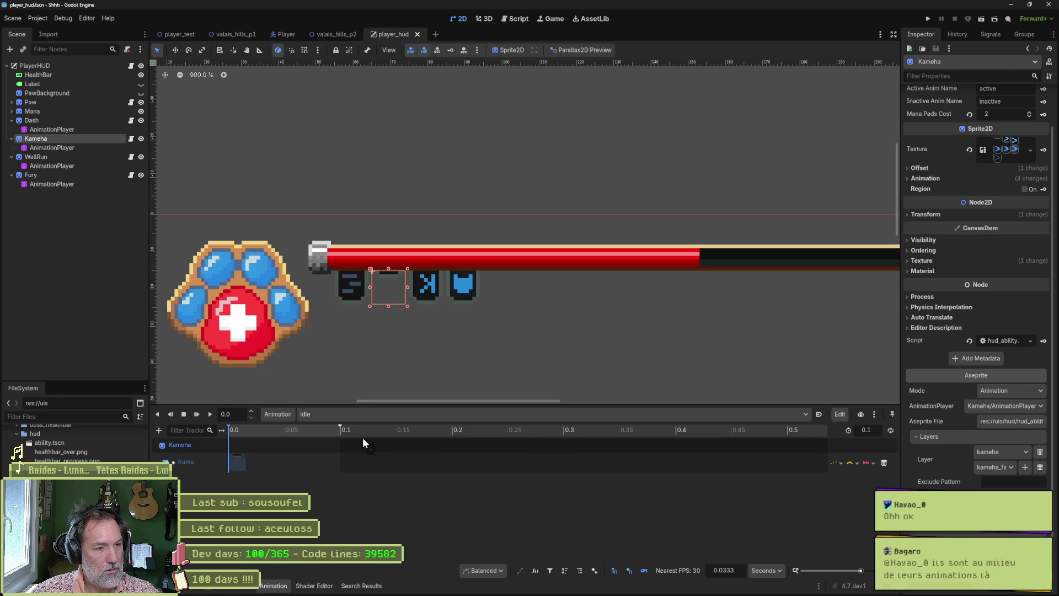
left_click(372, 412)
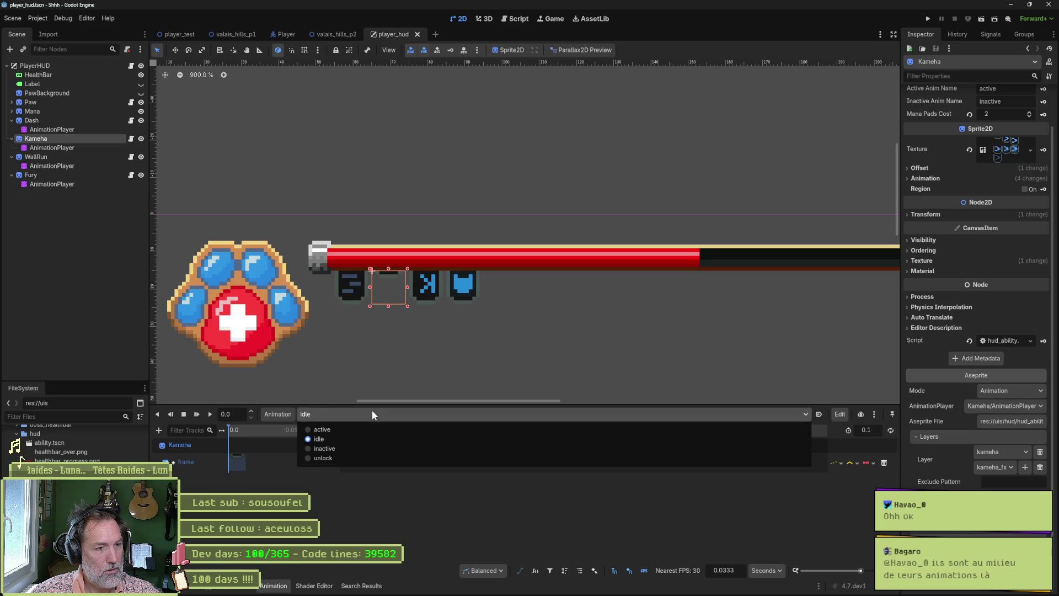
left_click(365, 459)
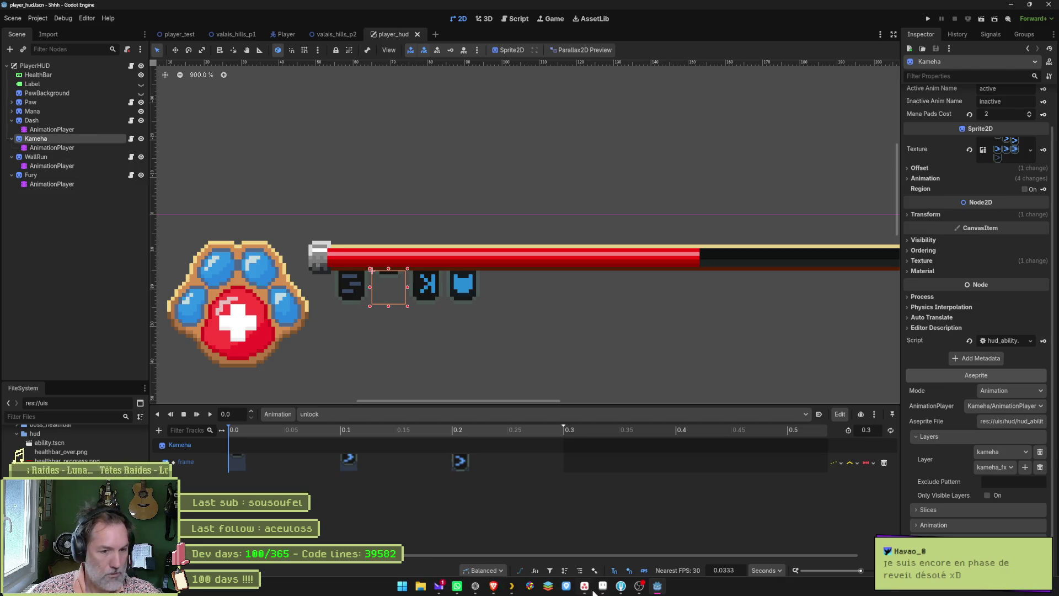
left_click(601, 586)
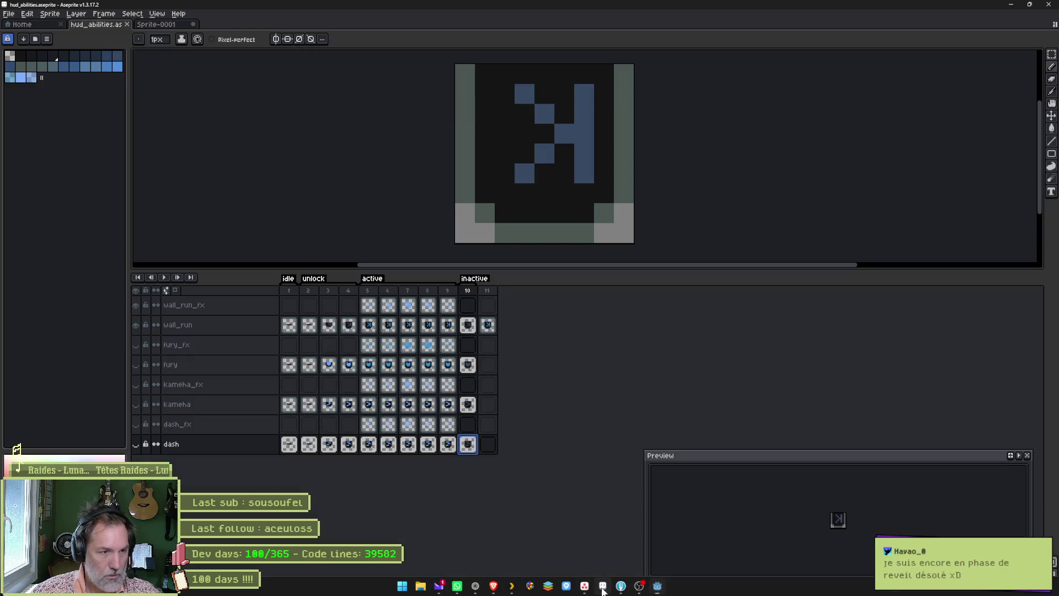
Put the hud_abilities sprite back on frame 1 in Aseprite and return to Godot
left_click(289, 290)
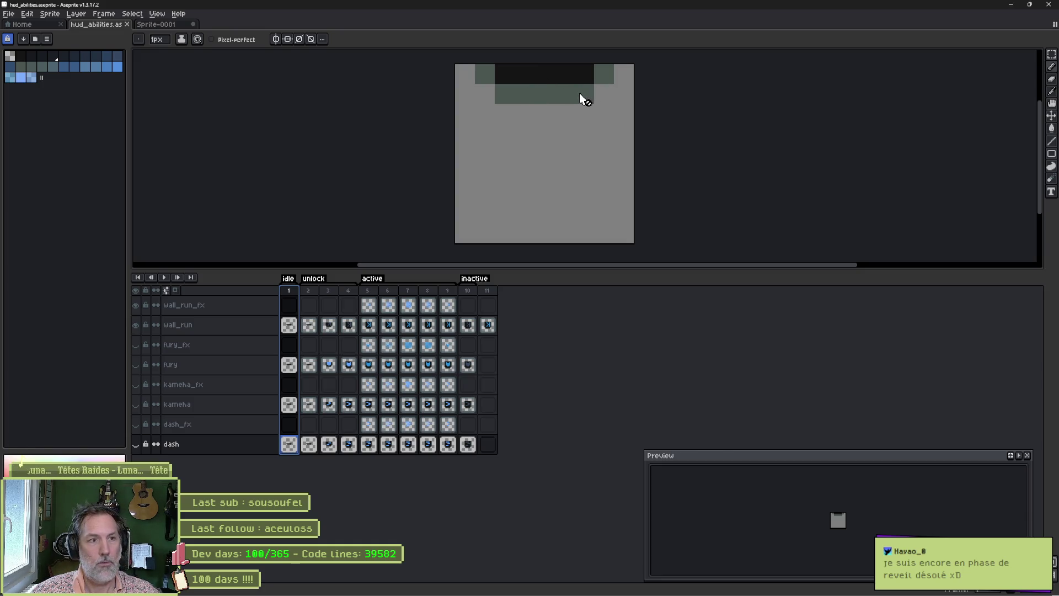
left_click(657, 585)
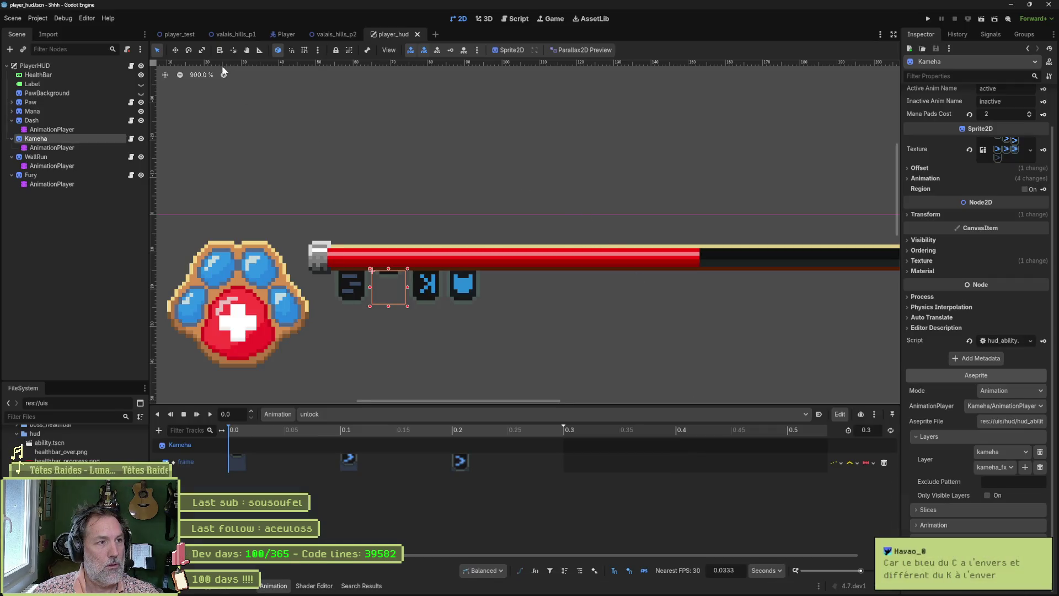
Run the player_test level and collect the purple, green, brown and blue orbs
left_click(179, 38)
key("F6")
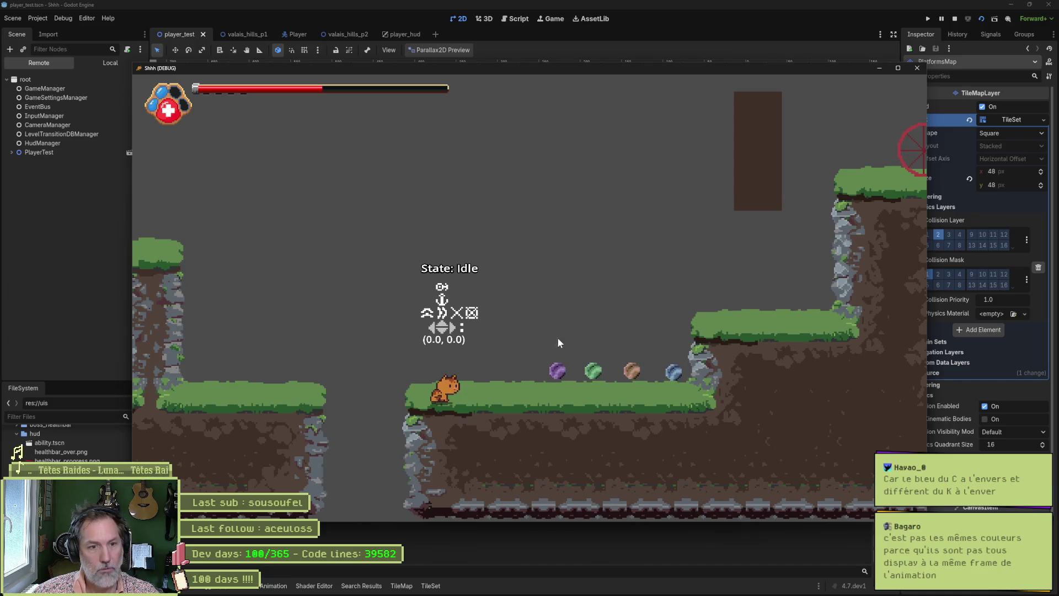
key("Right")
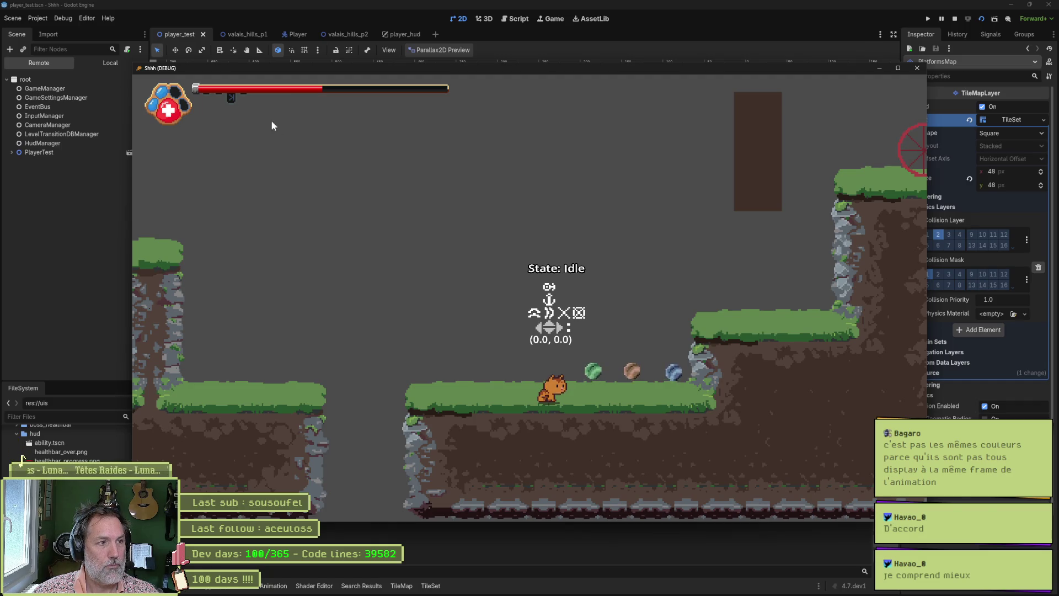
key("Right")
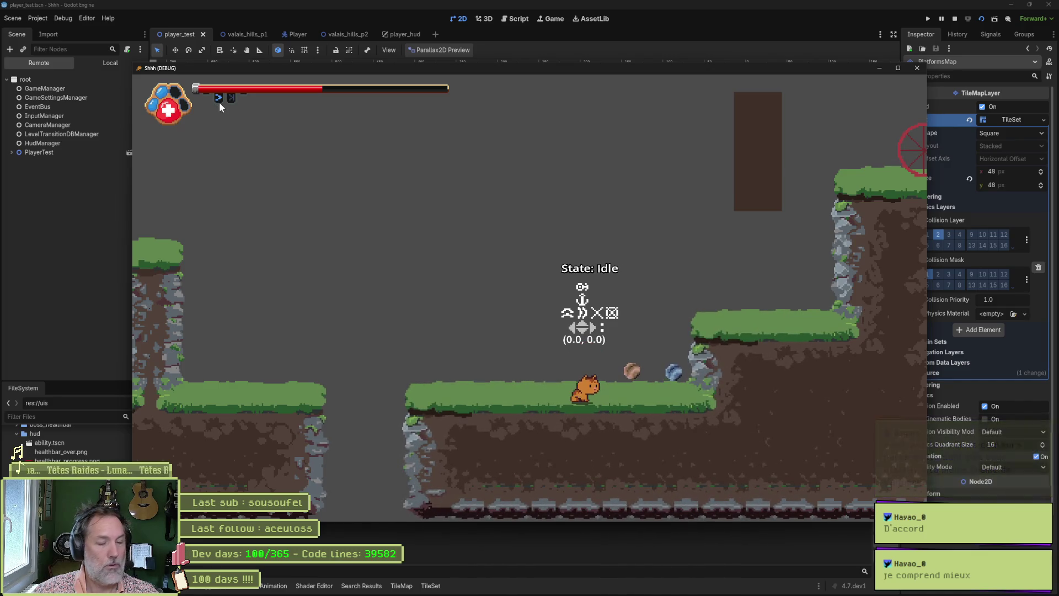
key("Right")
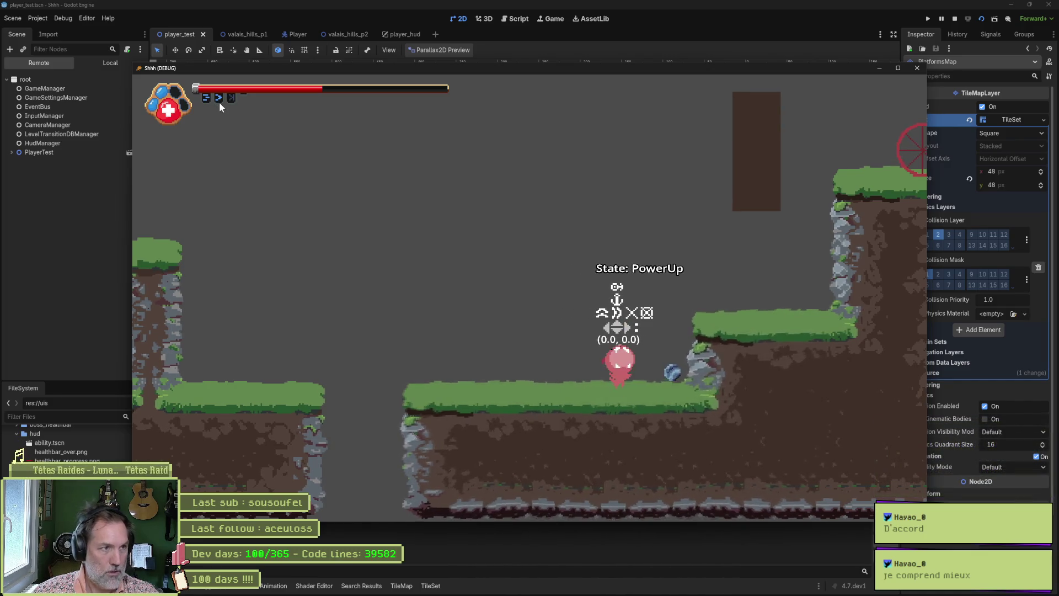
key("Right")
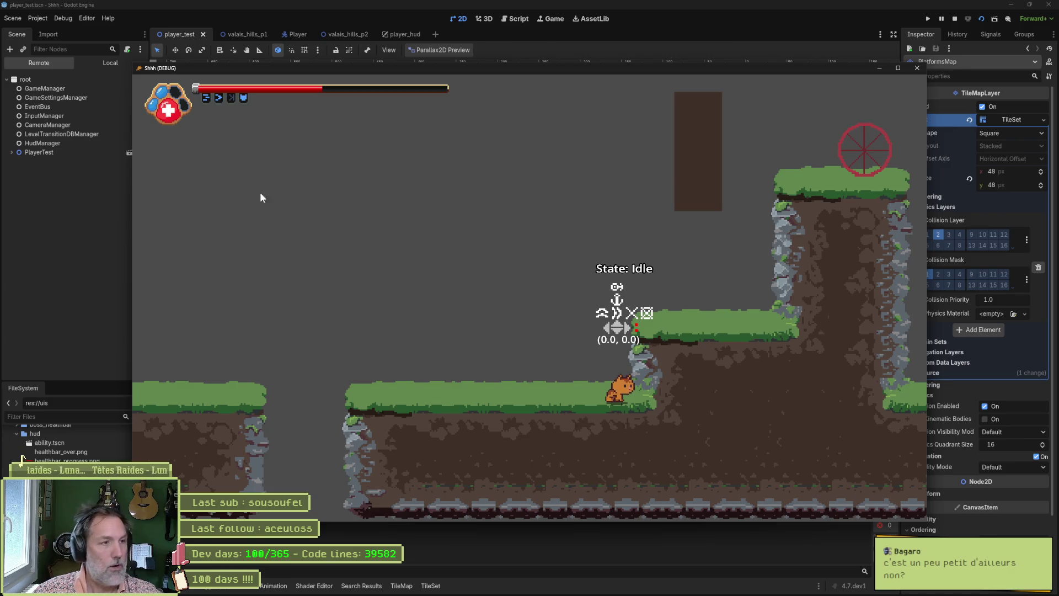
Take damage, refill health with the paw orb charges, then close the game
left_click(183, 119)
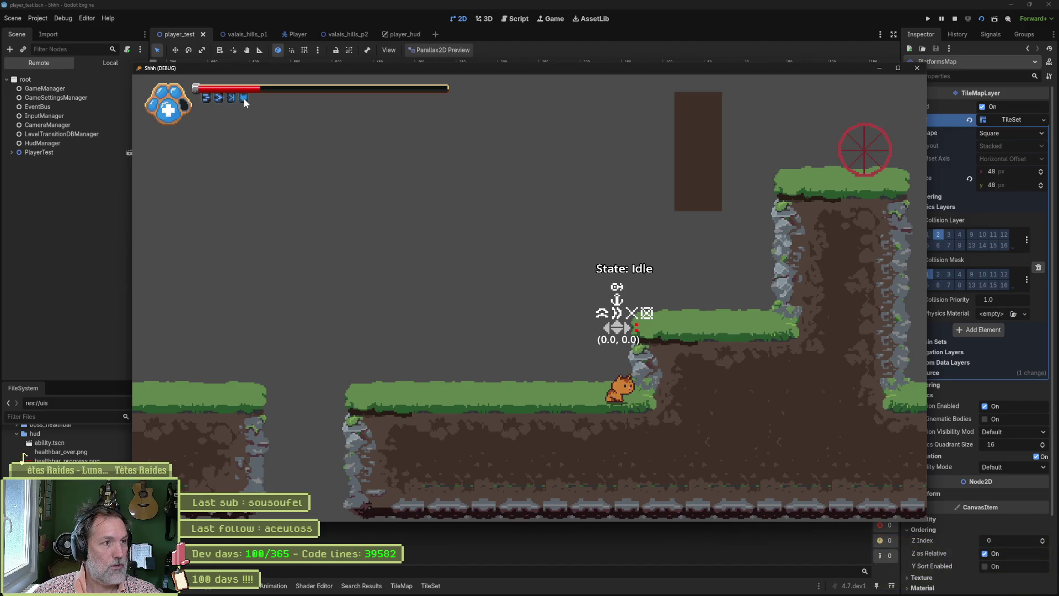
key("e")
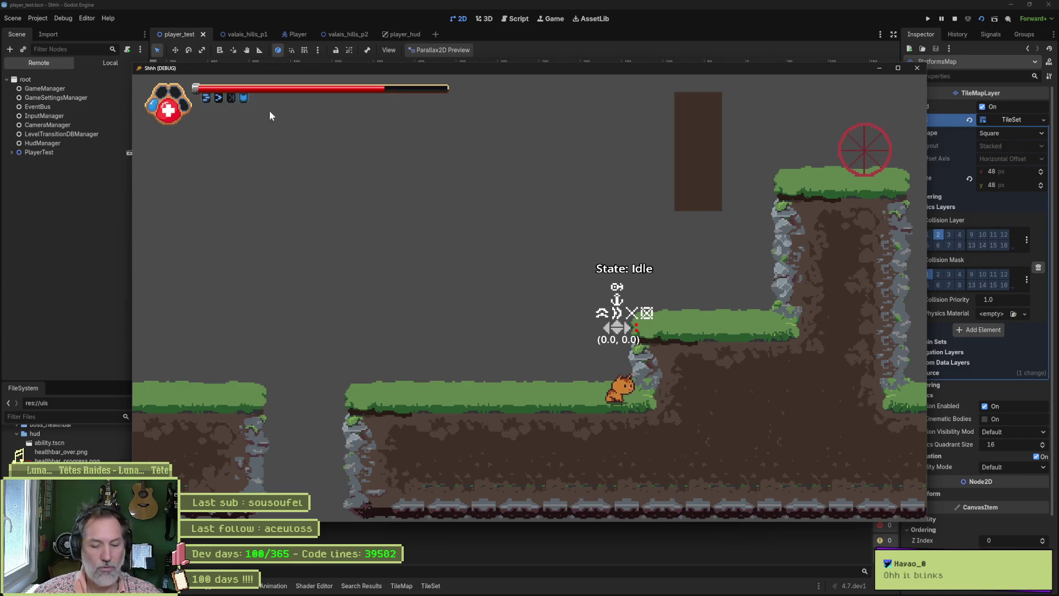
key("F8")
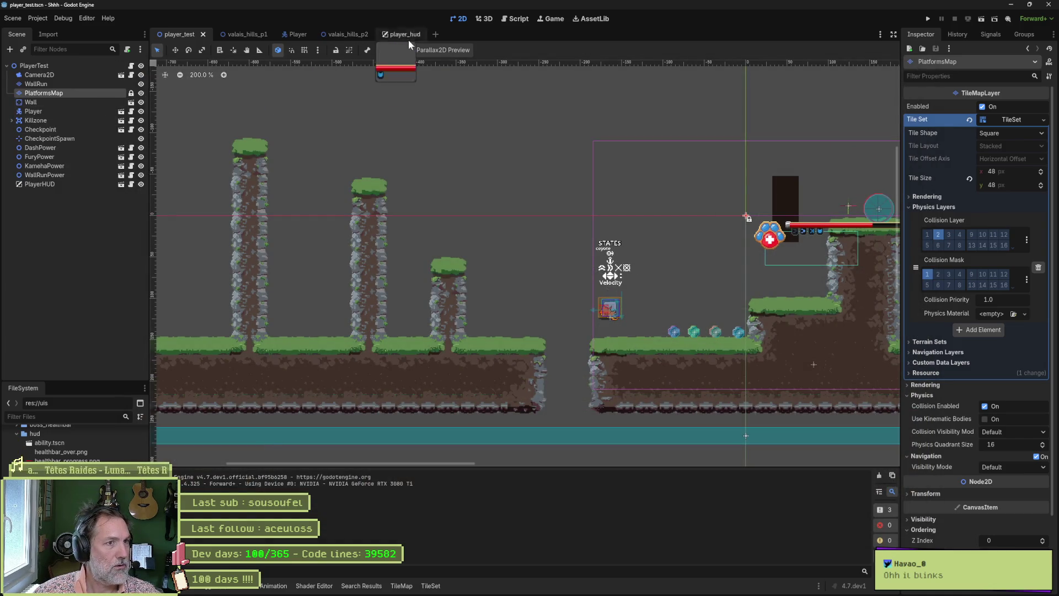
Set Fury's Mana Pads Cost to 4 in player_hud, then return to player_test
left_click(392, 36)
left_click(61, 174)
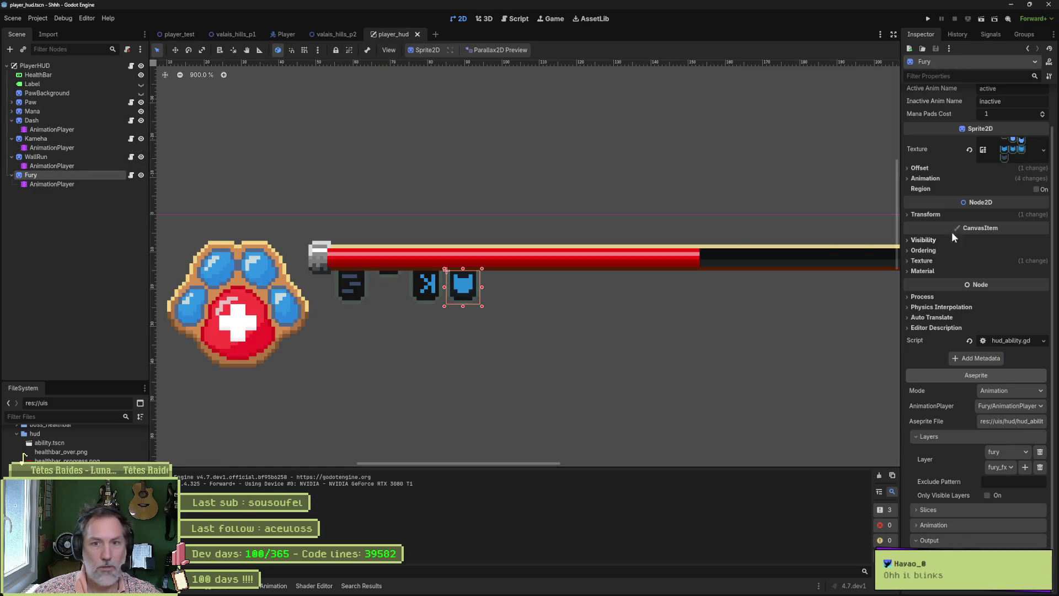
left_click(1010, 114)
type("4")
key("Return")
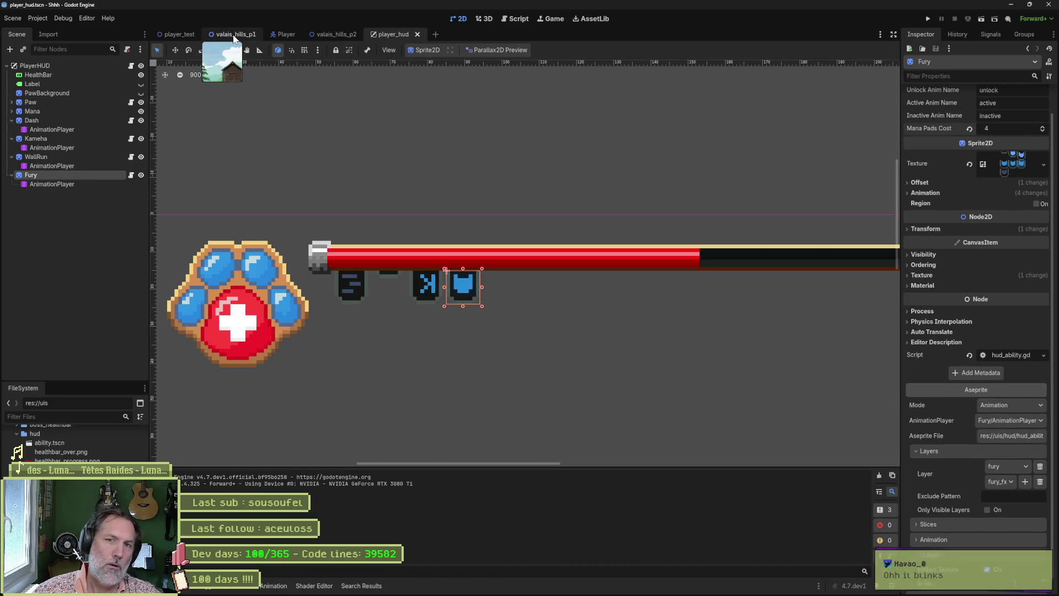
left_click(168, 32)
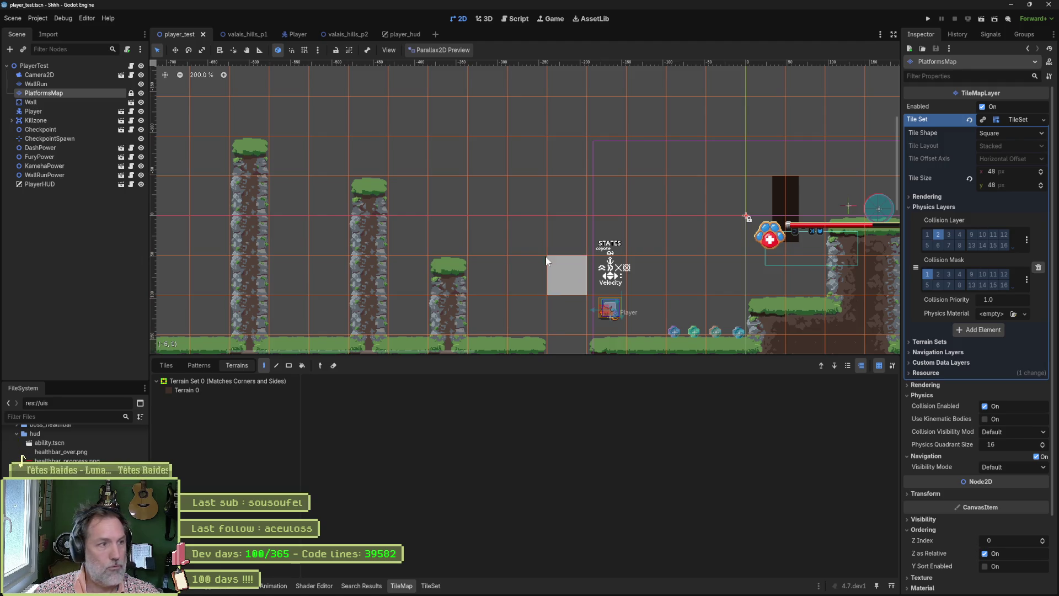
key("F6")
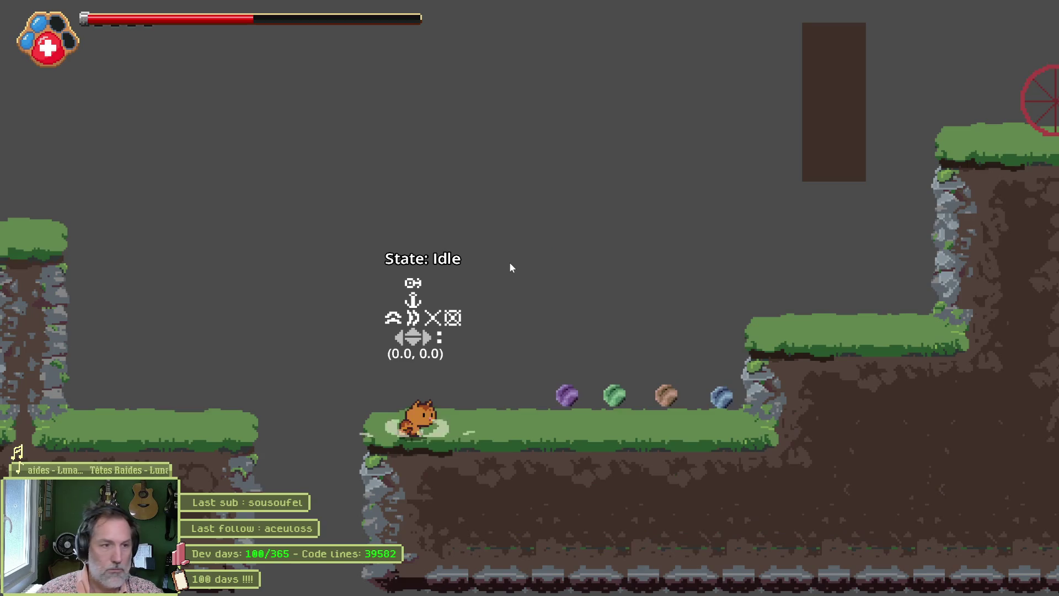
key("Right")
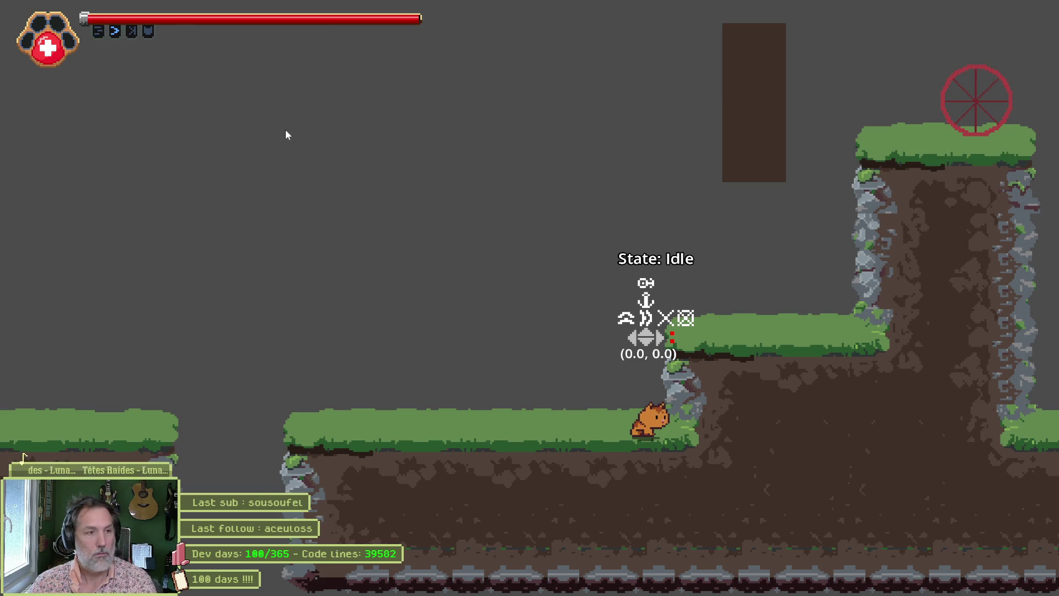
key("F8")
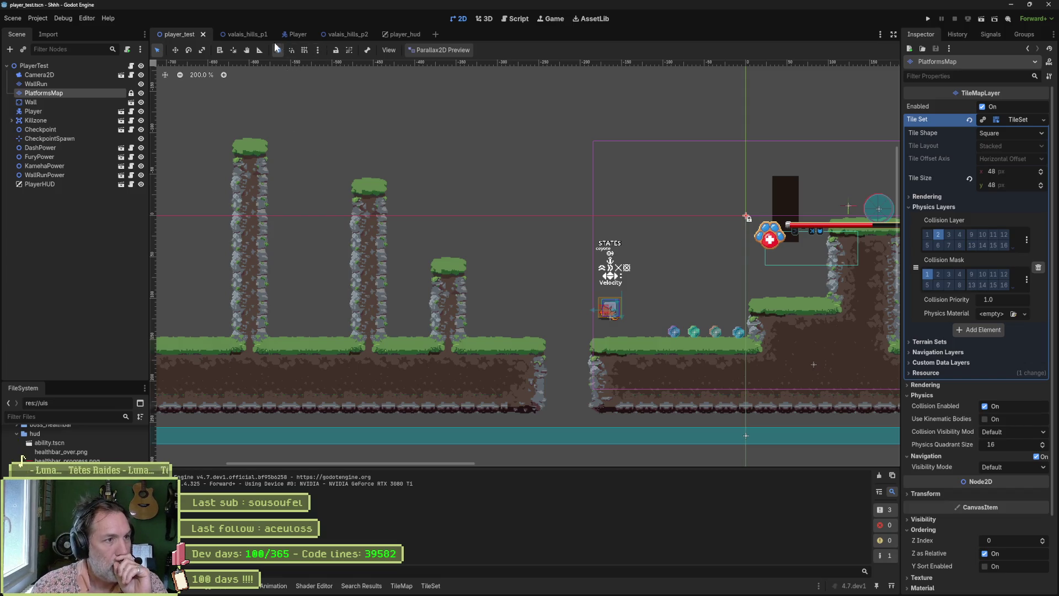
Preview the 'inactive' animation on Fury's AnimationPlayer in player_hud
left_click(389, 34)
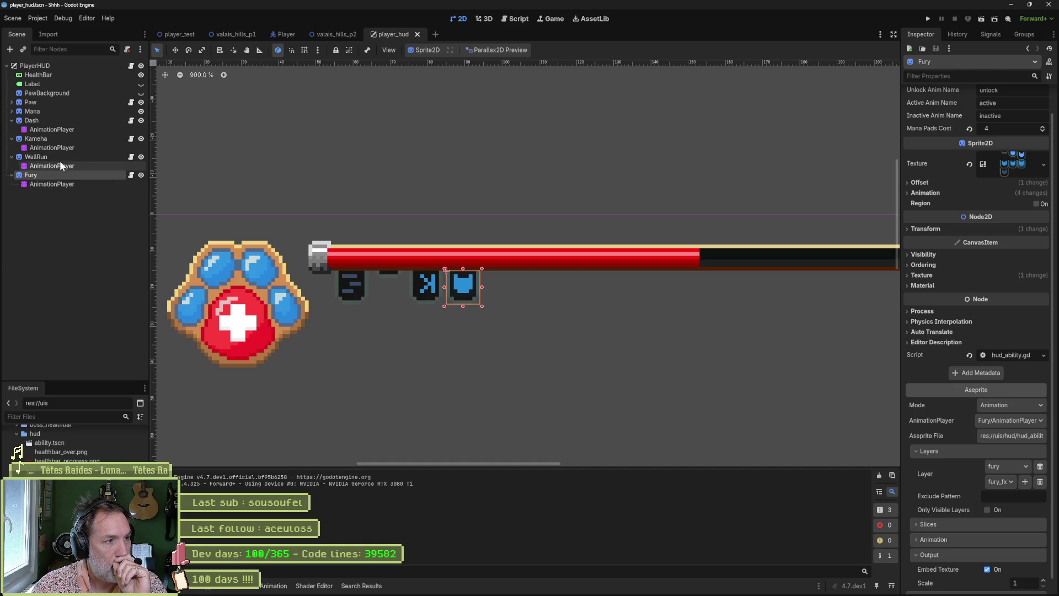
left_click(64, 183)
left_click(333, 414)
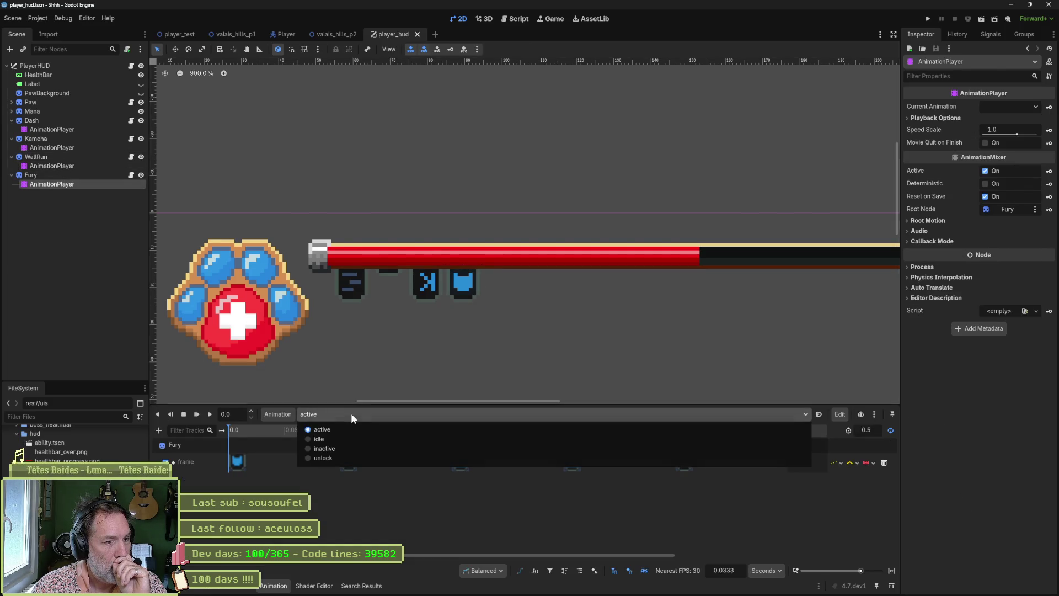
left_click(324, 449)
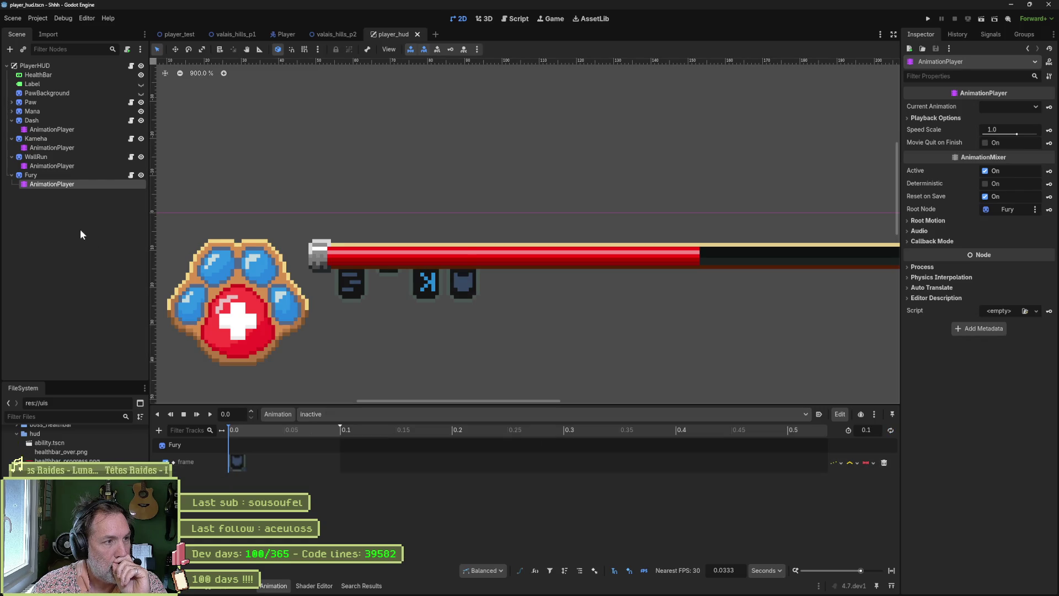
Preview Kameha's 'inactive' animation, then select WallRun's AnimationPlayer
left_click(58, 164)
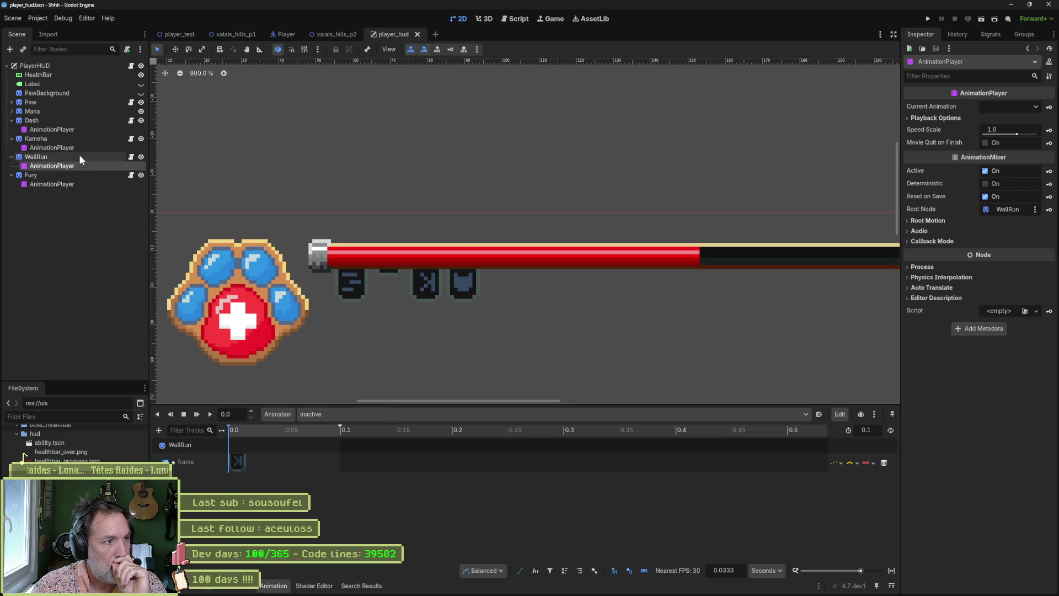
left_click(62, 147)
left_click(320, 414)
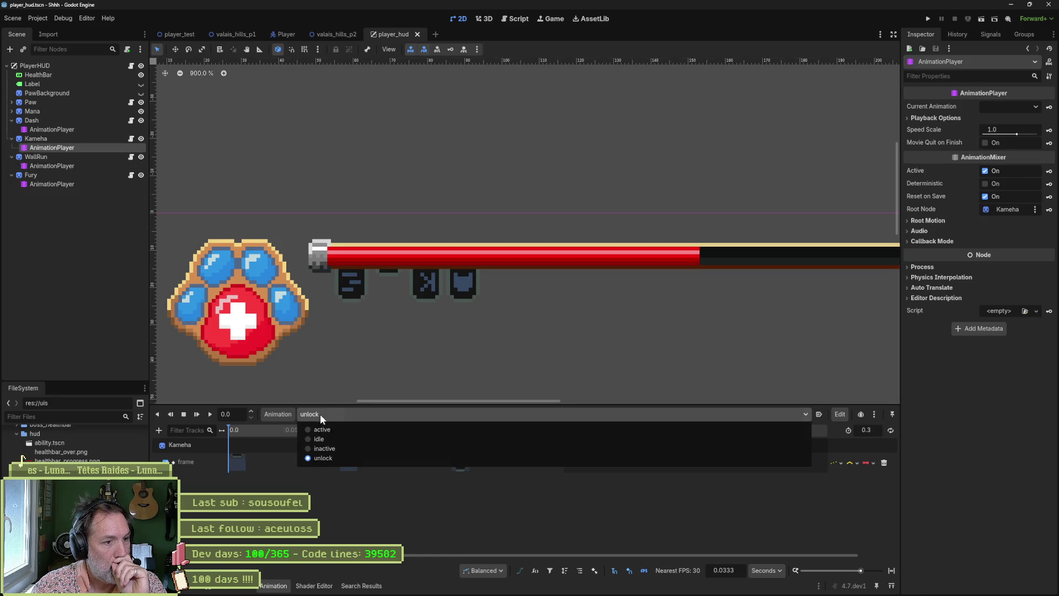
left_click(336, 448)
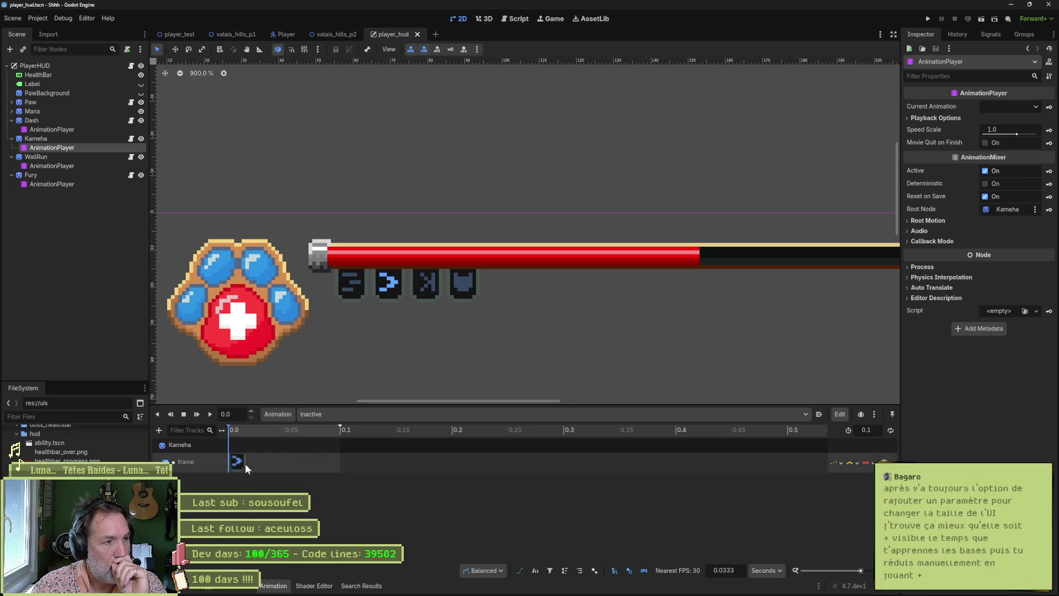
left_click(388, 284)
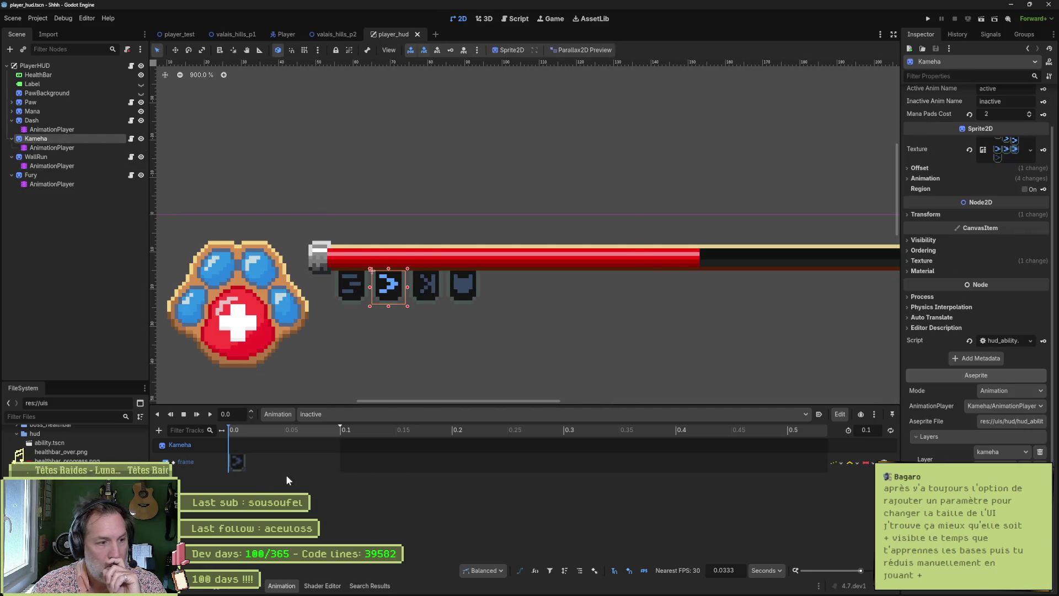
left_click(246, 473)
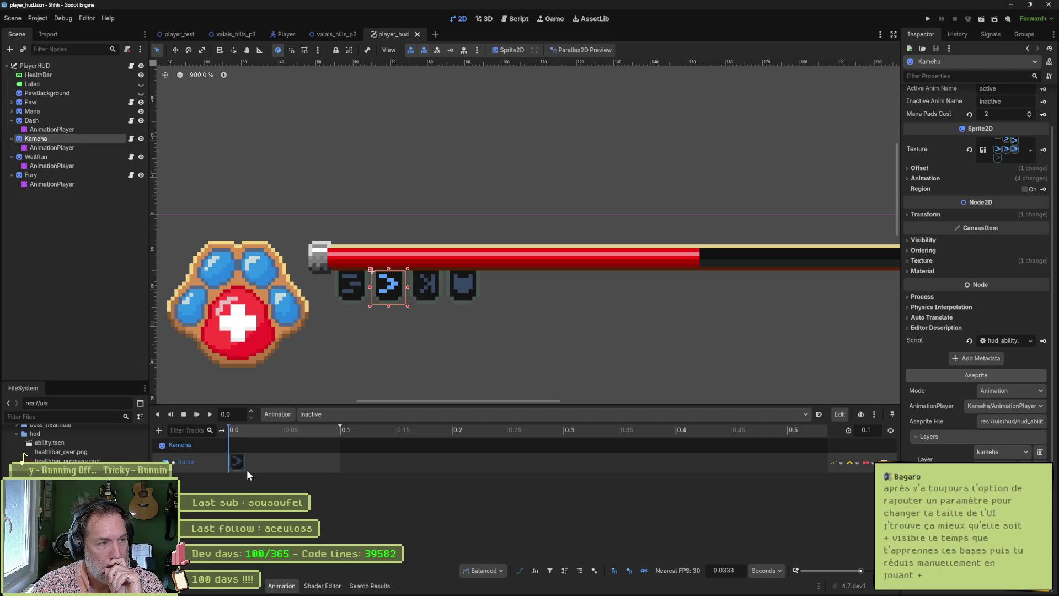
left_click(68, 147)
left_click(71, 166)
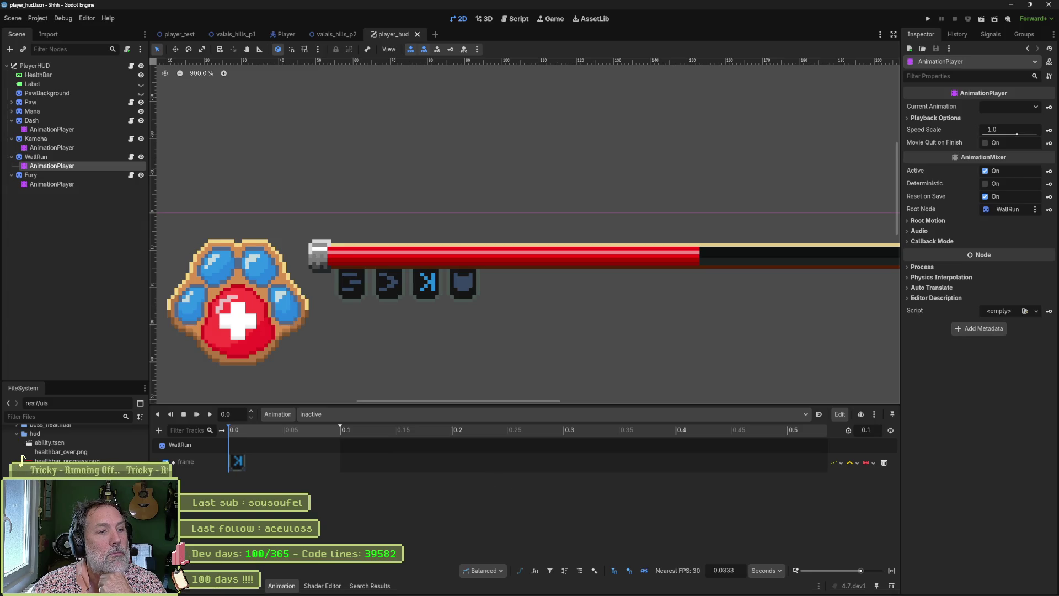
mouse_move(594, 594)
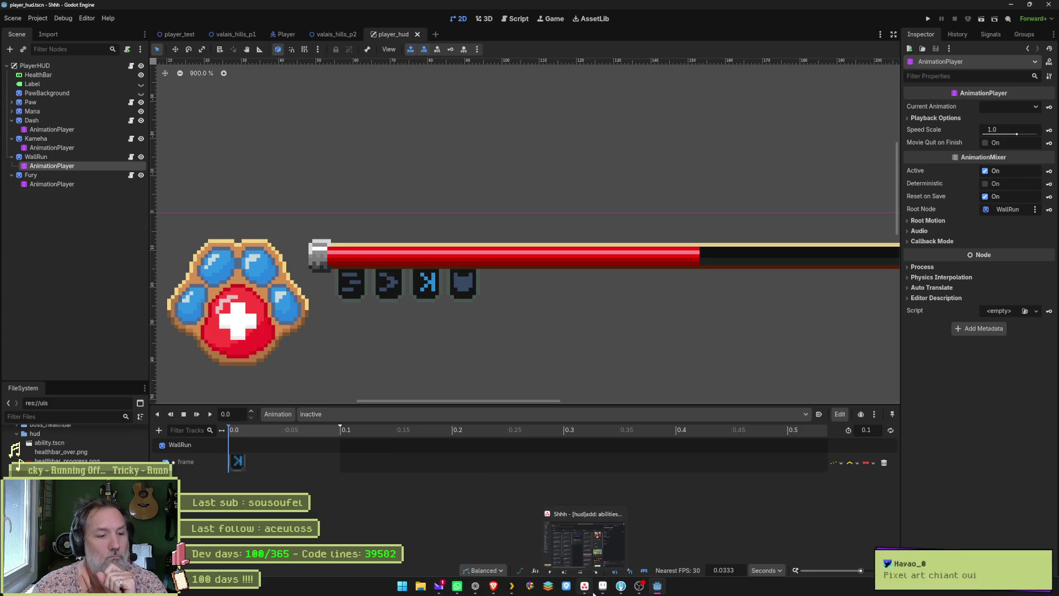
Open hud.aseprite in Aseprite from the recent files list
left_click(593, 594)
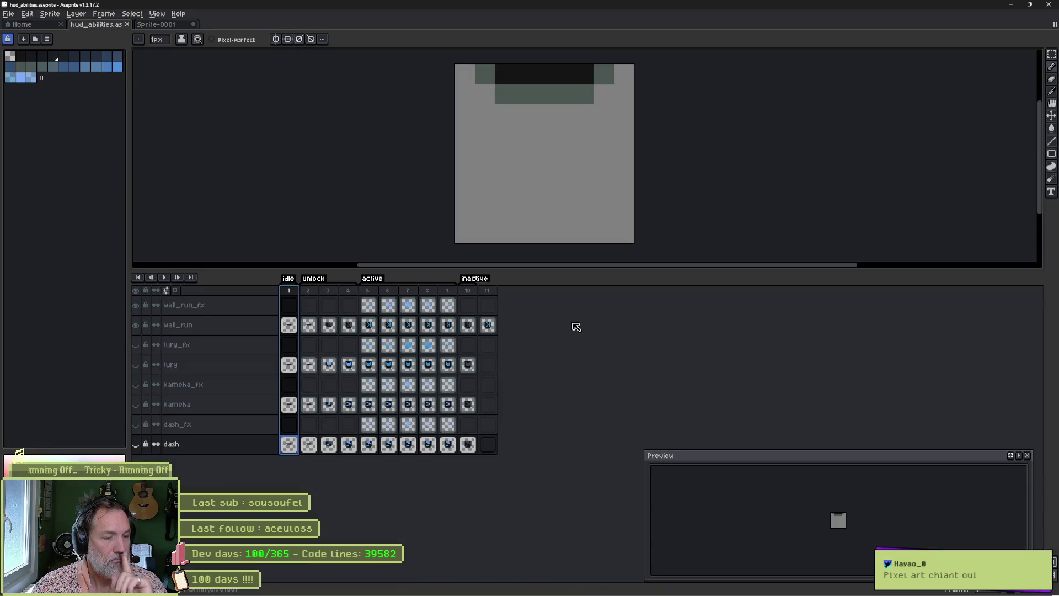
left_click(156, 25)
scroll(373, 182, "down", 4)
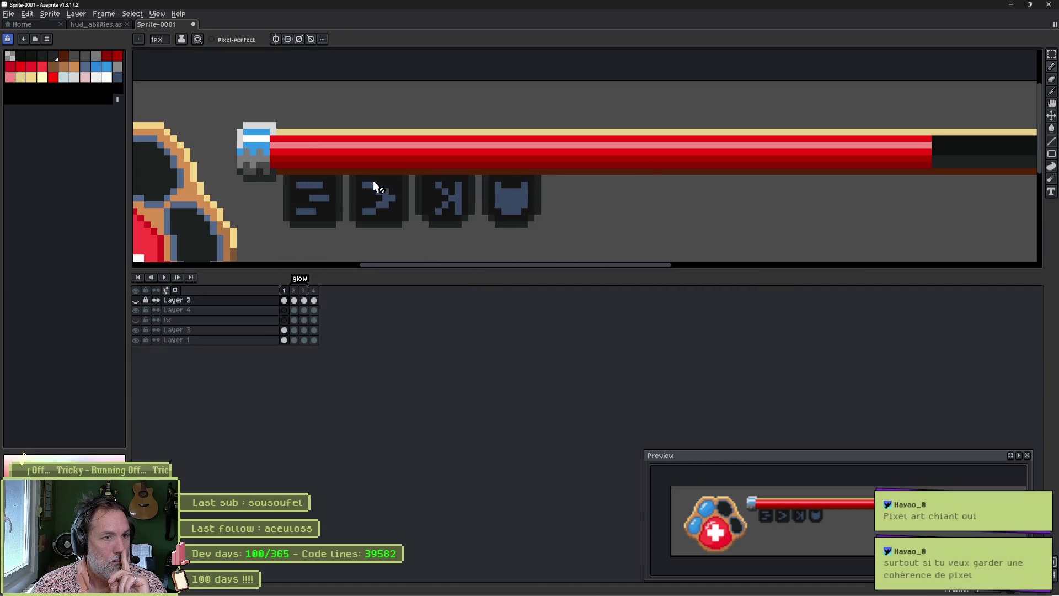
scroll(362, 221, "up", 2)
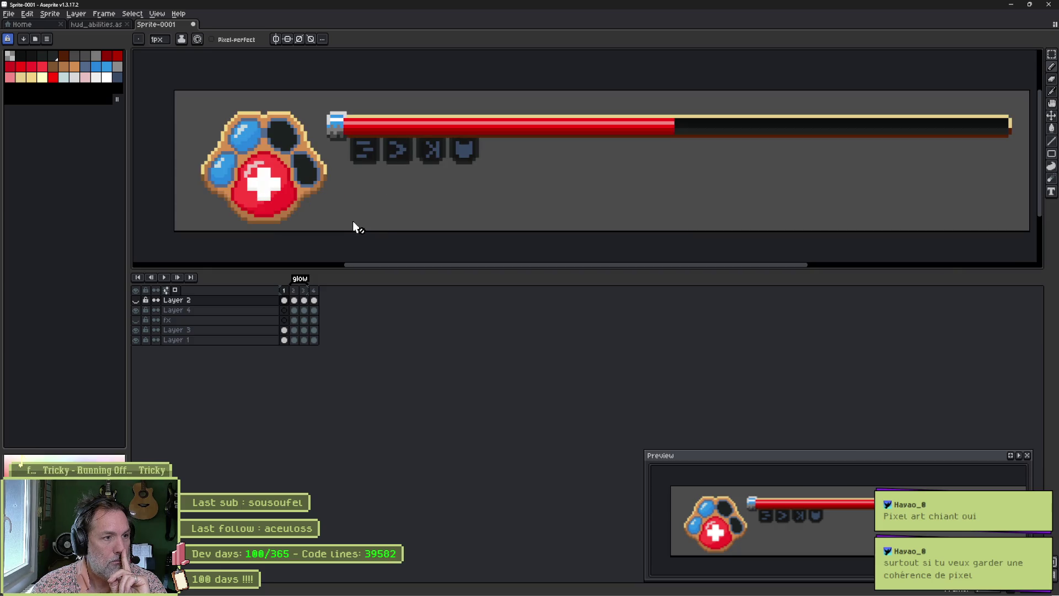
left_click(39, 25)
left_click(66, 112)
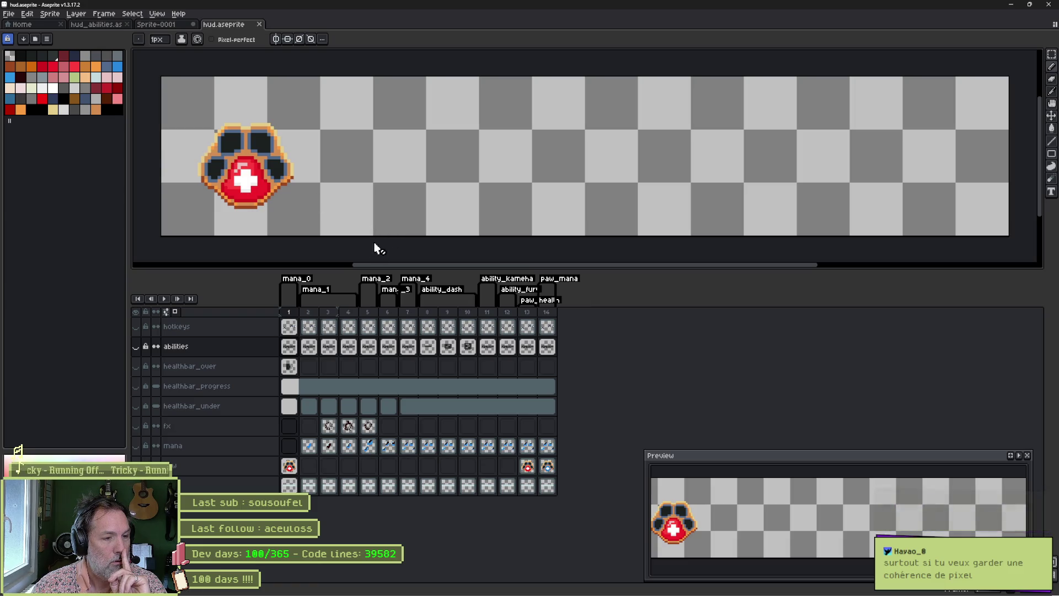
Show the abilities, health bar and hotkeys layers, toggling them to compare the look
left_click_drag(141, 347, 140, 408)
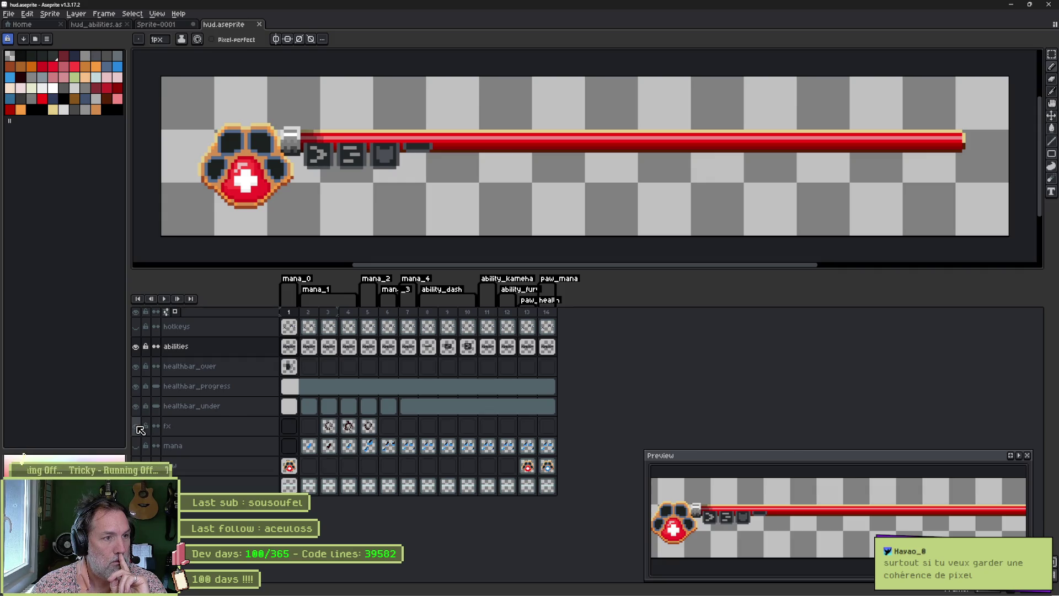
left_click(138, 328)
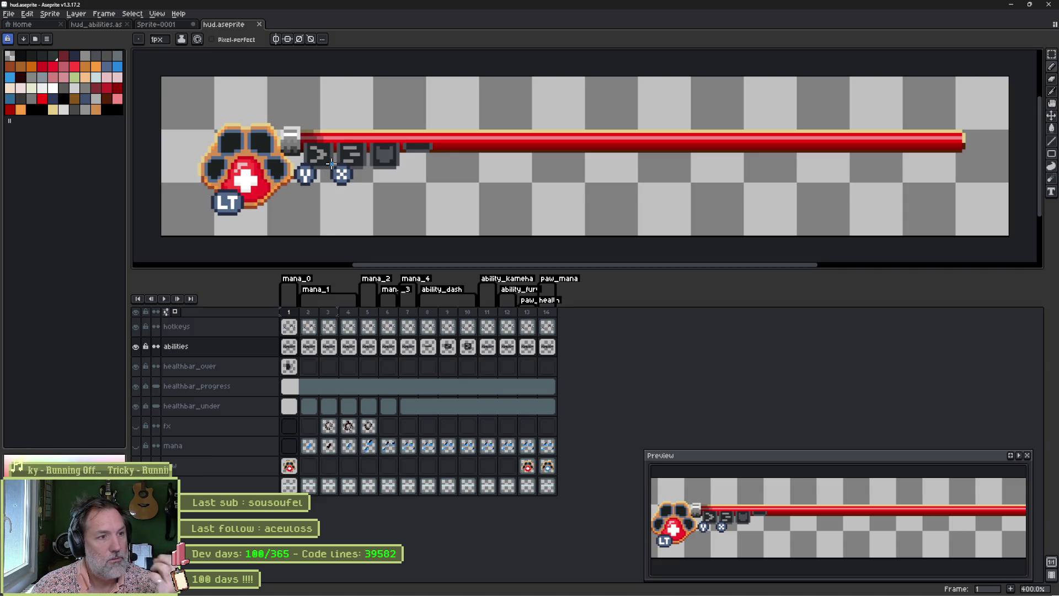
left_click(137, 346)
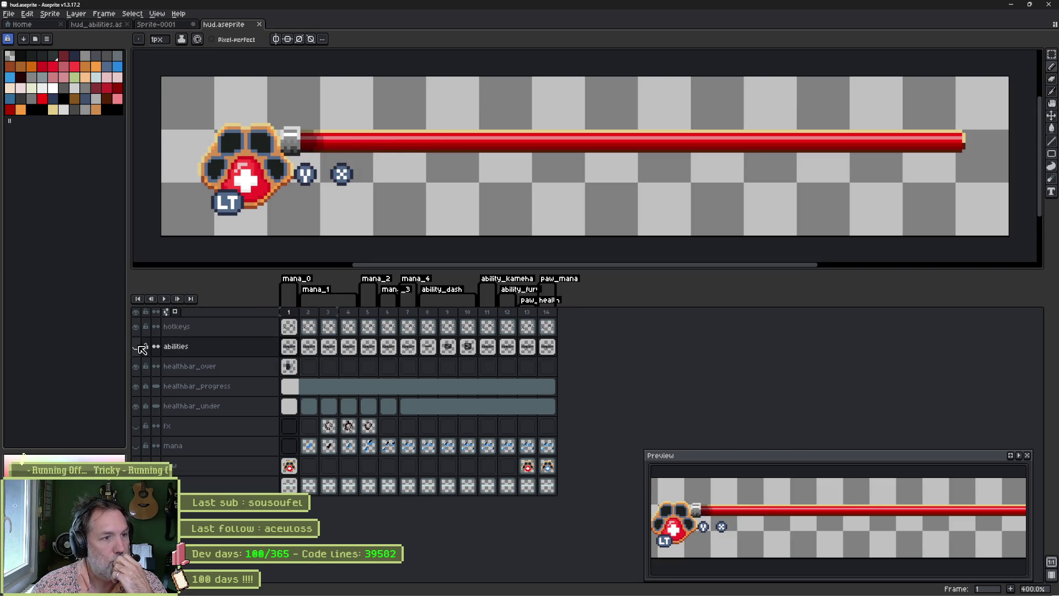
left_click(137, 346)
left_click(135, 326)
left_click(136, 327)
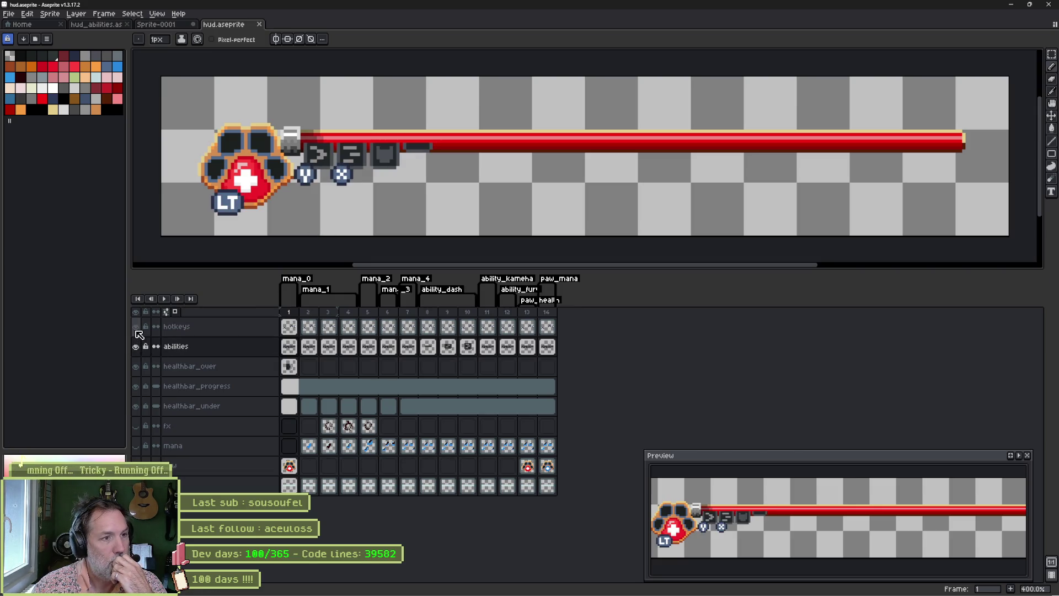
left_click(136, 331)
left_click(136, 331)
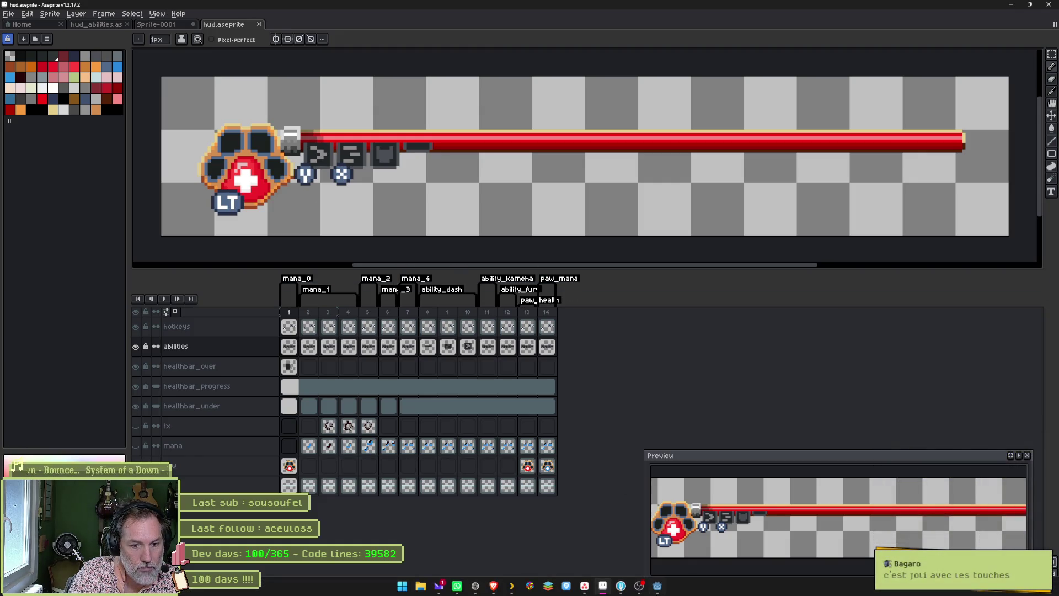
left_click(657, 593)
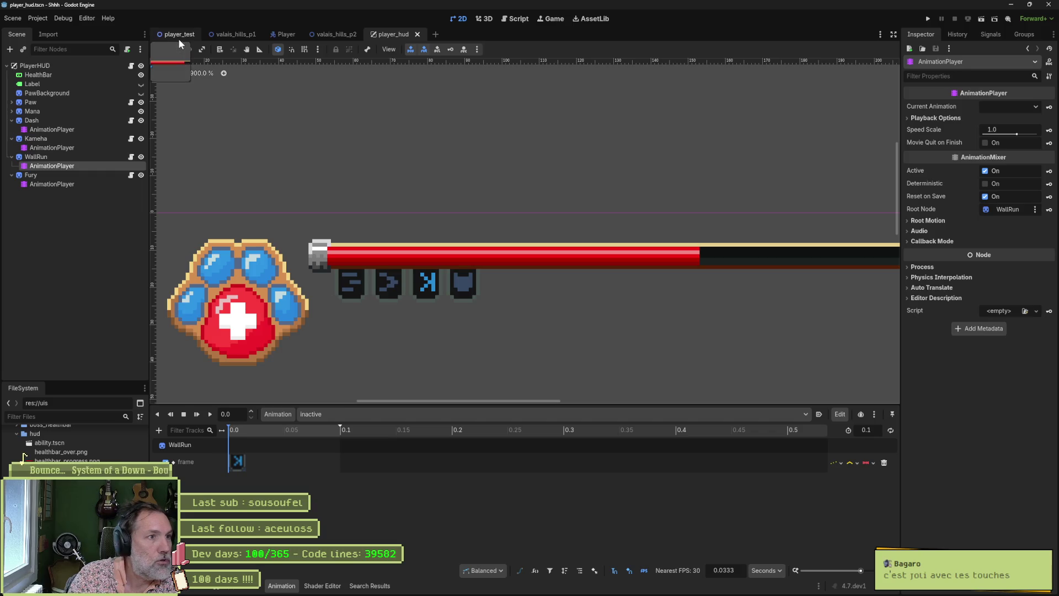
Run the game fullscreen and jump the cat onto the grassy platform and cliff ledge
key("F5")
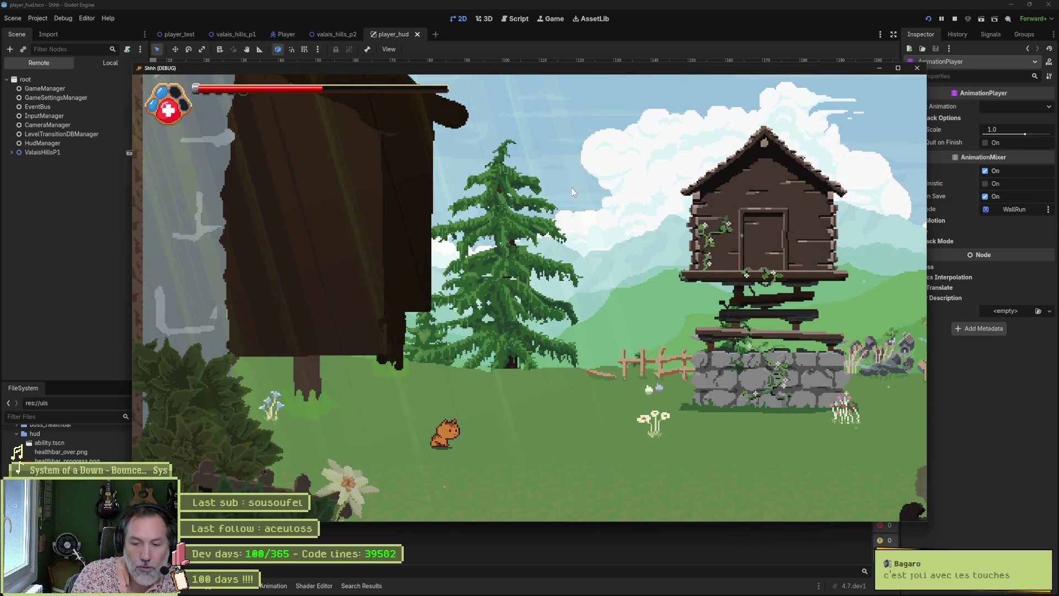
key("F11")
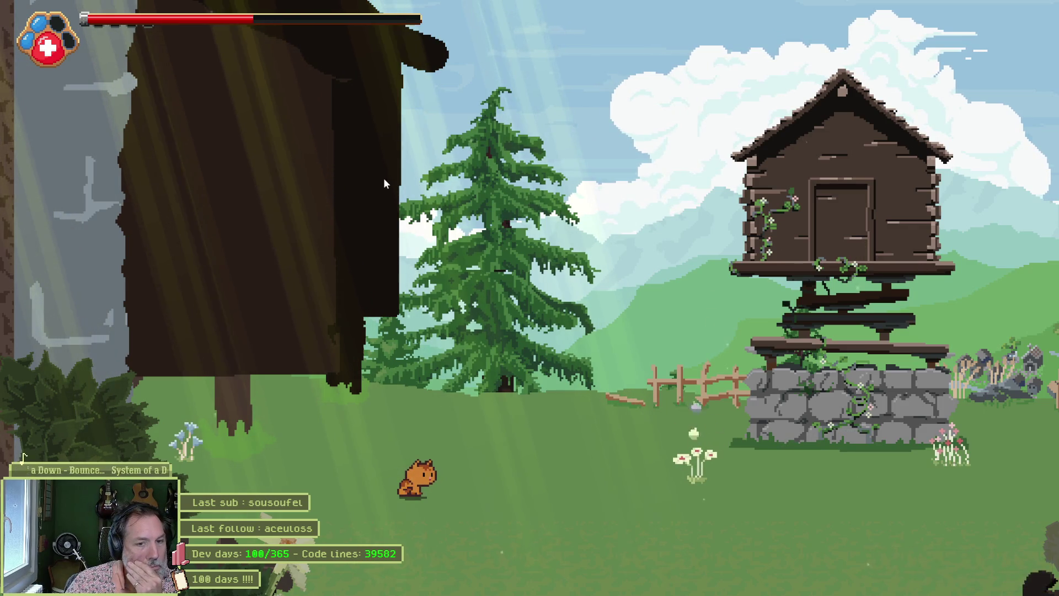
key("Right")
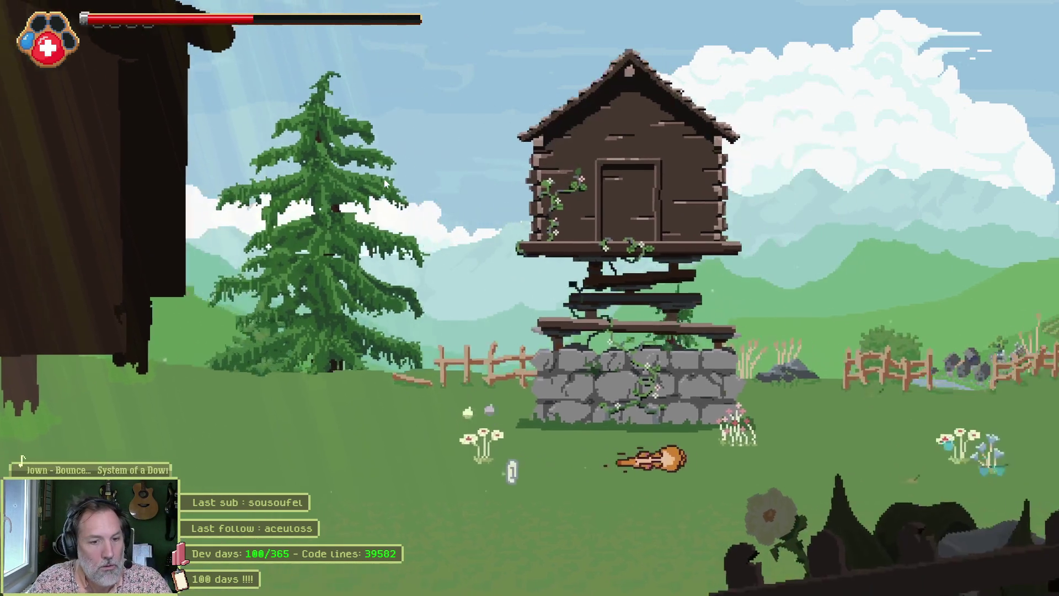
key("space")
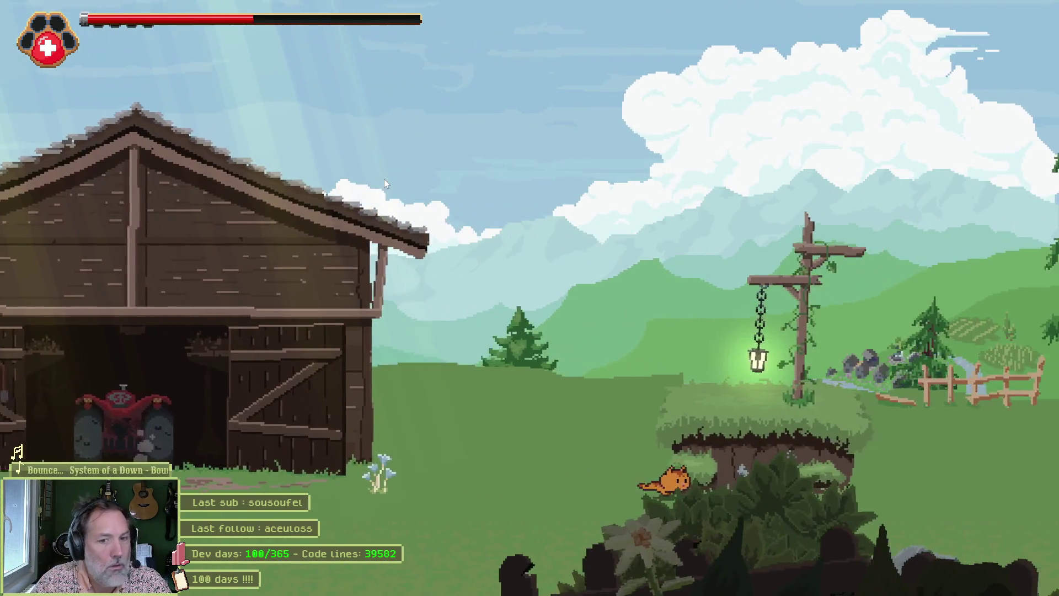
key("space")
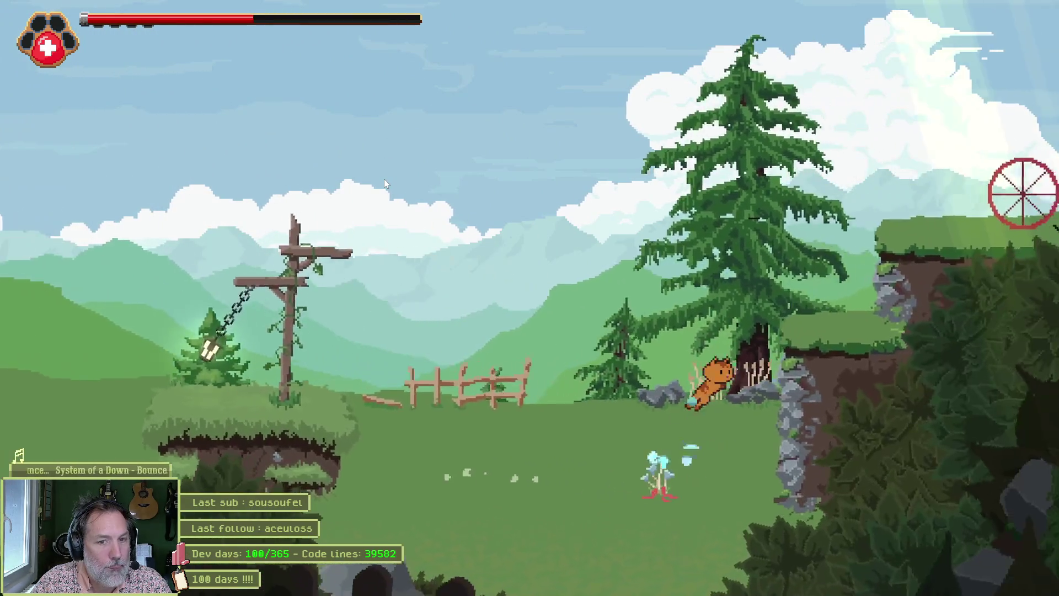
key("space")
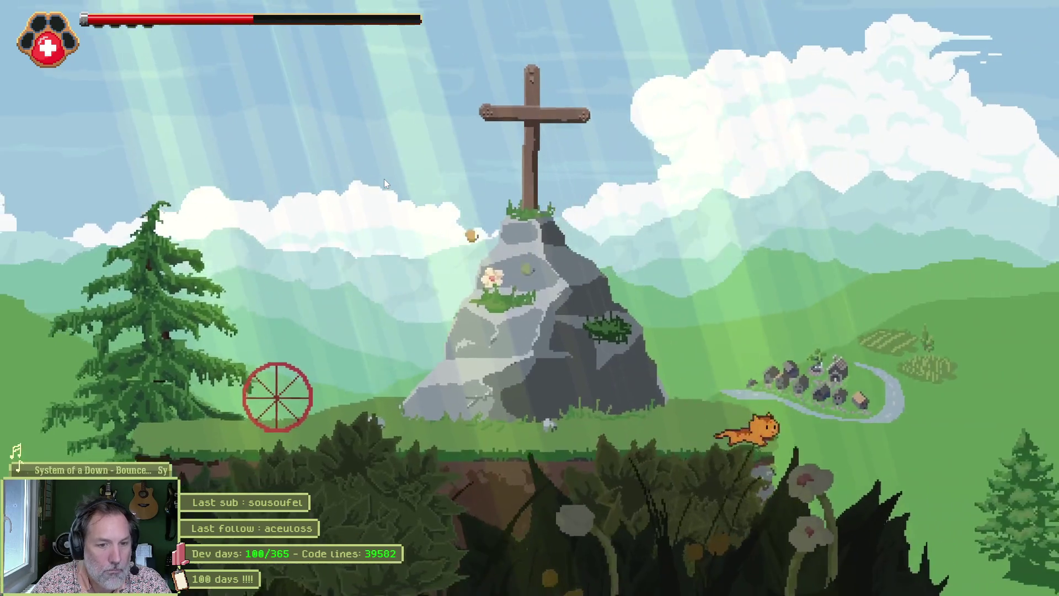
key("space")
Run past the waterfall into the training dummy to lose health, then stop the game
key("Right")
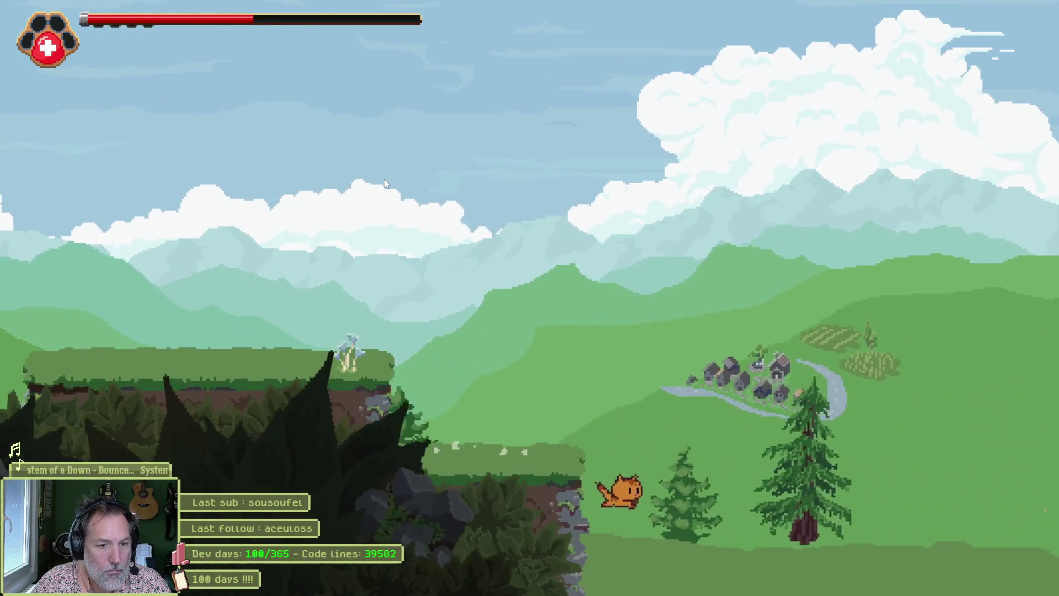
key("Right")
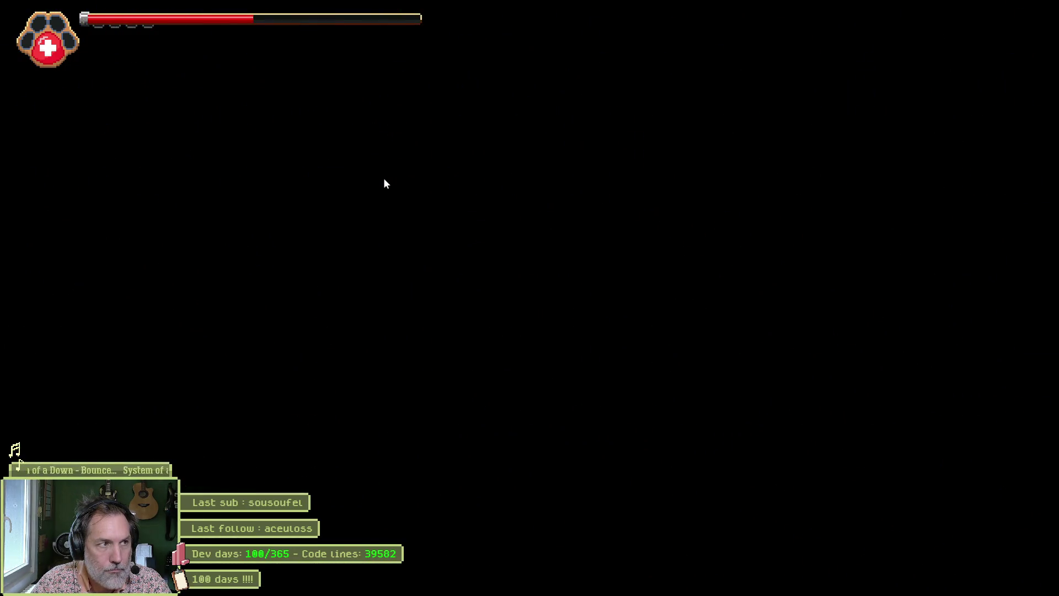
key("Right")
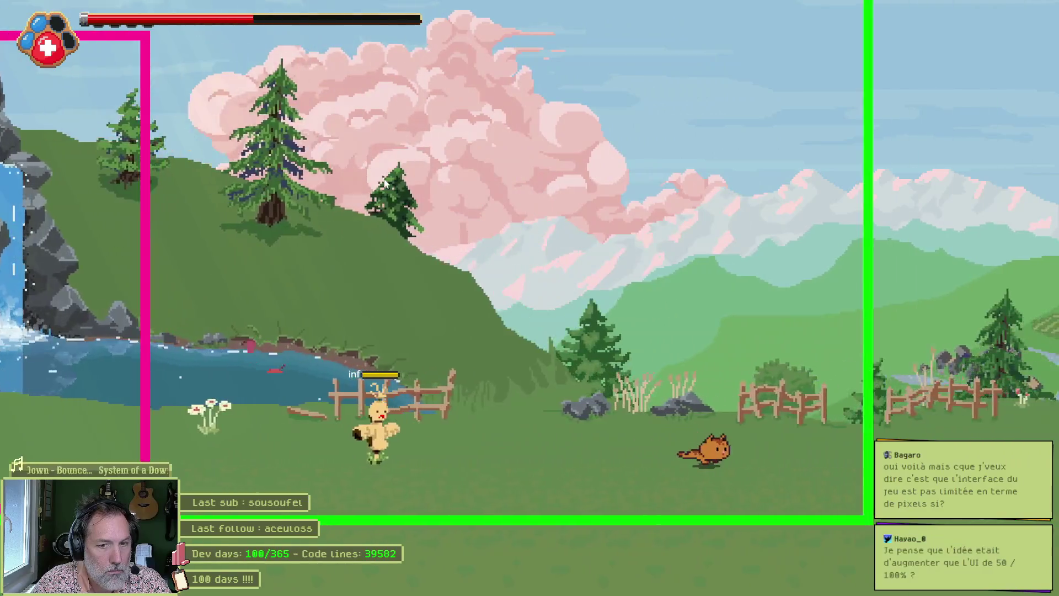
key("Right")
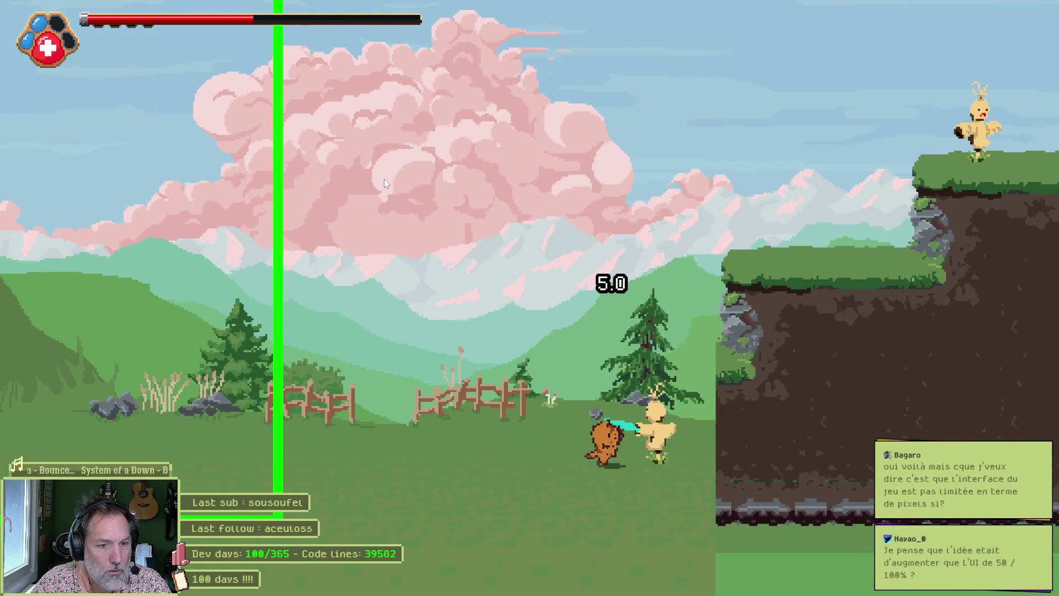
key("Right")
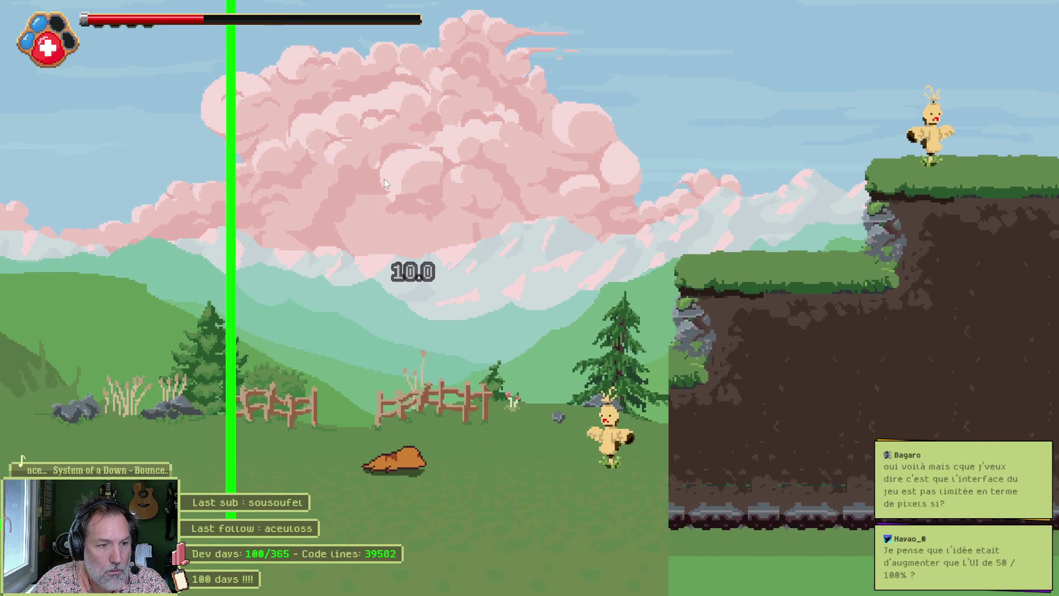
key("Right")
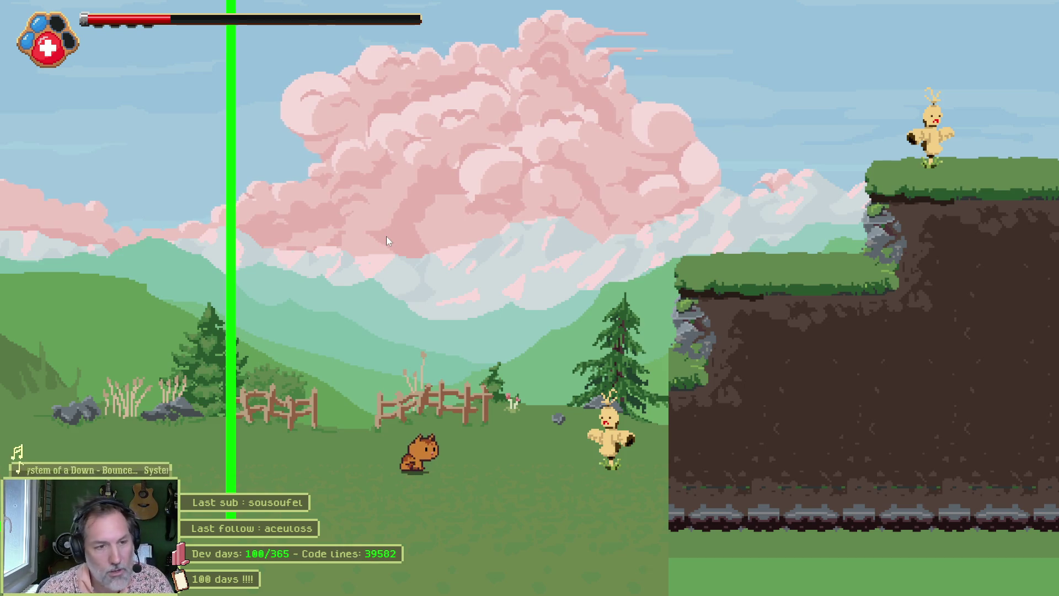
key("F8")
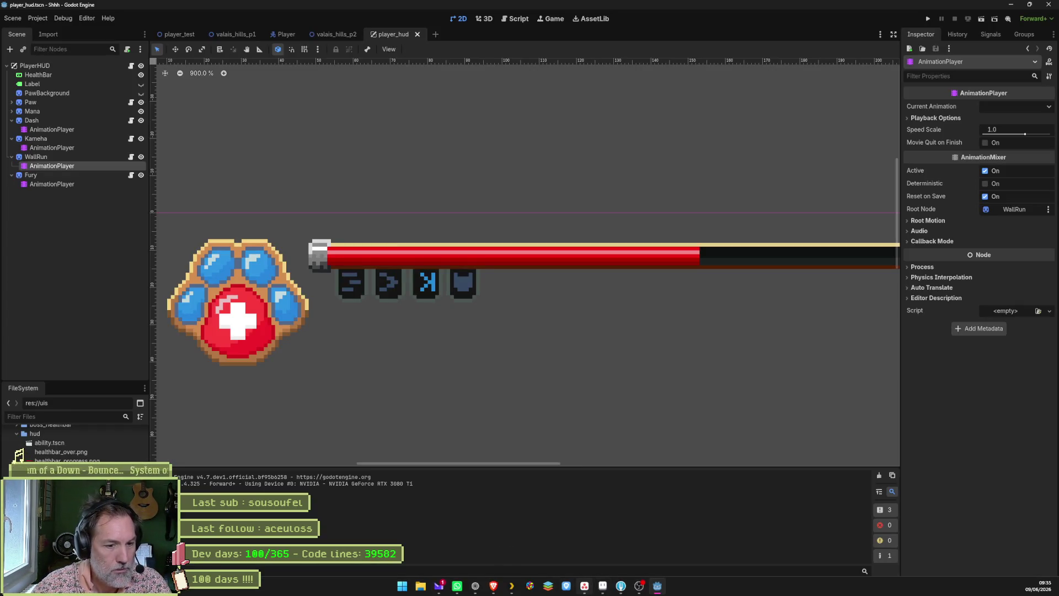
Zoom around the hud.aseprite canvas, then bring the Godot editor back to the front
left_click(603, 586)
scroll(274, 170, "up", 1)
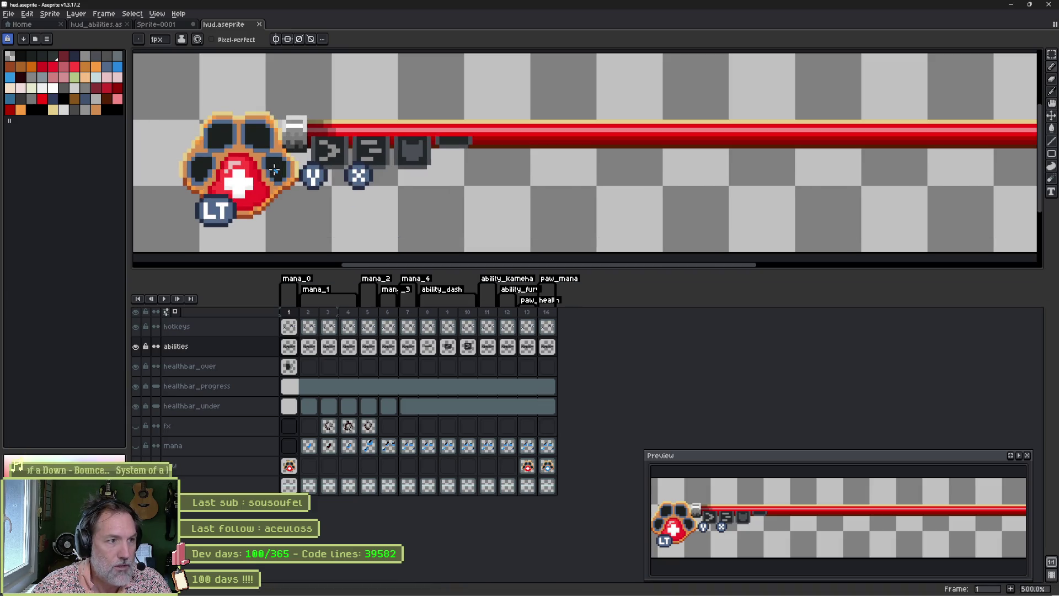
scroll(274, 170, "down", 1)
scroll(274, 170, "up", 1)
scroll(274, 170, "down", 1)
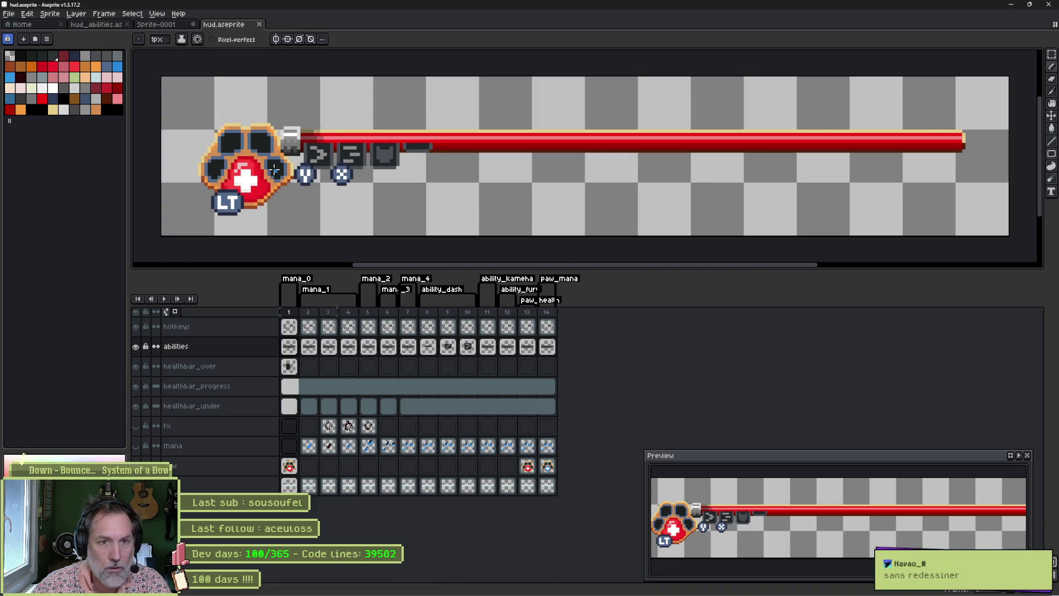
scroll(274, 170, "up", 1)
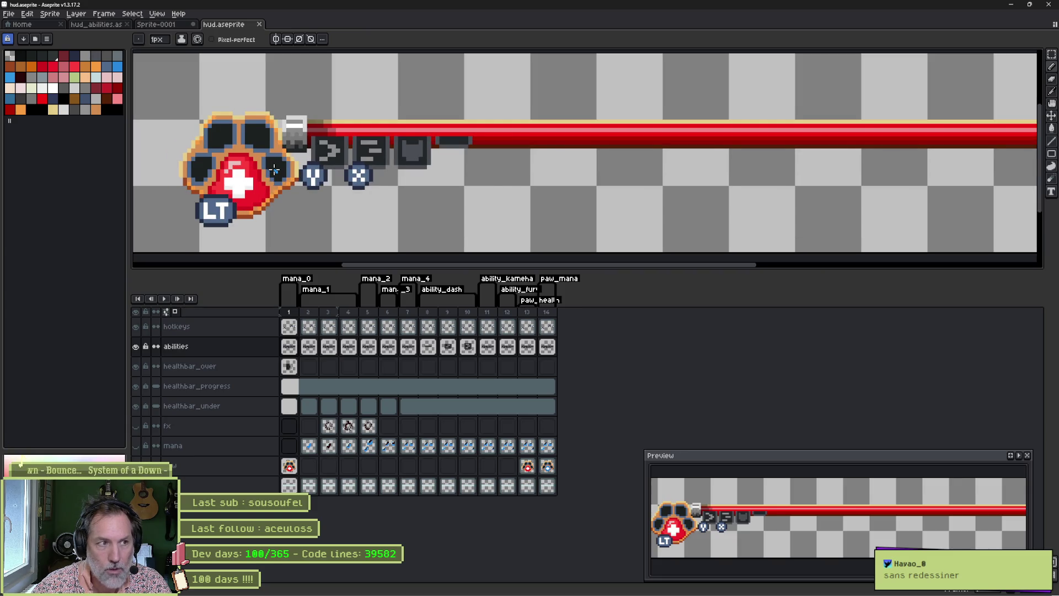
scroll(274, 170, "up", 1)
scroll(274, 170, "up", 1)
scroll(274, 170, "up", 1)
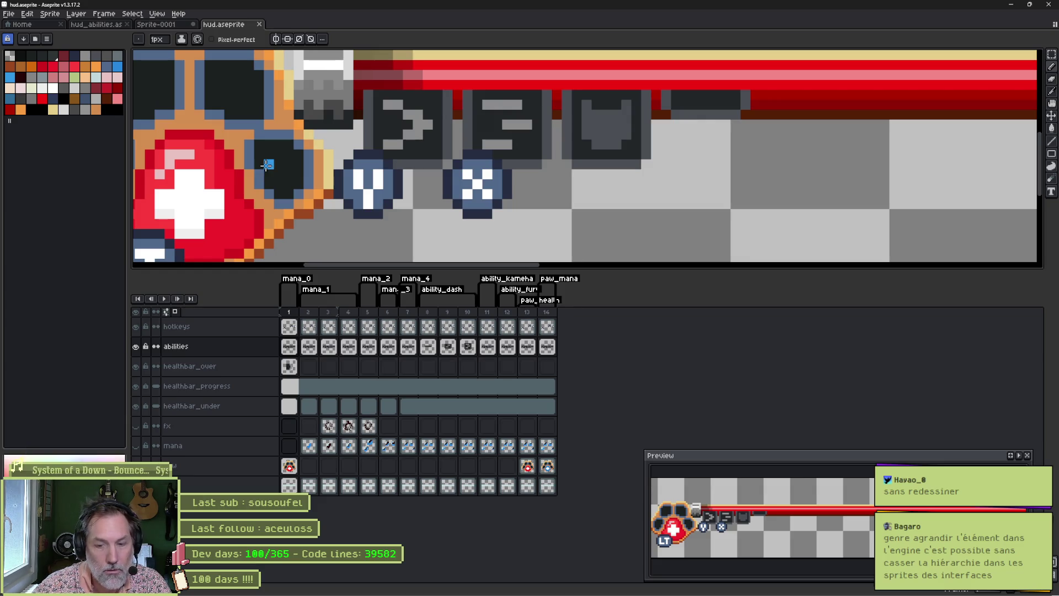
scroll(266, 164, "down", 3)
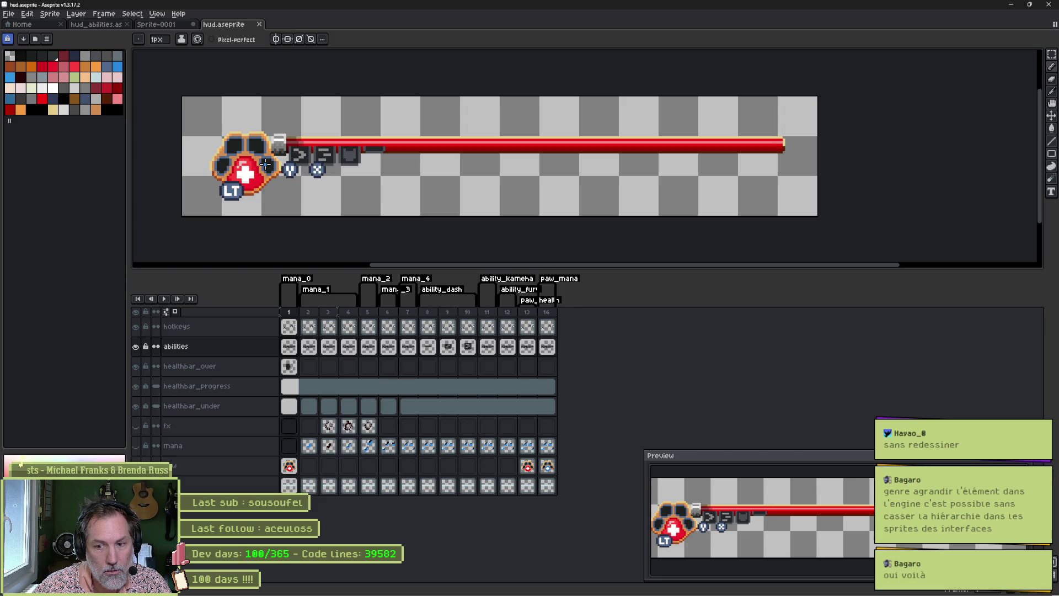
scroll(268, 171, "up", 1)
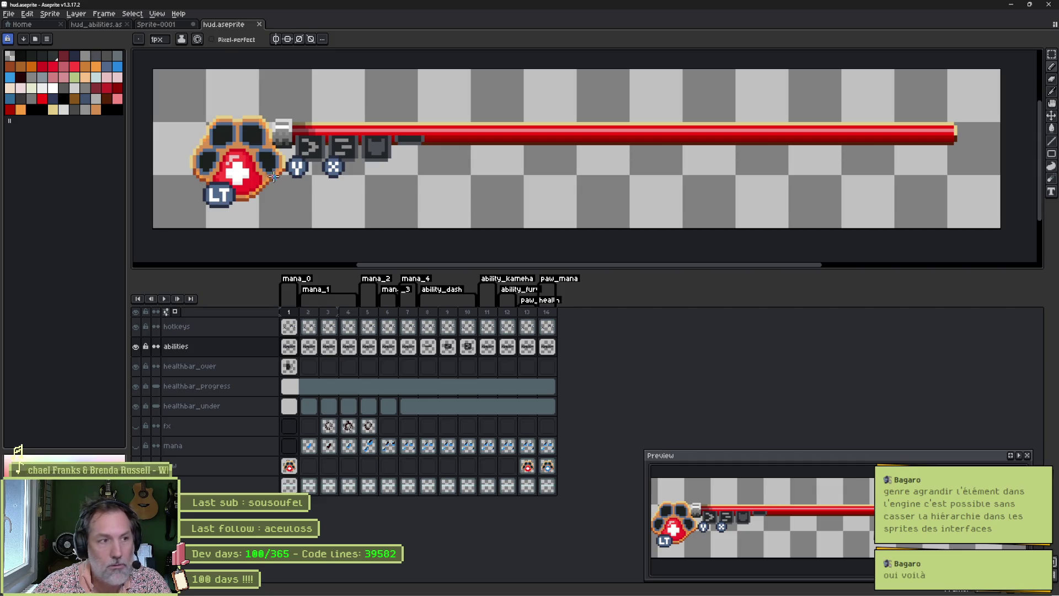
scroll(276, 174, "up", 3)
scroll(283, 169, "down", 2)
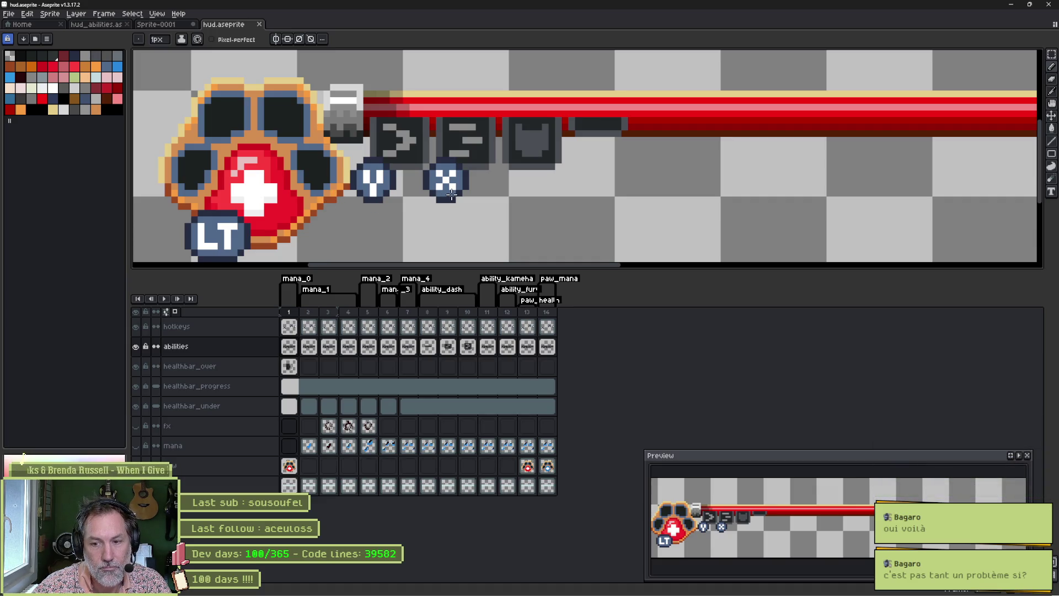
scroll(415, 196, "down", 2)
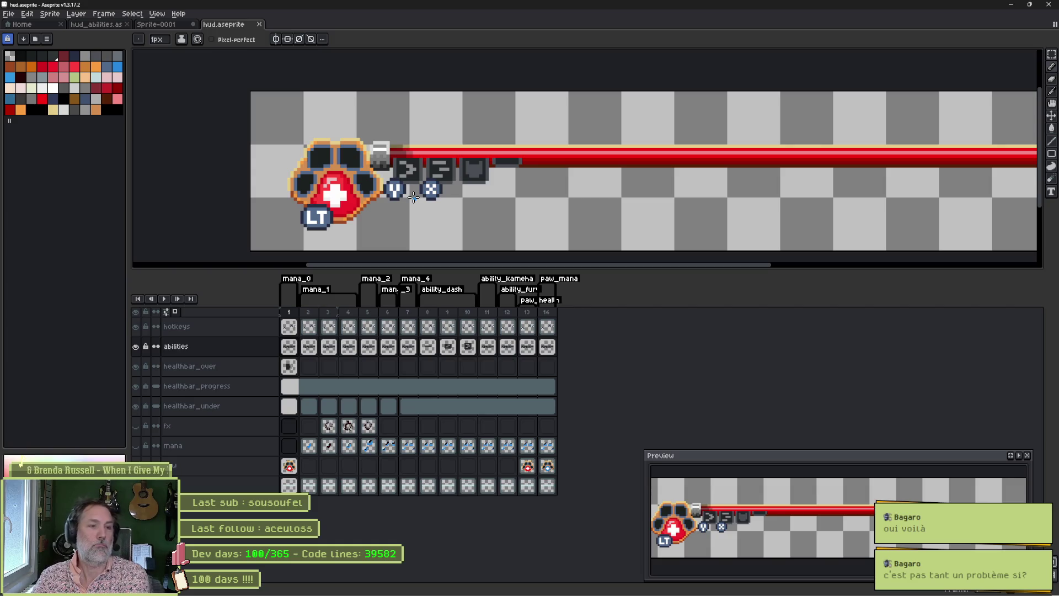
scroll(414, 196, "down", 2)
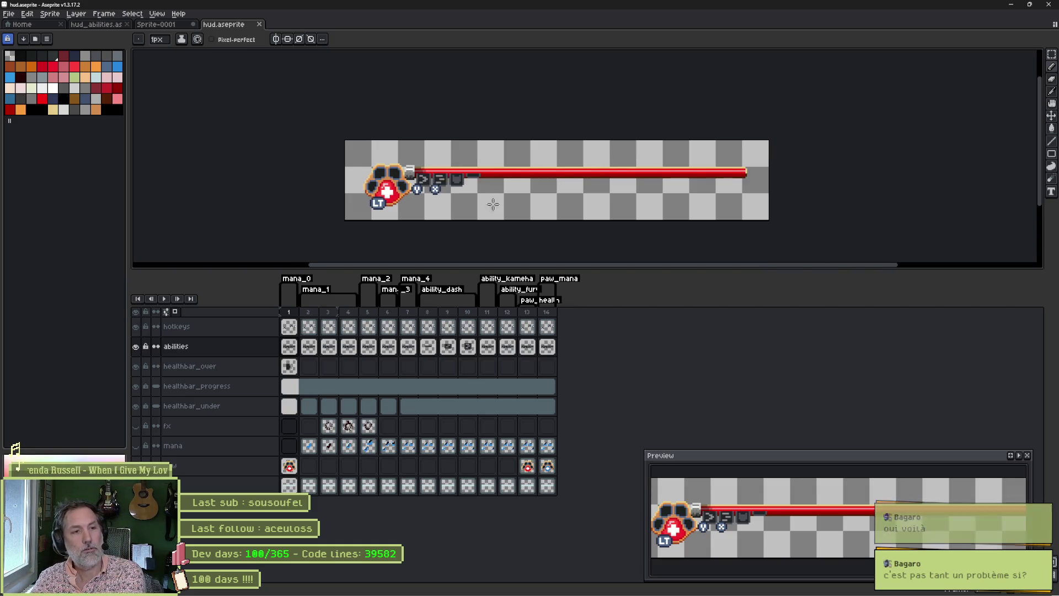
left_click(657, 589)
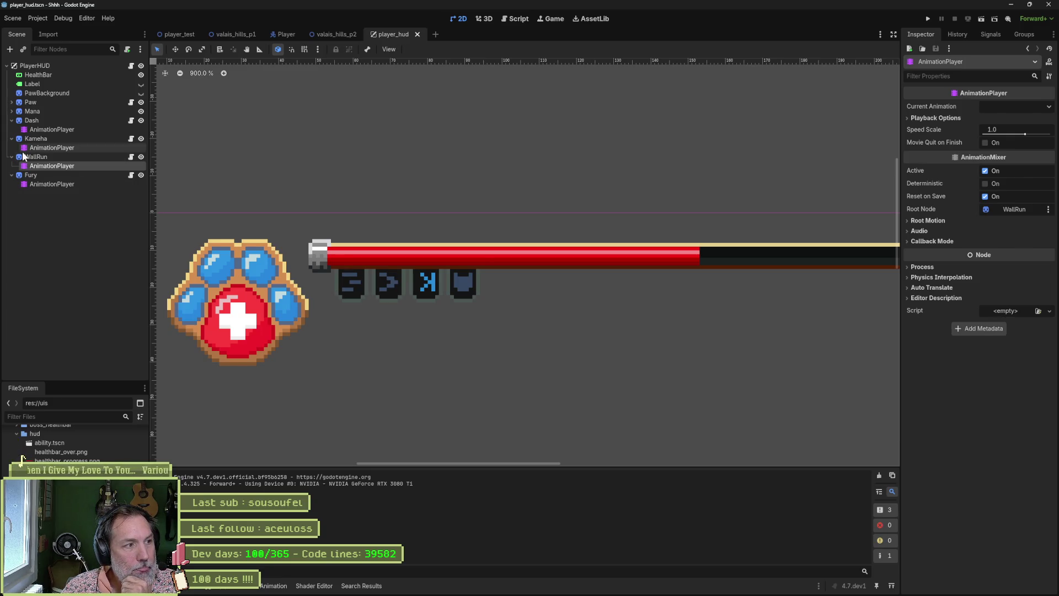
Open WallRun's AnimationPlayer and reframe the viewport around the paw and health bar
left_click(87, 164)
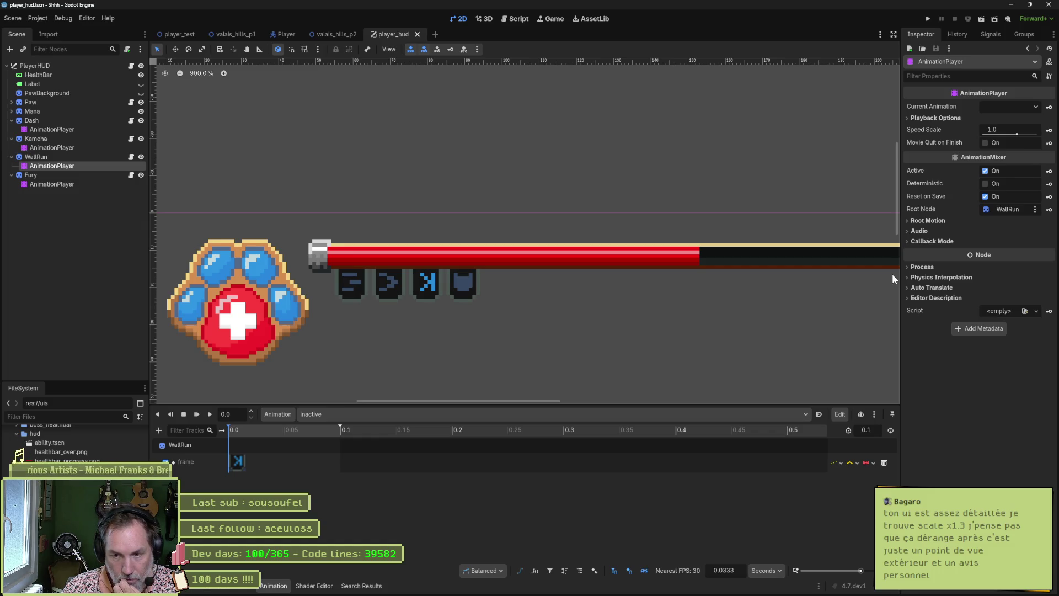
scroll(761, 254, "down", 2)
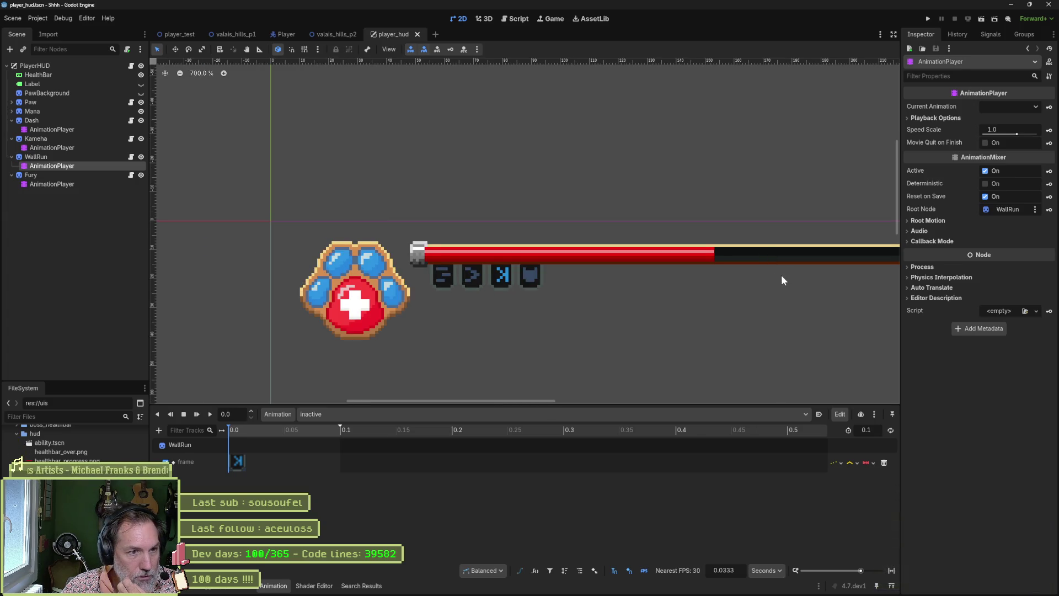
mouse_move(781, 275)
left_mouse_down()
mouse_move(681, 295)
mouse_move(631, 287)
left_mouse_up()
scroll(616, 277, "down", 1)
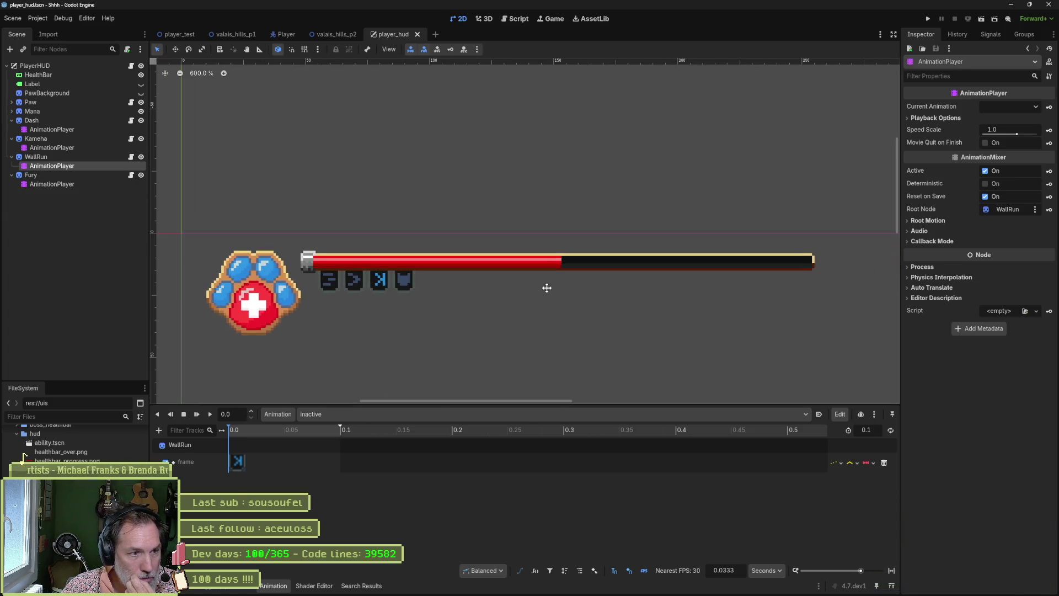
left_click_drag(549, 288, 551, 272)
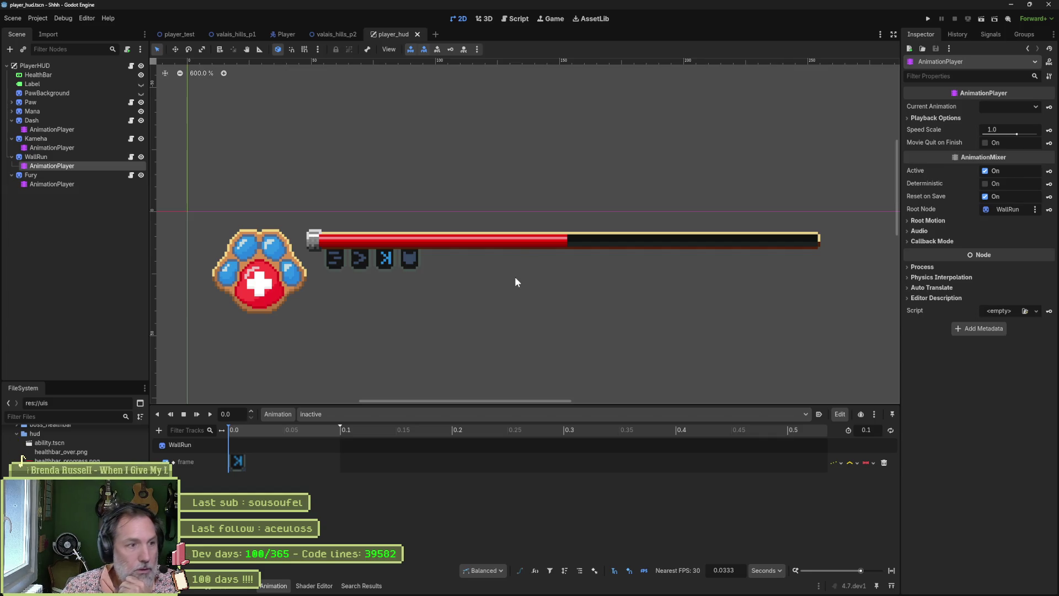
mouse_move(650, 594)
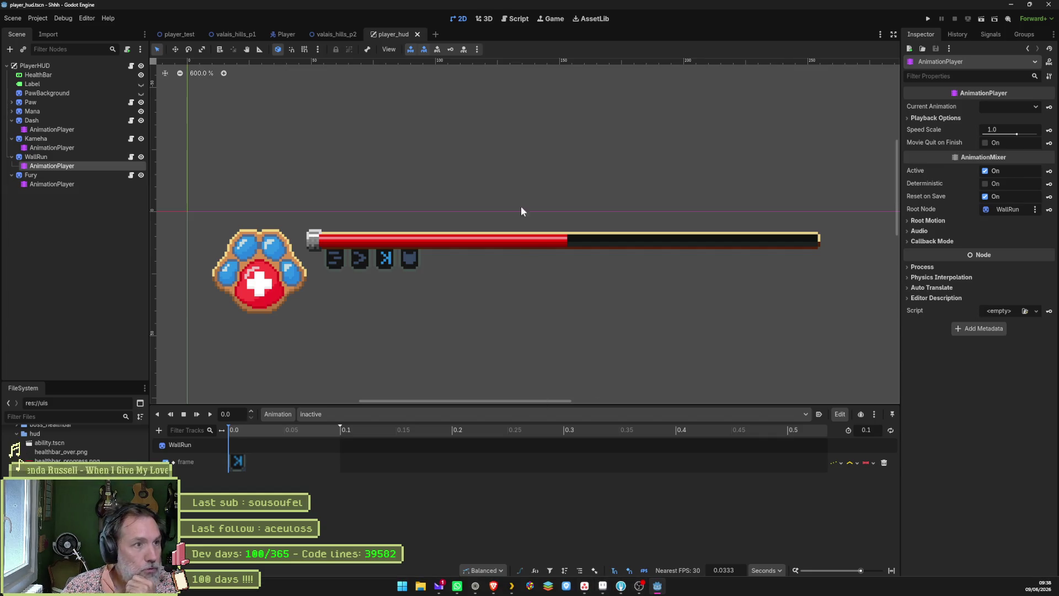
In valais_hills_p1, pick a parallax preview option and select the PlayerHUD node
left_click(208, 34)
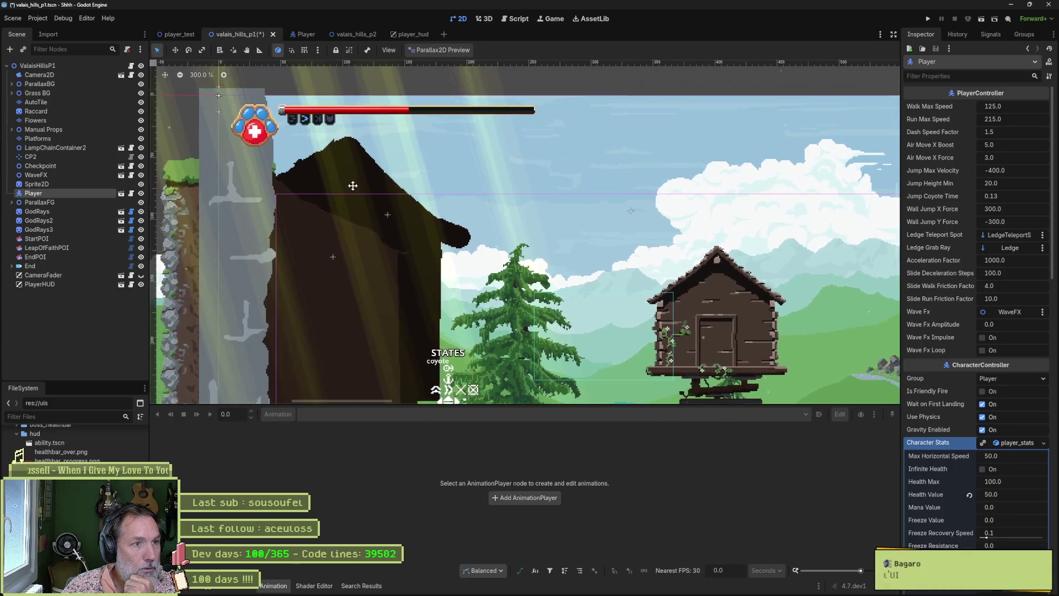
left_click(441, 50)
left_click(446, 74)
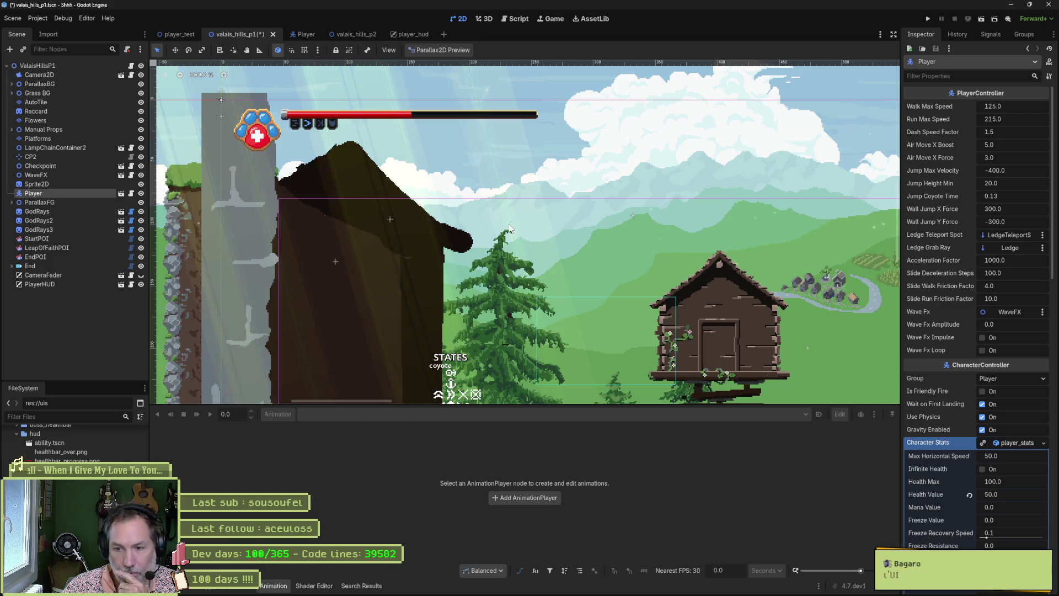
scroll(402, 196, "up", 1)
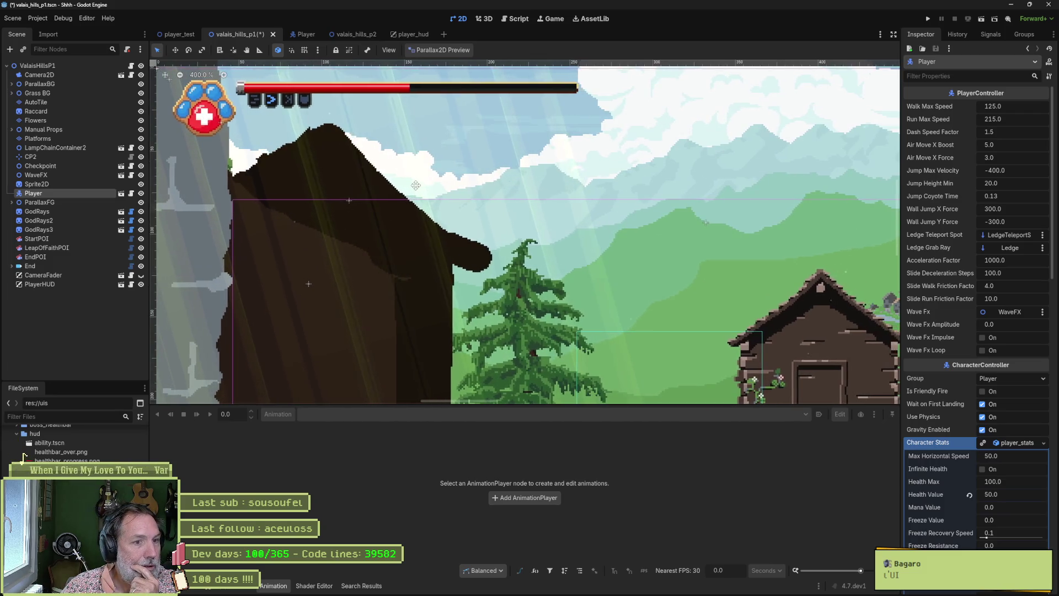
left_click(45, 281)
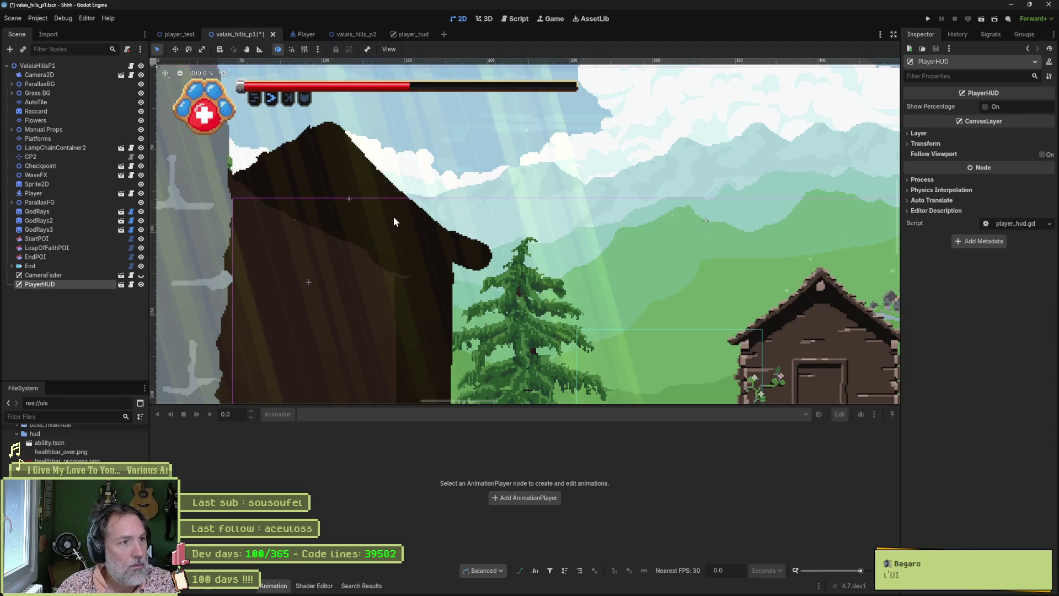
key("s")
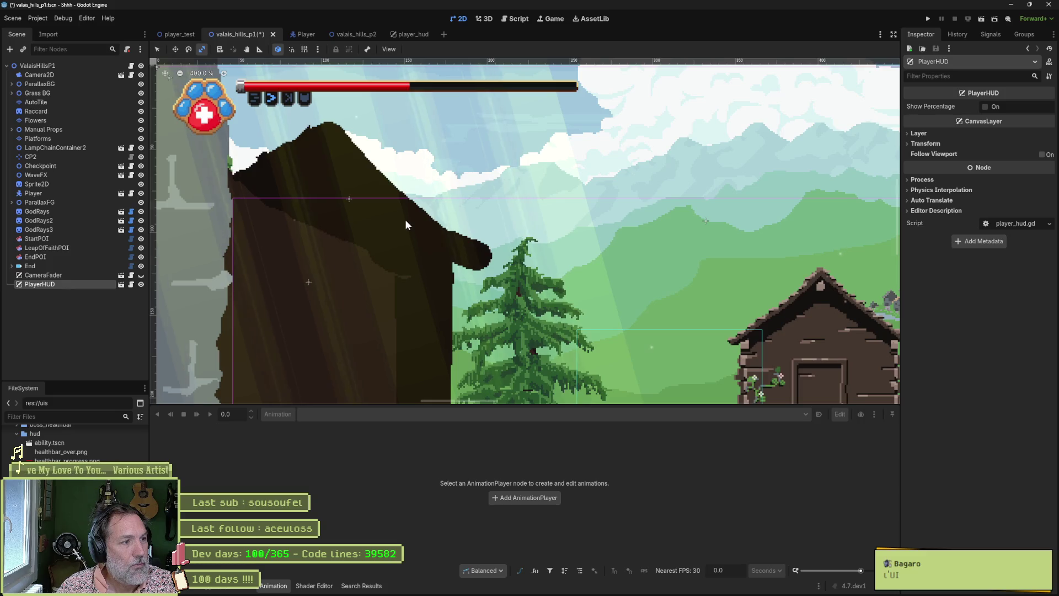
Collapse the ability nodes, scale the Paw to about 2.4x, and save both scenes
left_click(404, 33)
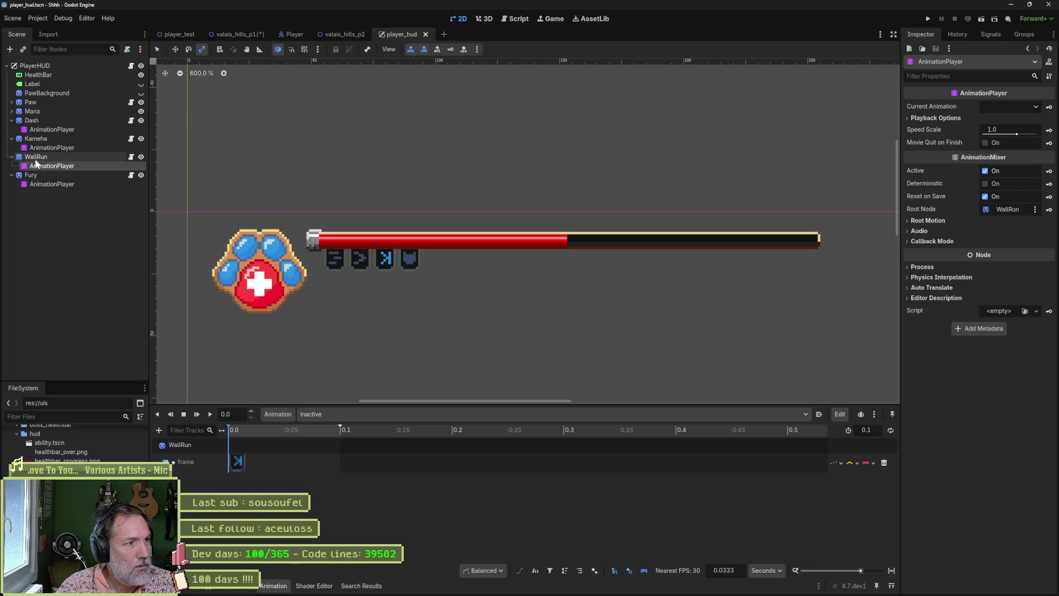
left_click(12, 175)
left_click(11, 157)
left_click(11, 139)
left_click(12, 120)
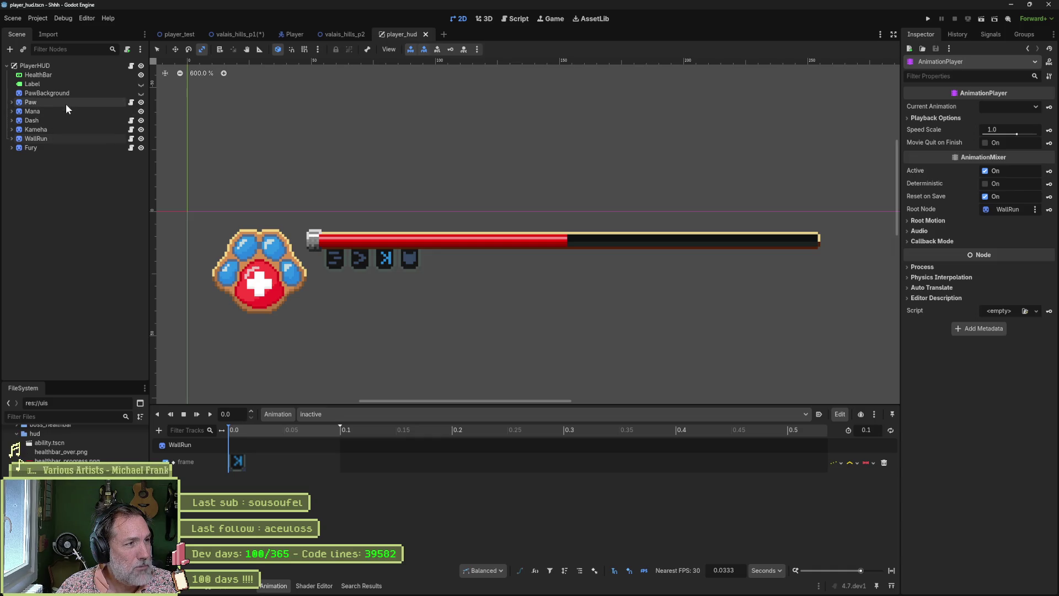
left_click(22, 104)
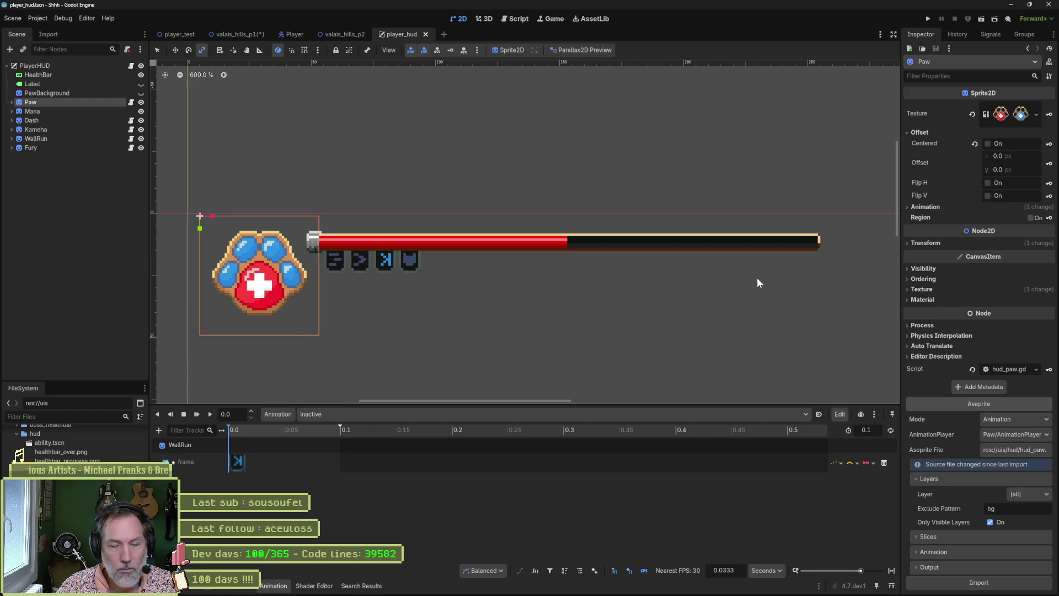
left_click_drag(298, 326, 522, 477)
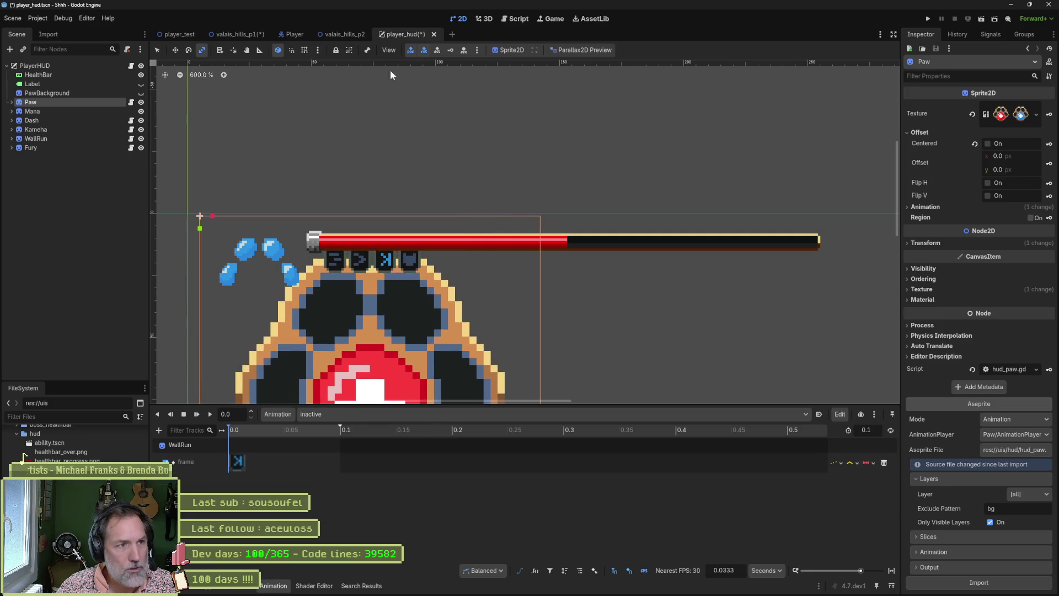
key("ctrl+s")
left_click(238, 35)
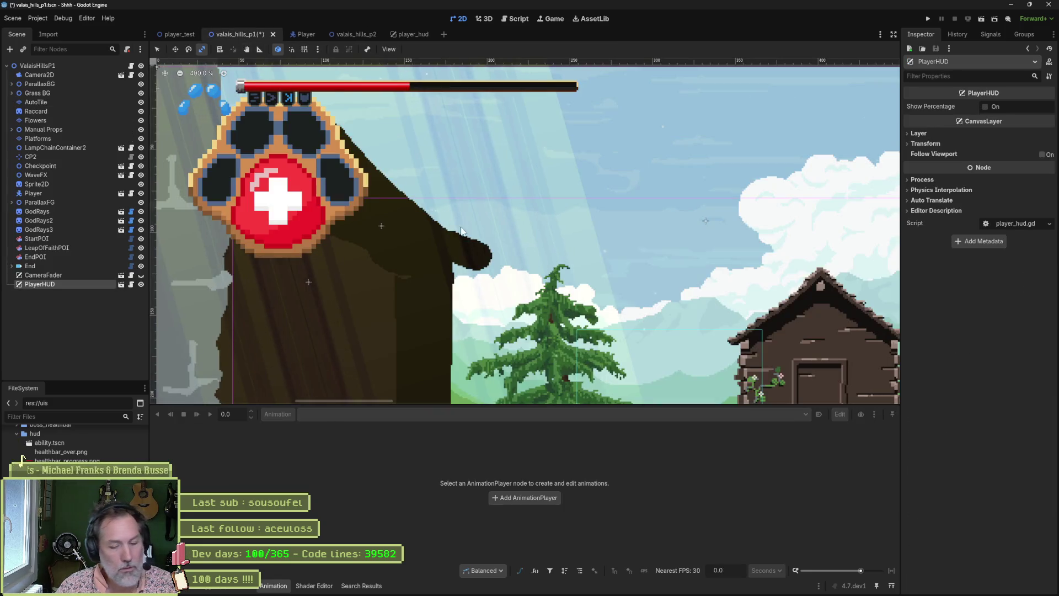
key("ctrl+s")
Run the game fullscreen to check the enlarged paw, then close it and return to player_hud
key("F5")
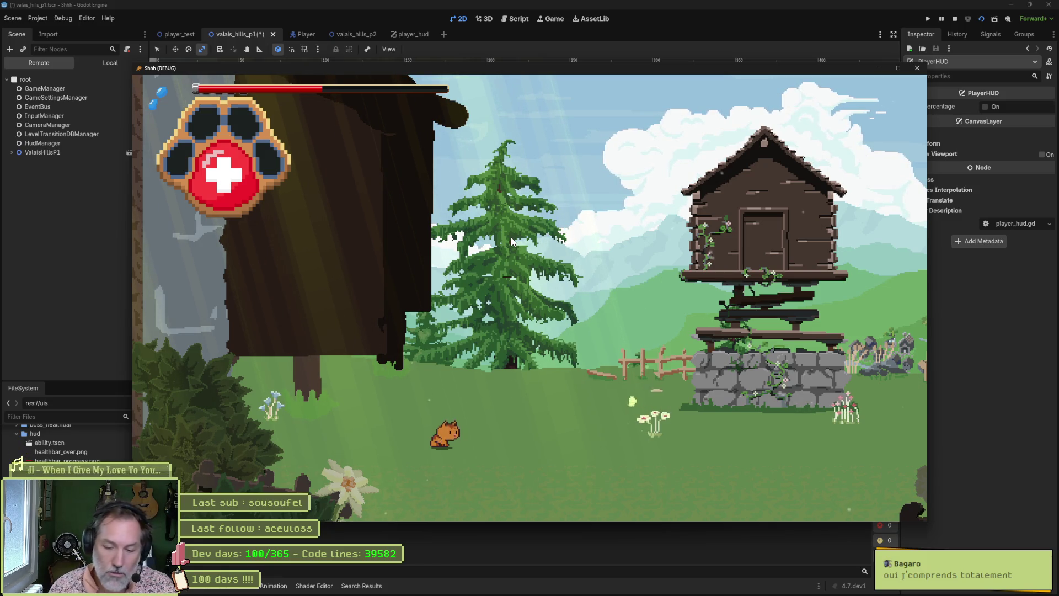
key("F11")
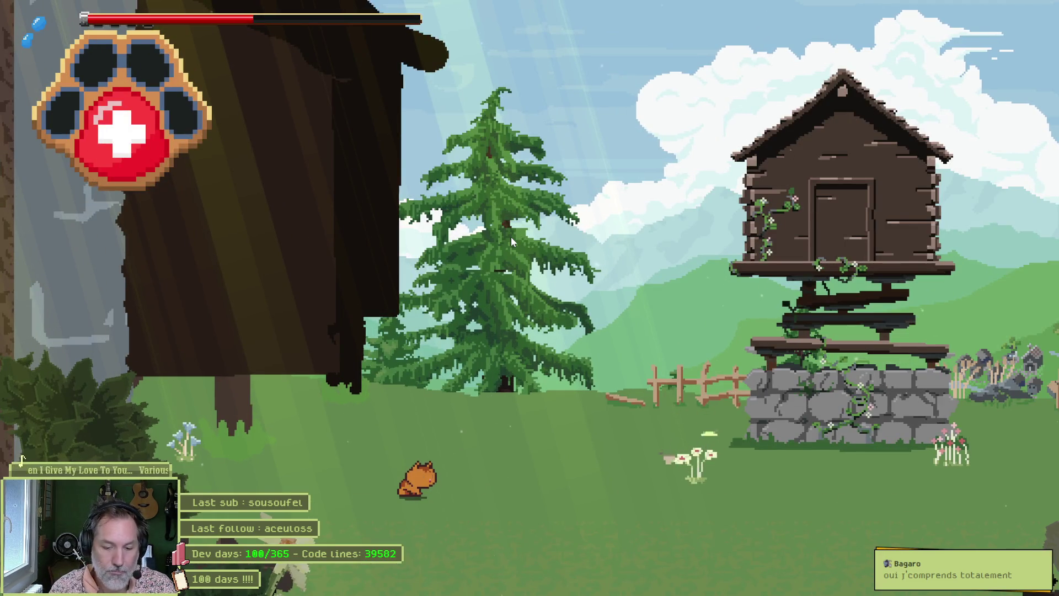
key("F8")
left_click(414, 35)
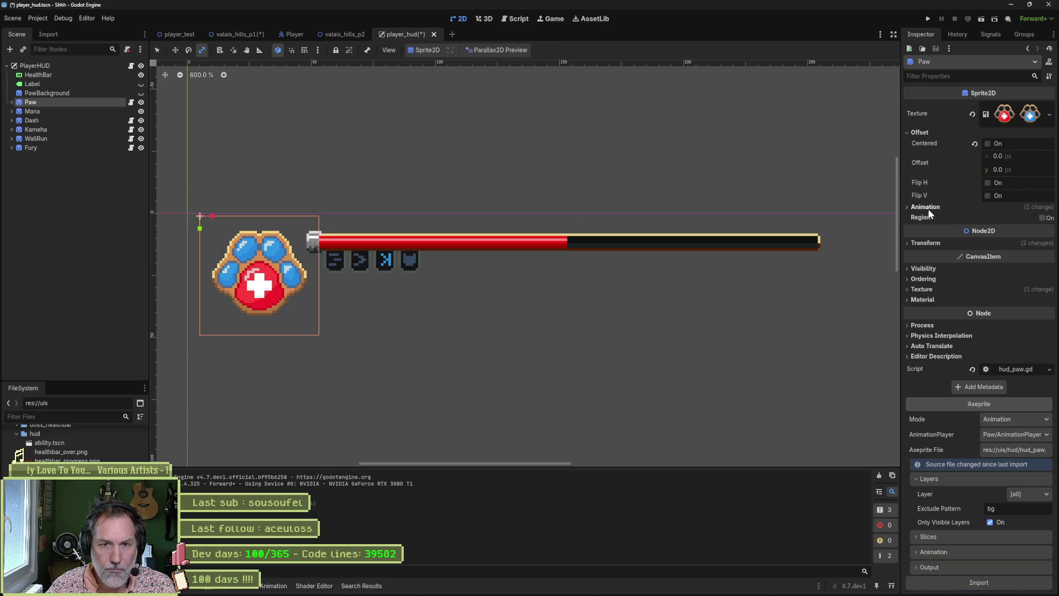
Set the Paw's Transform Scale to 1.3 and run the game
left_click(926, 242)
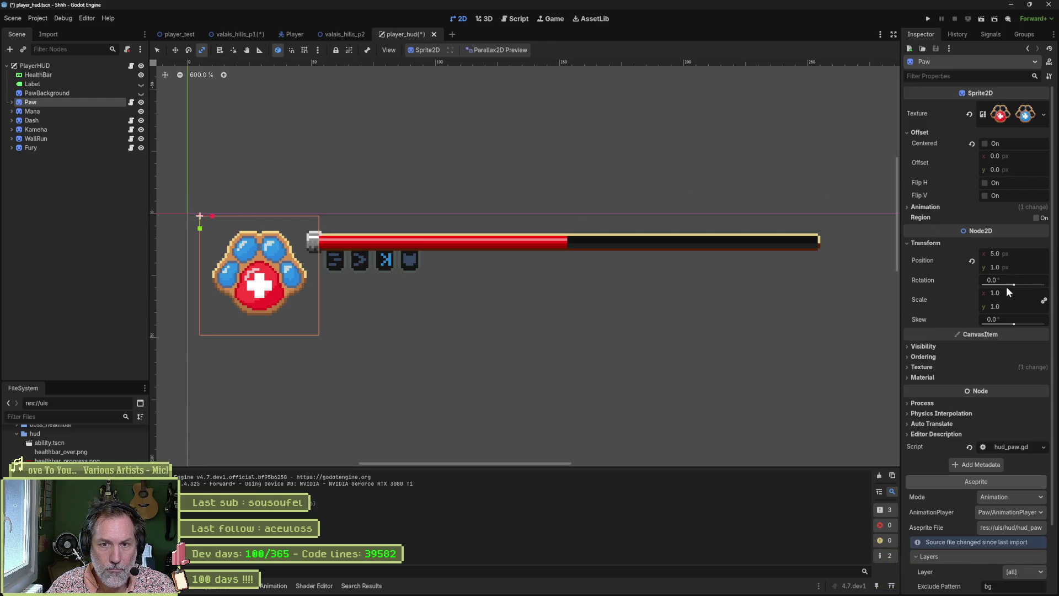
left_click(1034, 293)
type("1.3")
key("Return")
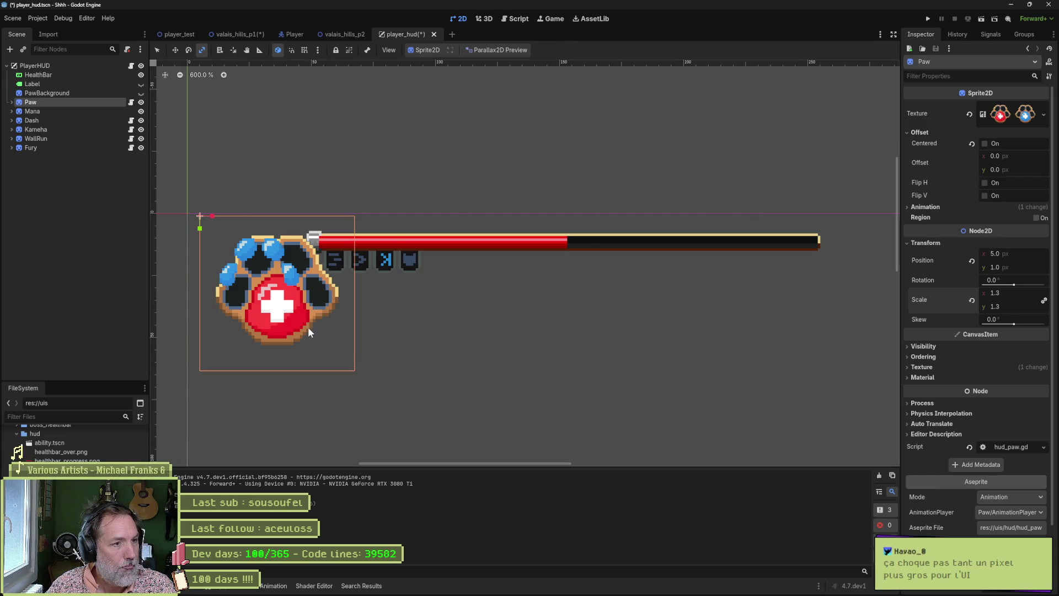
key("F5")
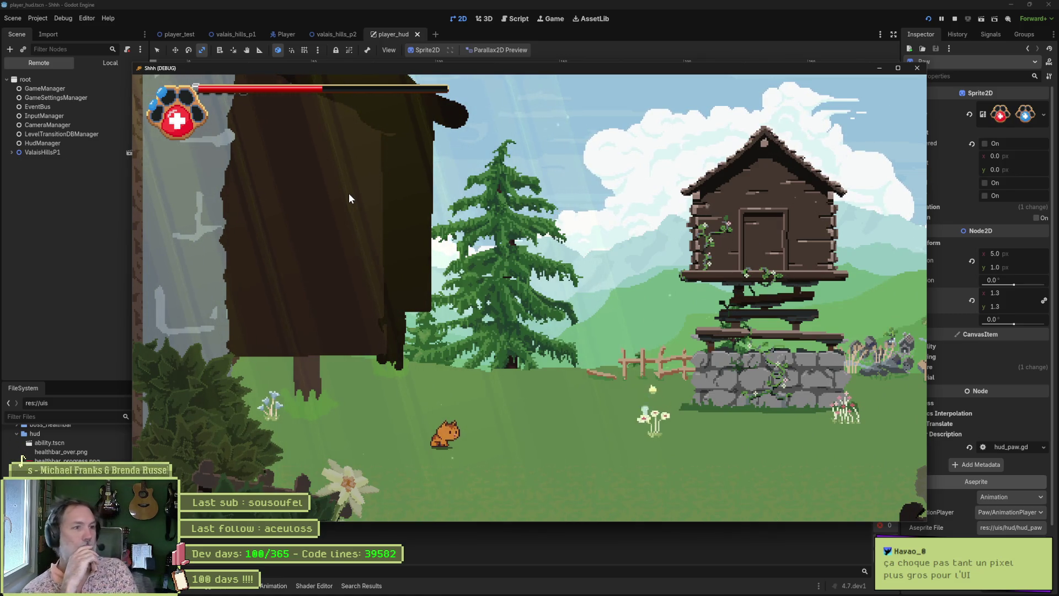
Switch the Shhh debug game window to fullscreen to view the 1.3-scaled paw HUD
key("F11")
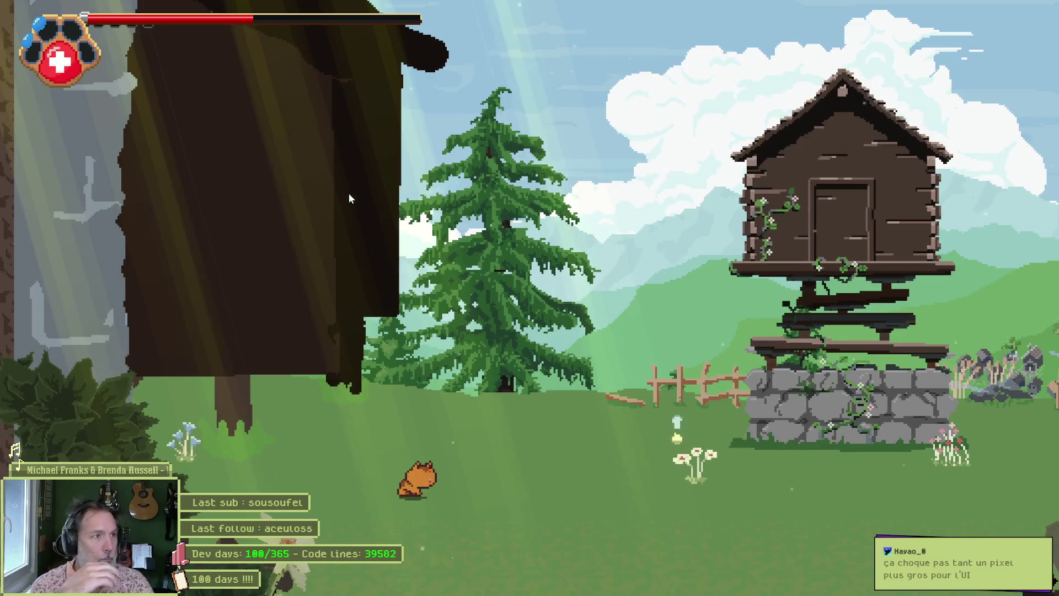
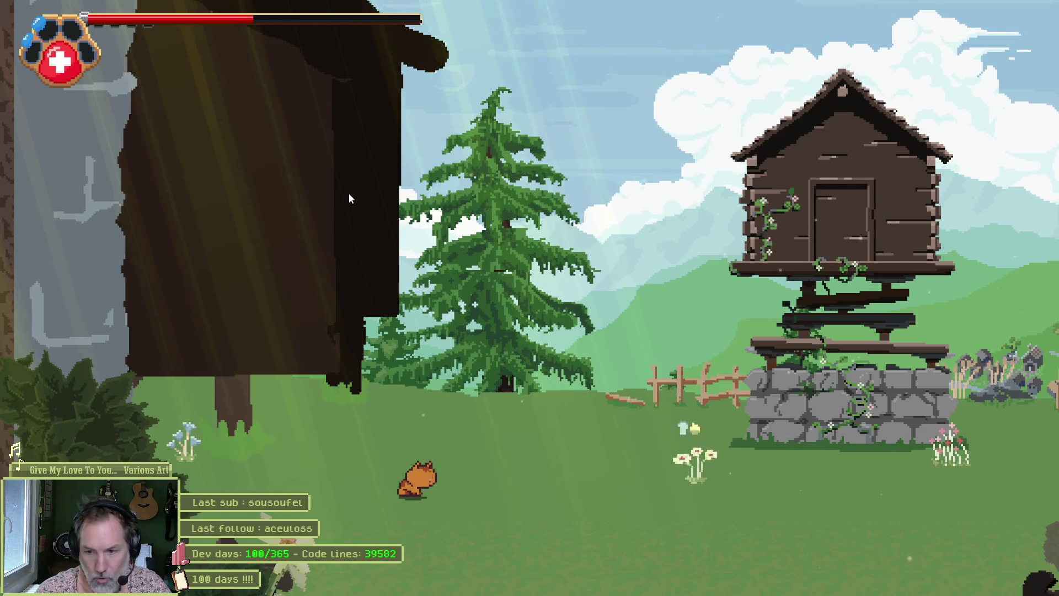
Stop the game, save the scene, and set the PlayerHUD scale to 1.3
key("F8")
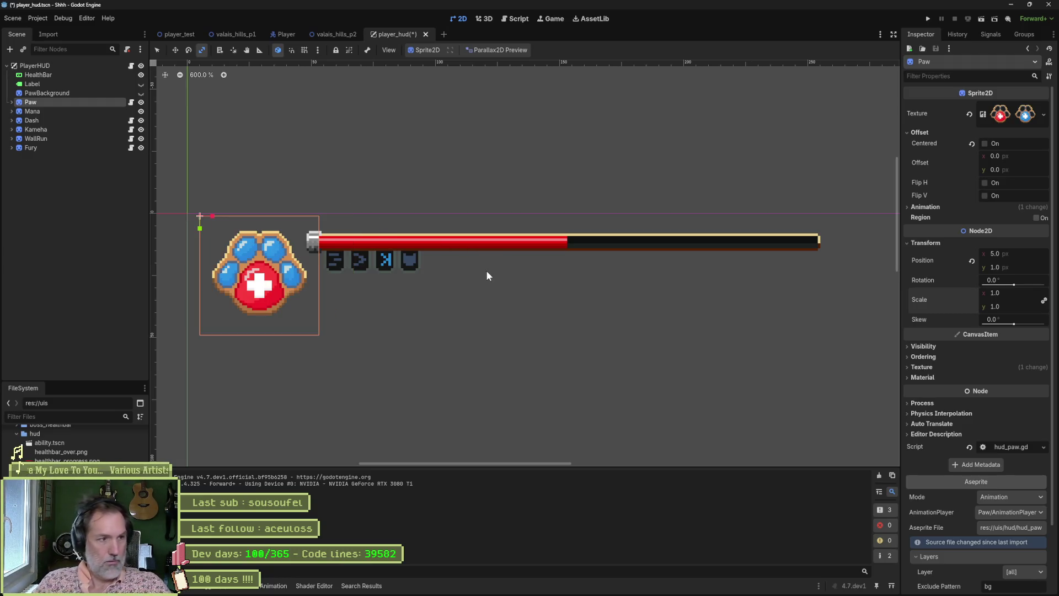
key("ctrl+s")
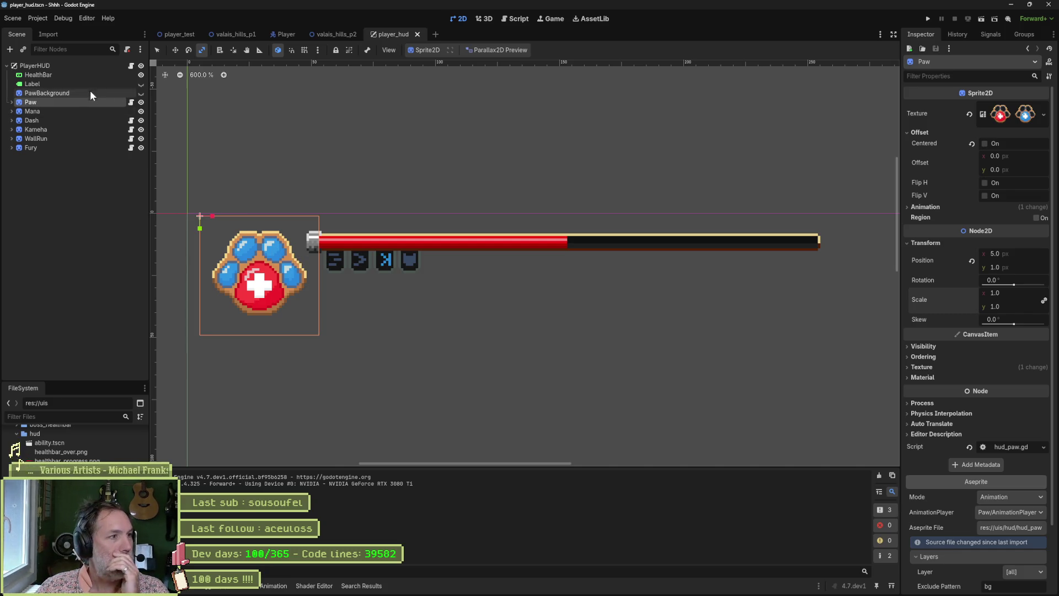
left_click(92, 66)
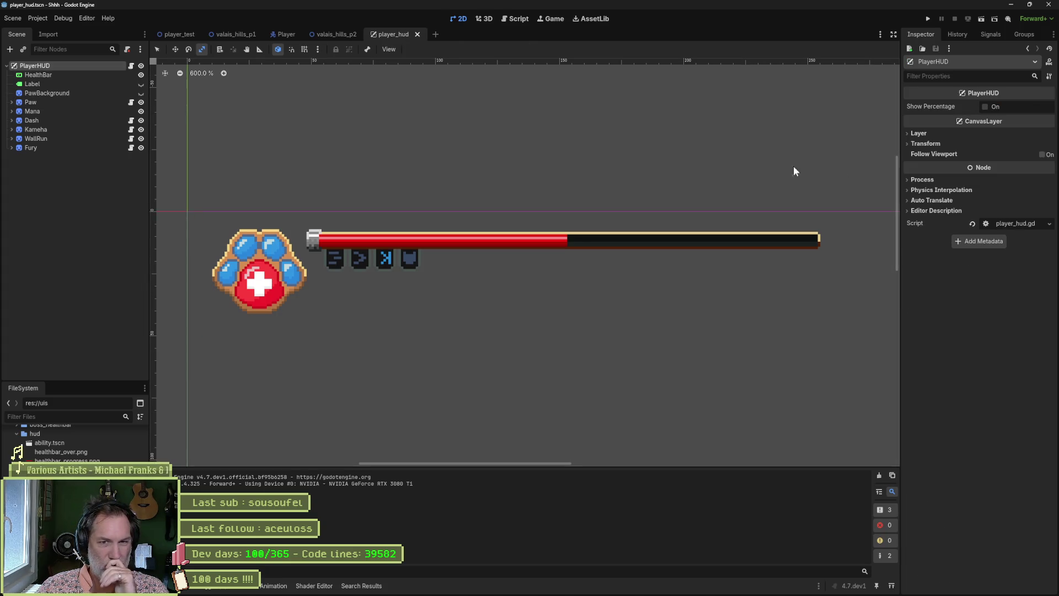
left_click(924, 144)
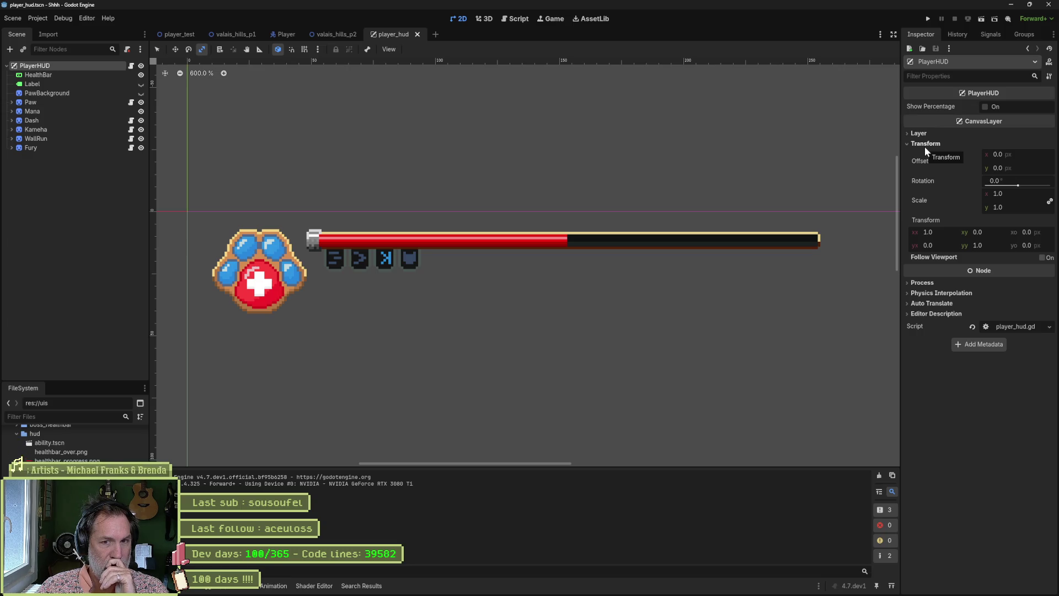
left_click(1029, 193)
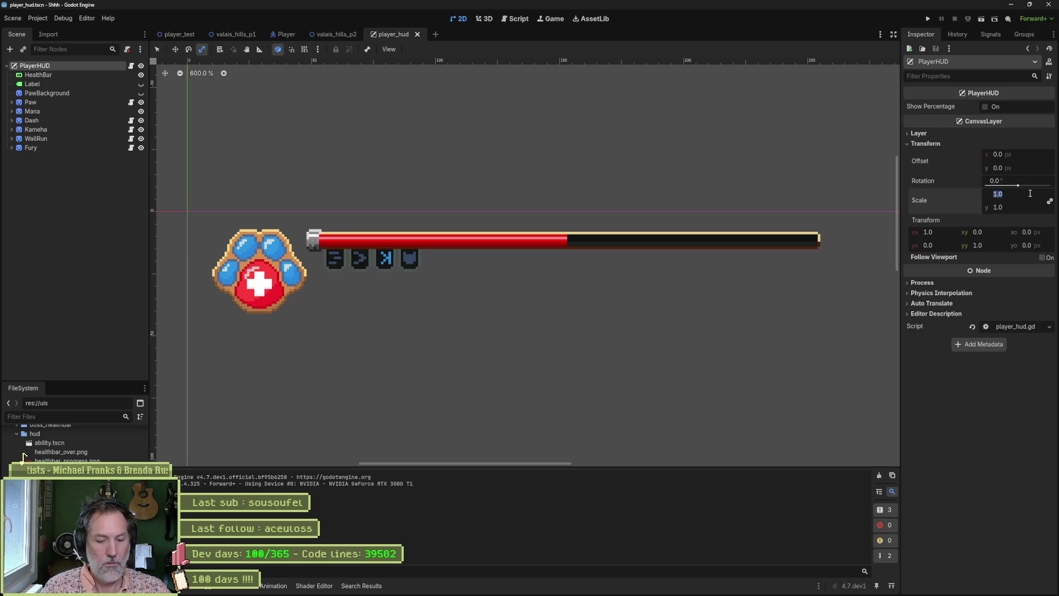
type("1.3")
key("Return")
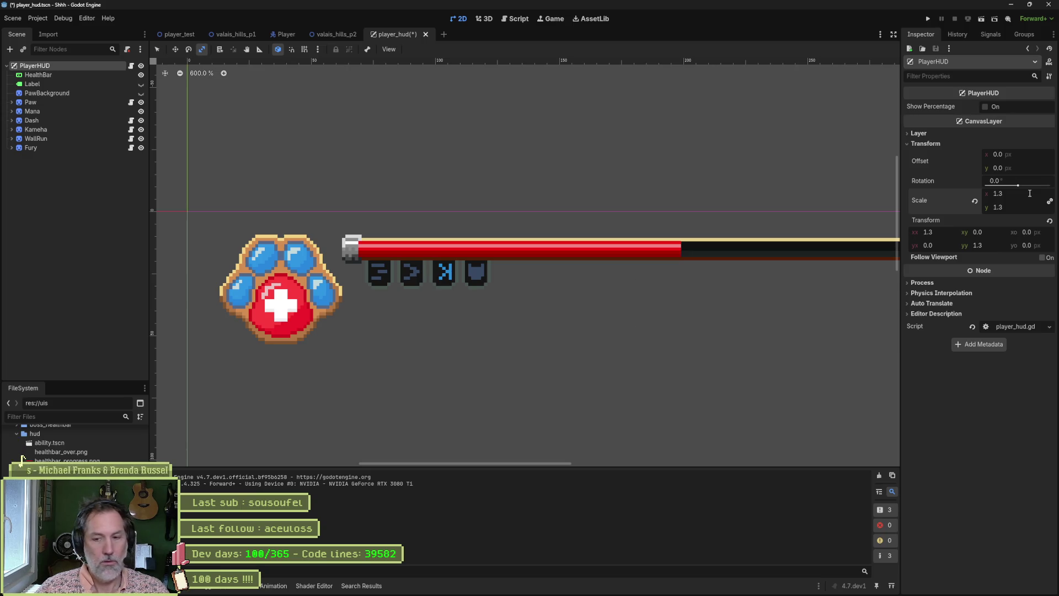
Run the game fullscreen to check the enlarged HUD, then stop it
key("F5")
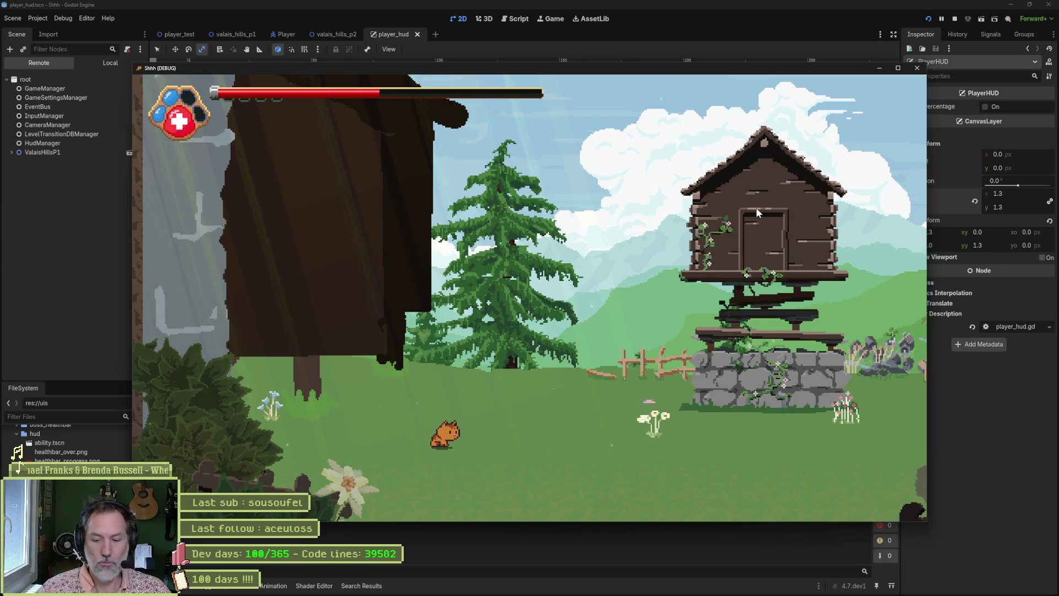
key("F11")
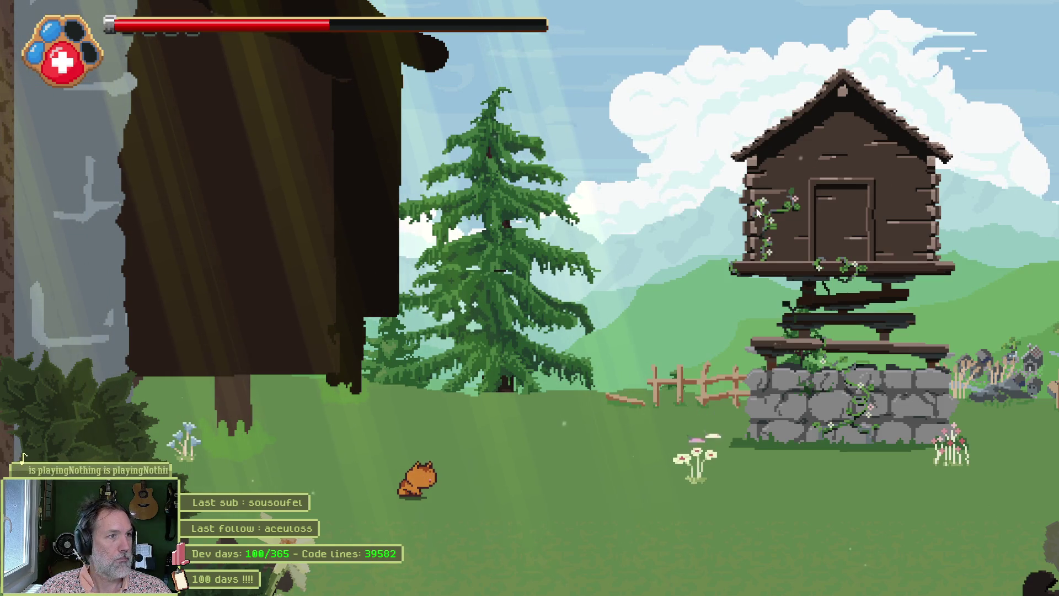
key("F8")
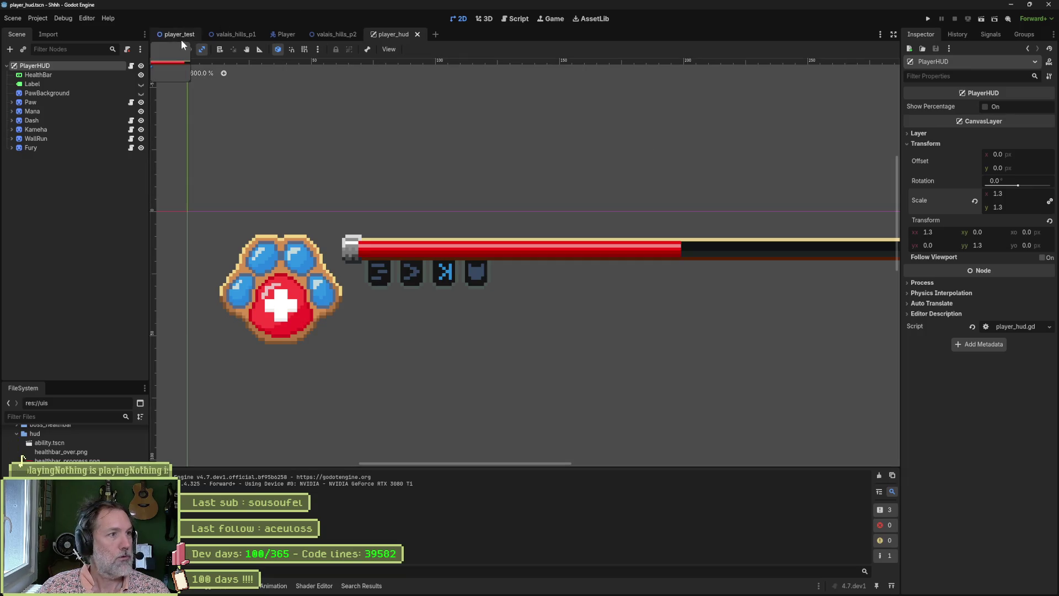
left_click(181, 39)
key("F6")
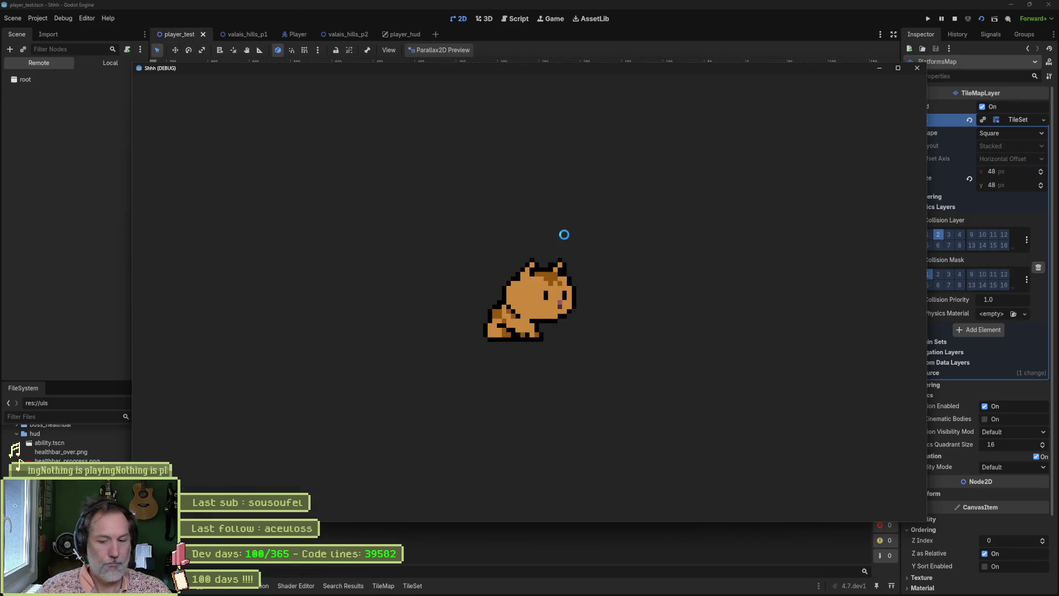
key("Right")
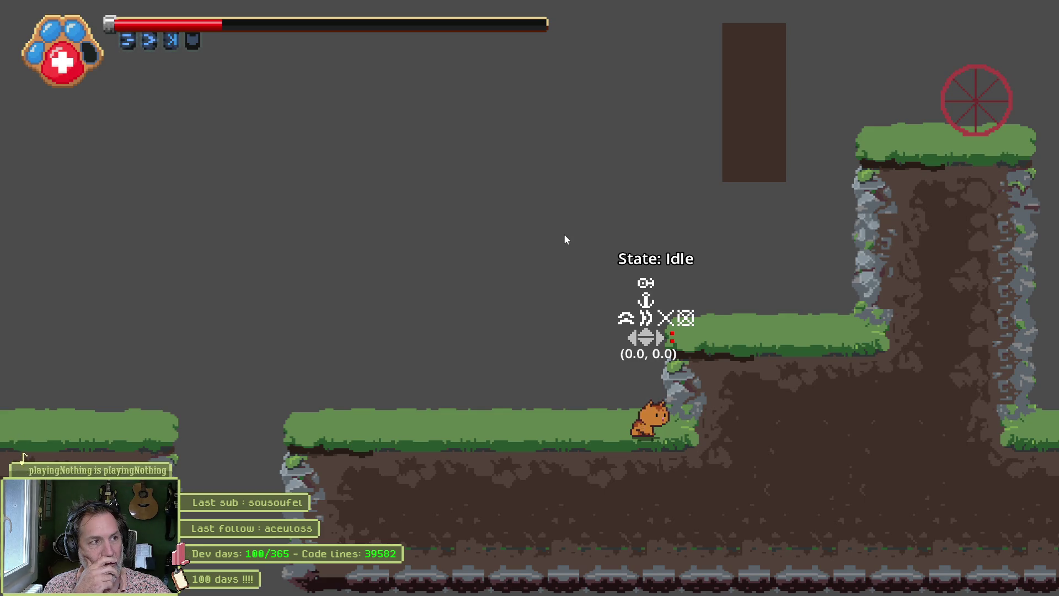
key("h")
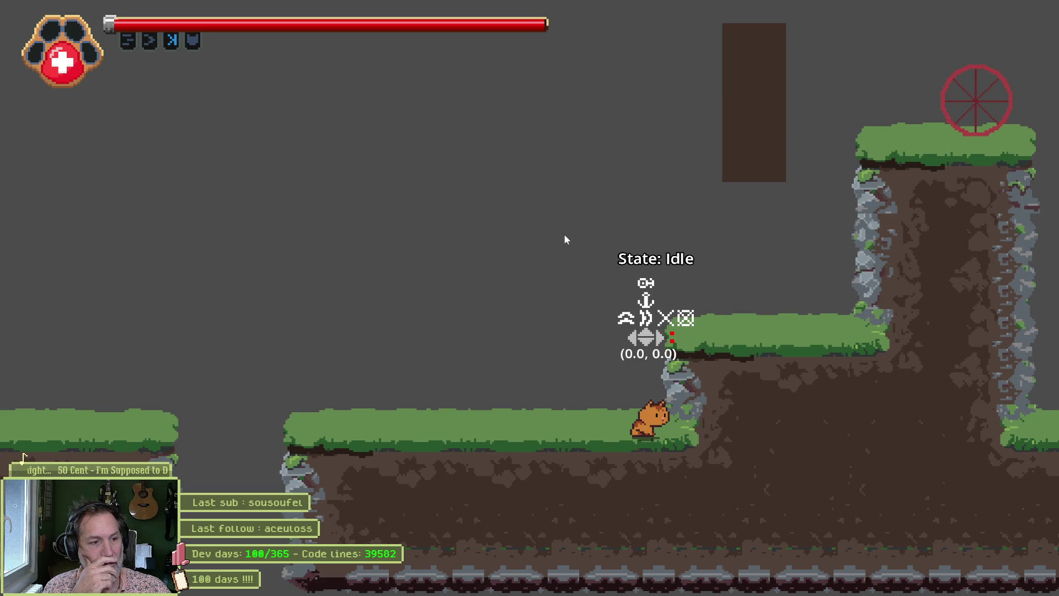
key("F8")
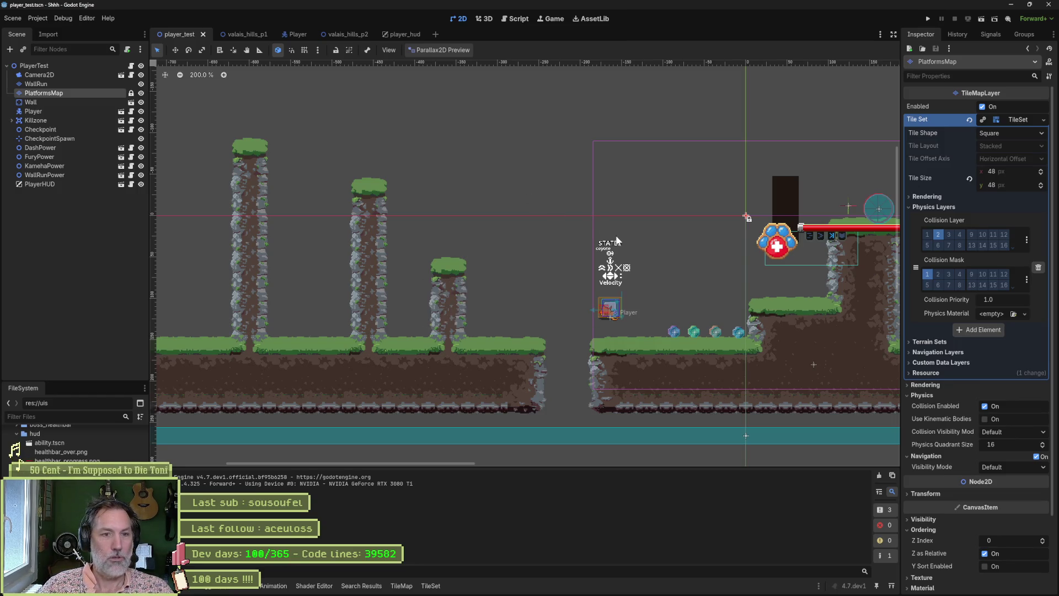
scroll(696, 281, "down", 4)
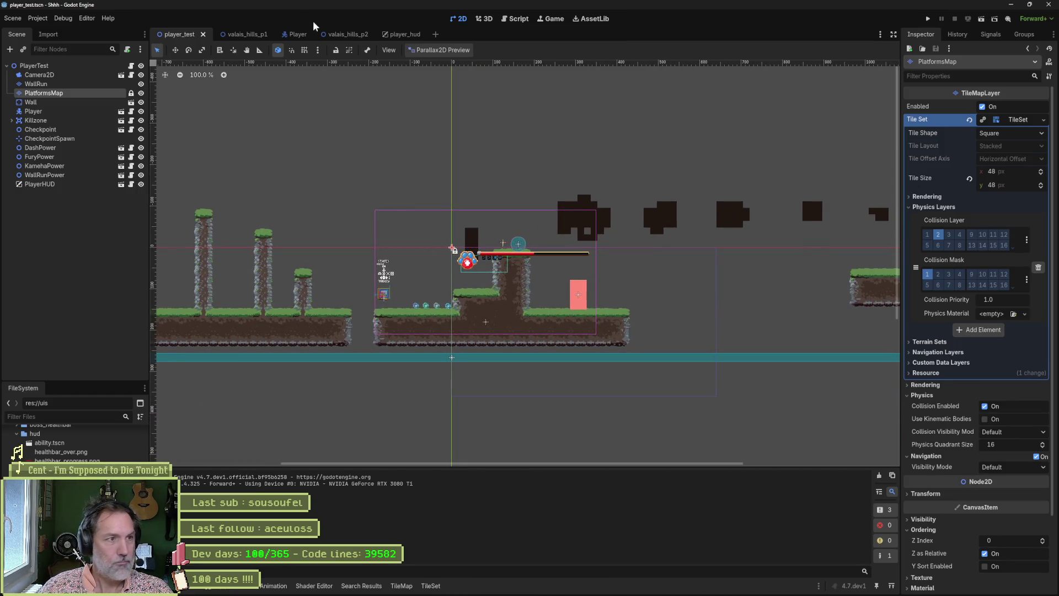
mouse_move(258, 38)
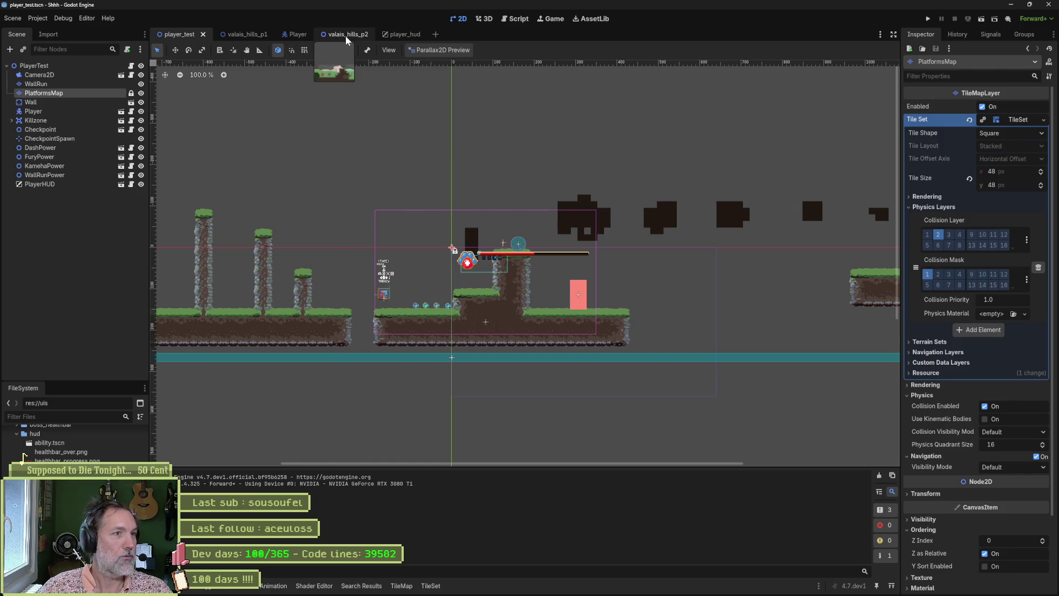
mouse_move(410, 35)
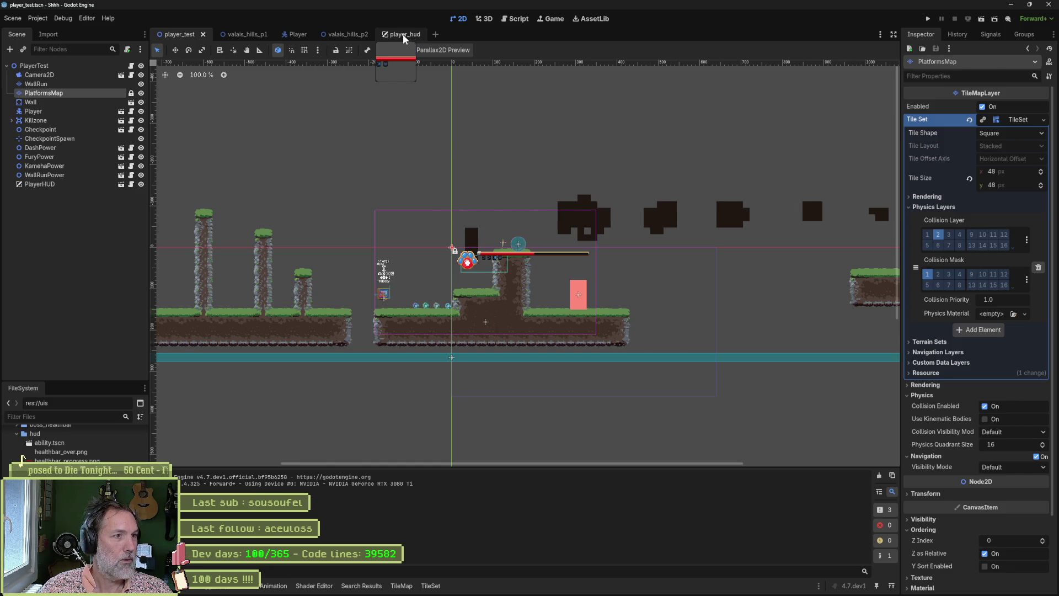
left_click(403, 34)
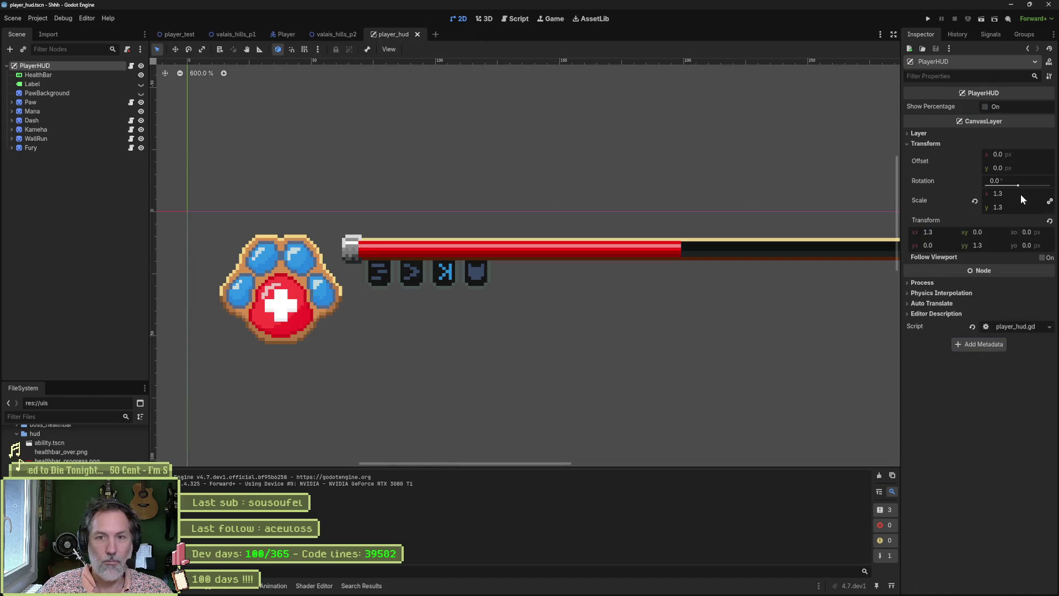
Revert the PlayerHUD scale to 1.0, save, and open WallRun's AnimationPlayer
left_click(973, 201)
key("ctrl+s")
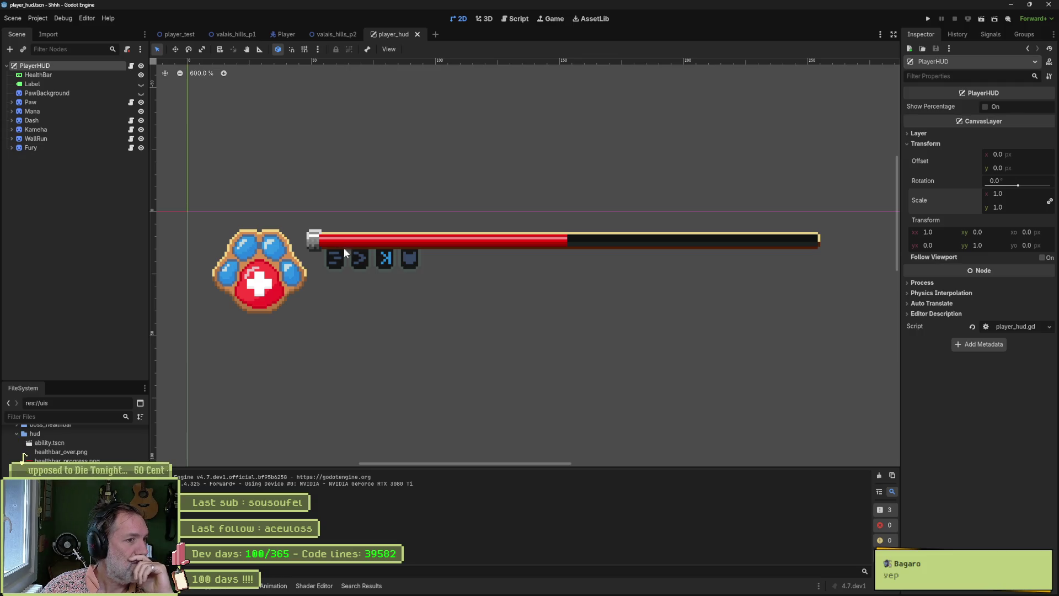
left_click(12, 139)
left_click(35, 148)
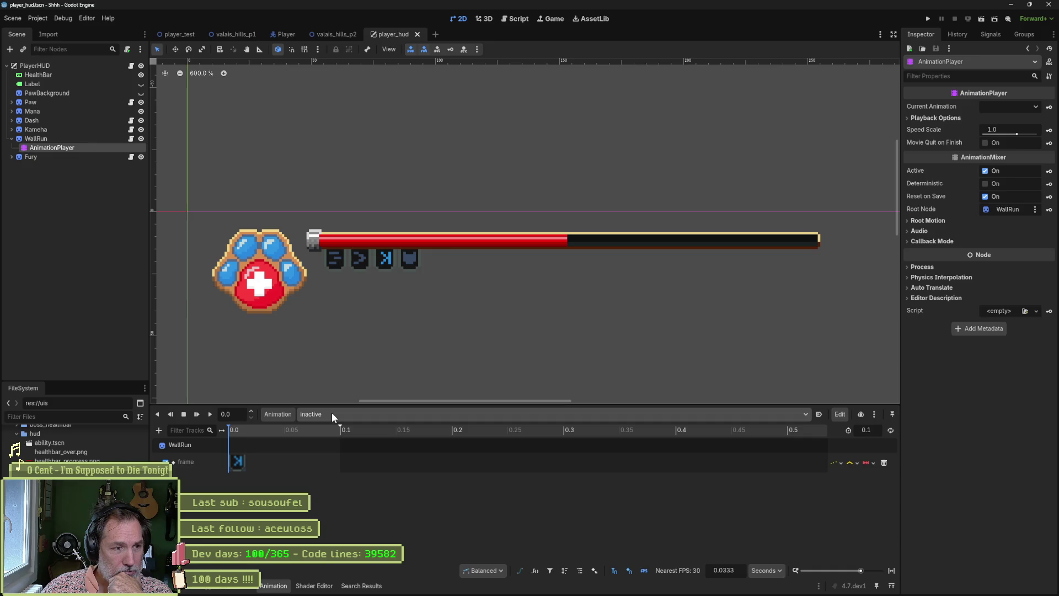
mouse_move(609, 593)
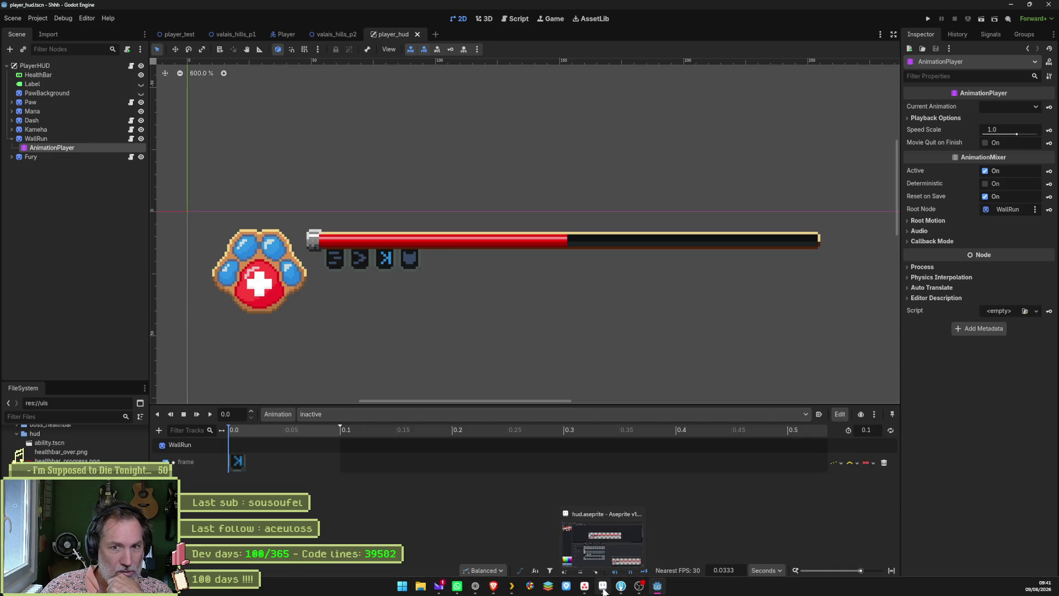
Select WallRun and inspect frames 10 and 11 of hud_abilities in Aseprite
left_click(34, 139)
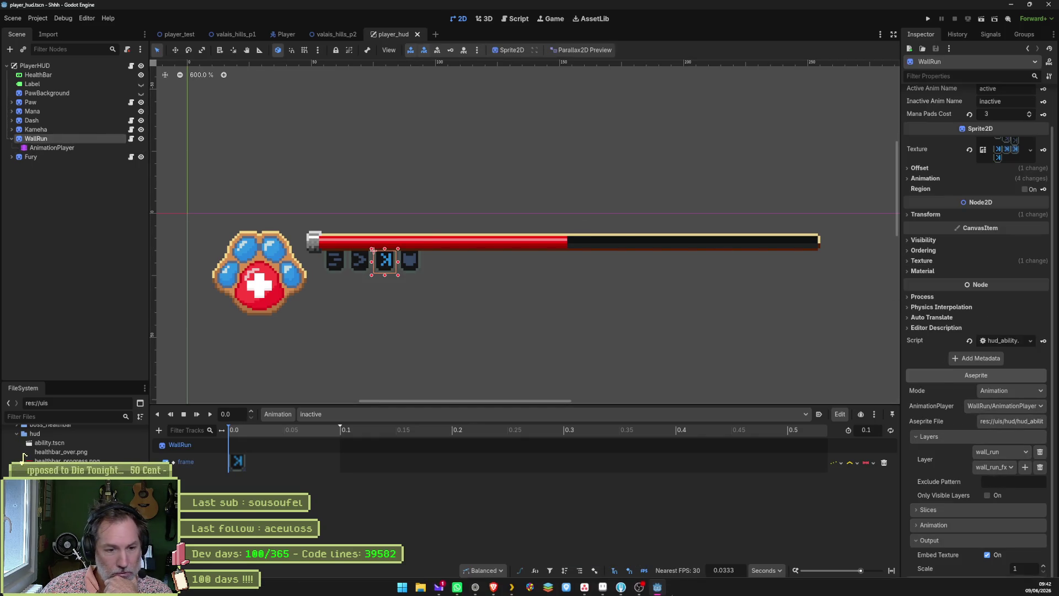
left_click(604, 586)
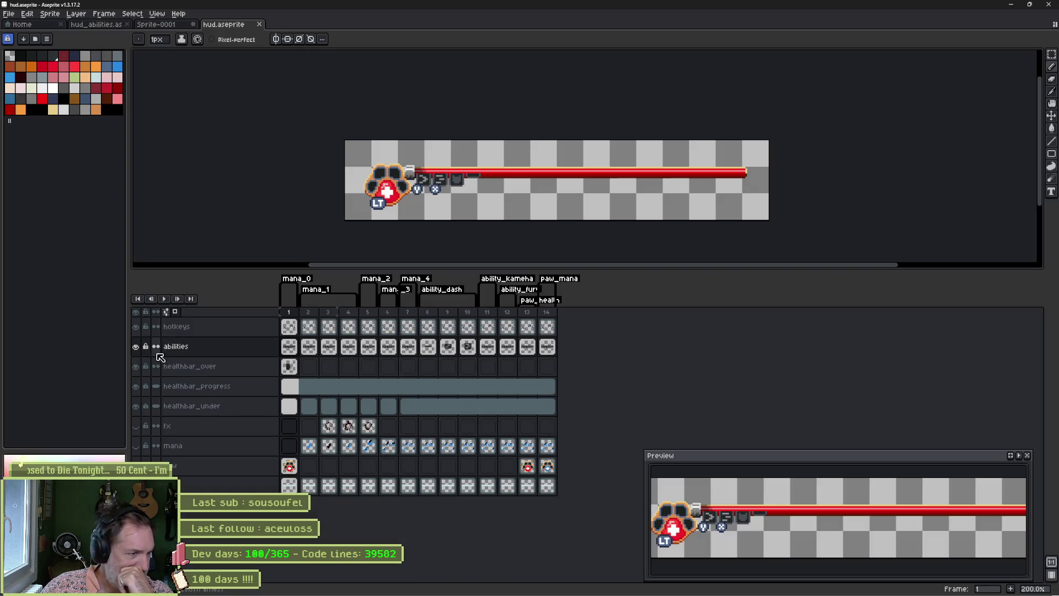
left_click(101, 27)
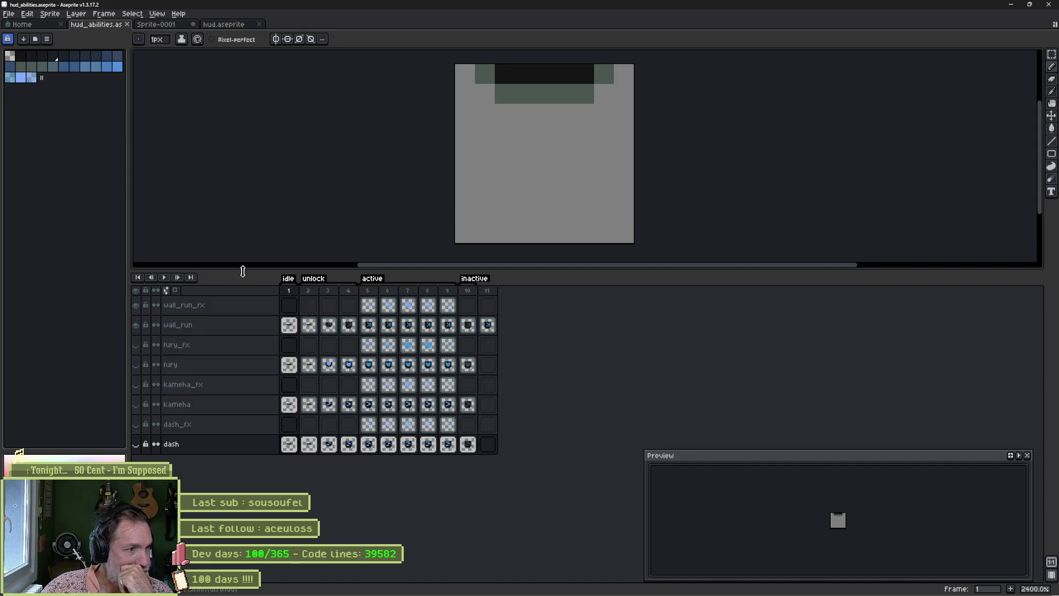
left_click_drag(243, 270, 243, 359)
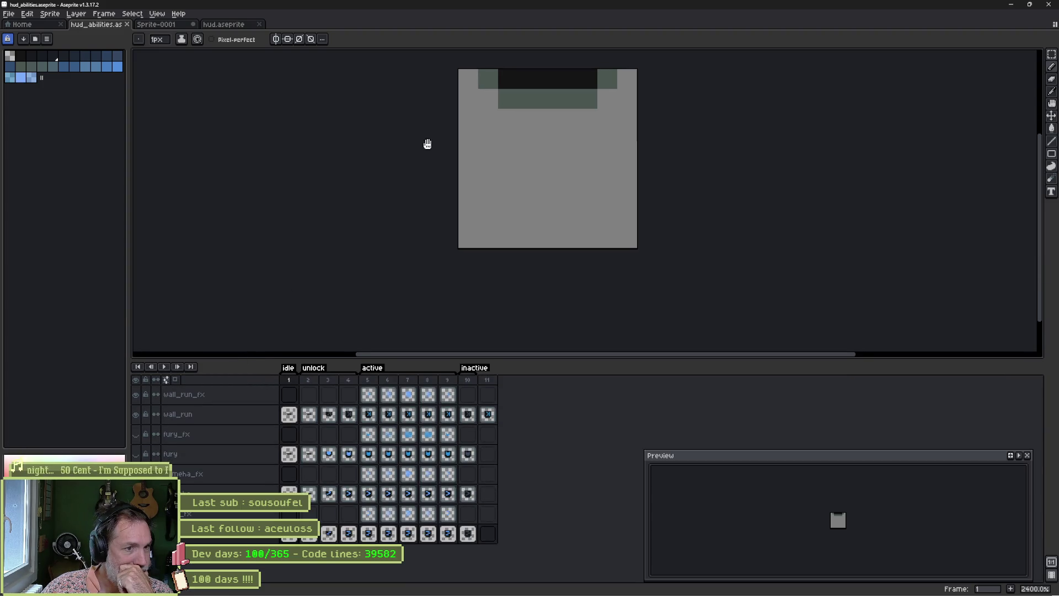
left_click_drag(425, 143, 475, 179)
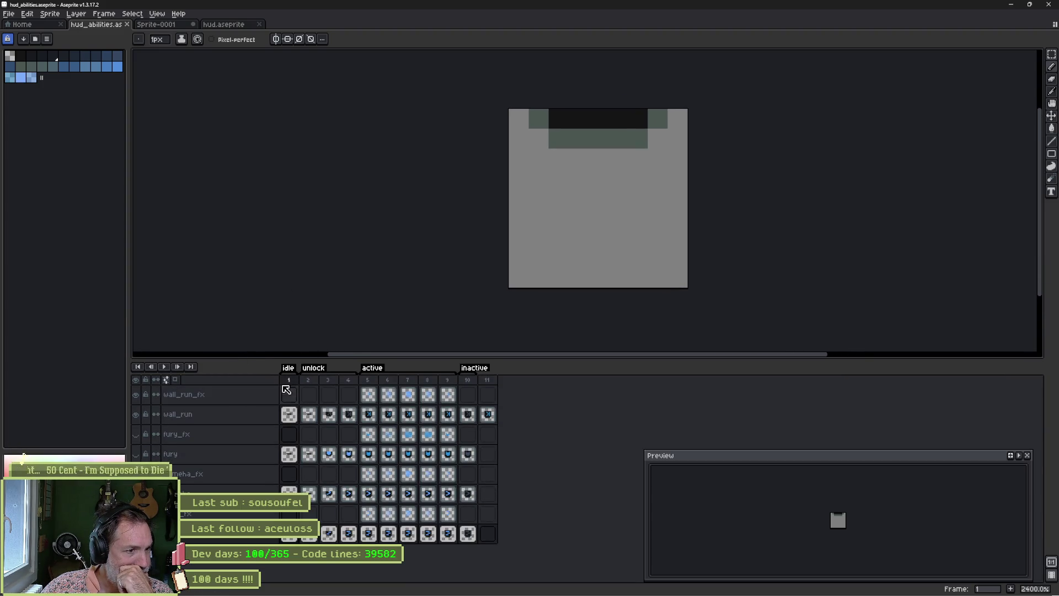
left_click(467, 380)
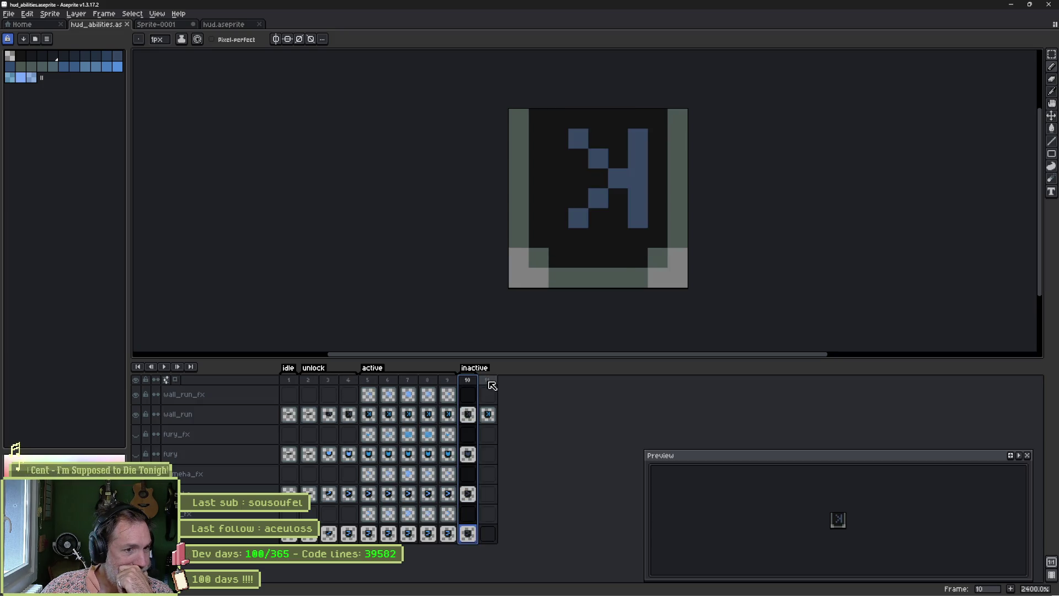
left_click(488, 381)
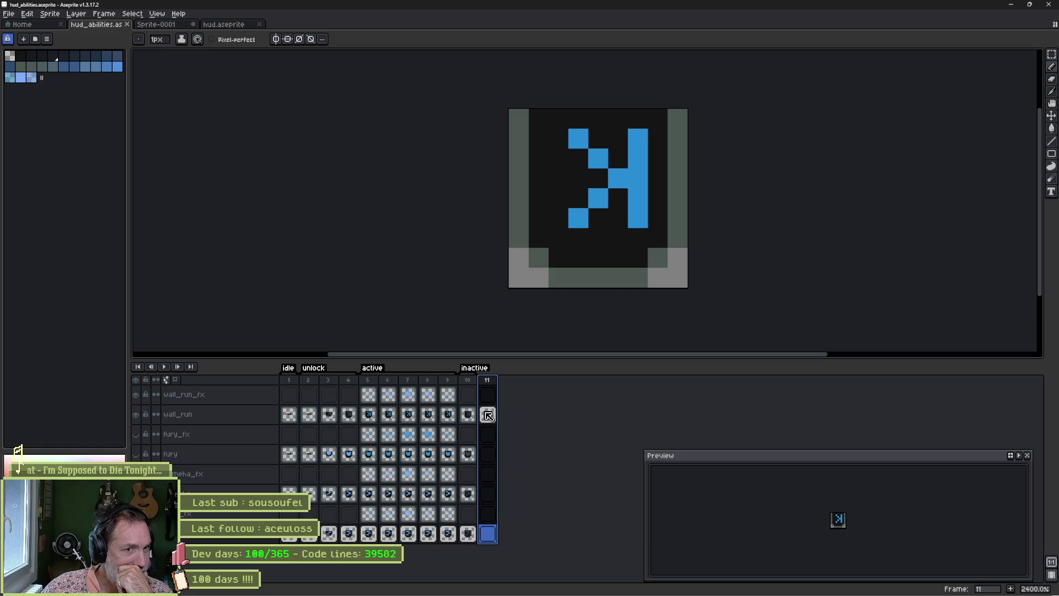
mouse_move(621, 587)
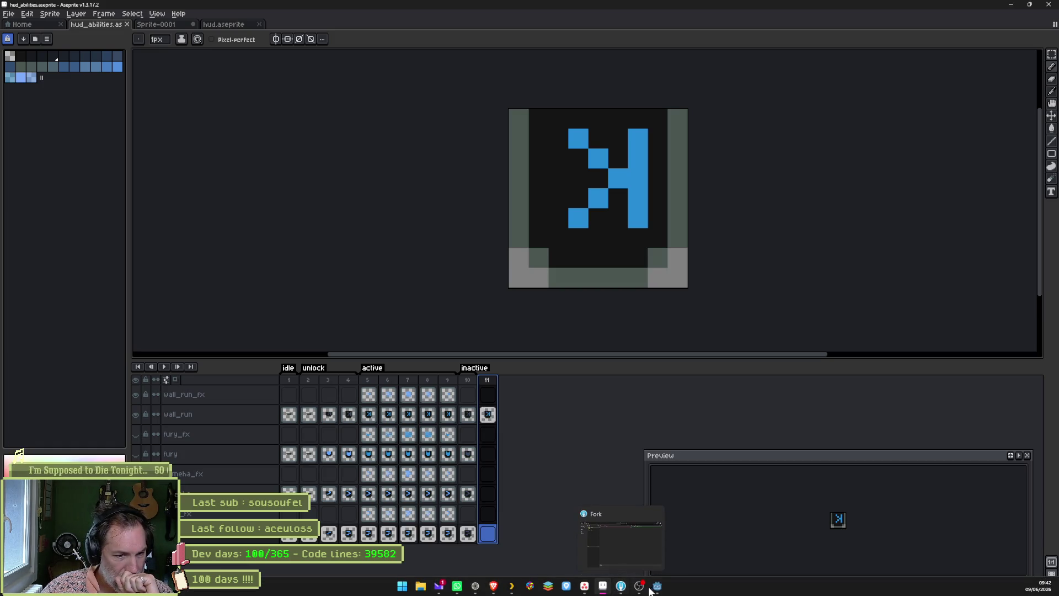
left_click(657, 585)
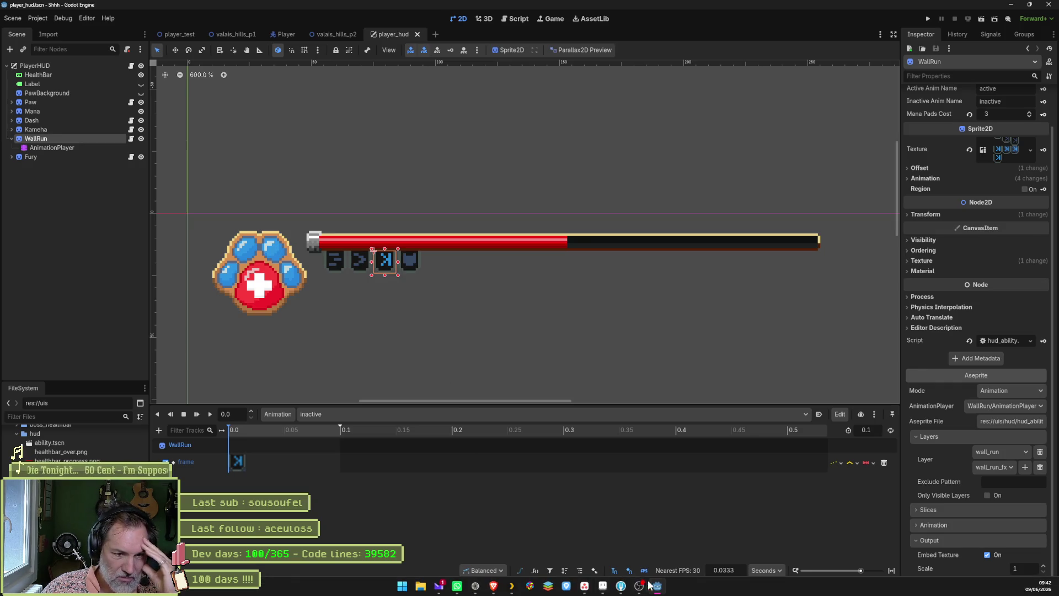
Delete the extra frame 11 in Aseprite, save the file, and return to Godot
mouse_move(656, 587)
mouse_move(603, 587)
left_click(603, 559)
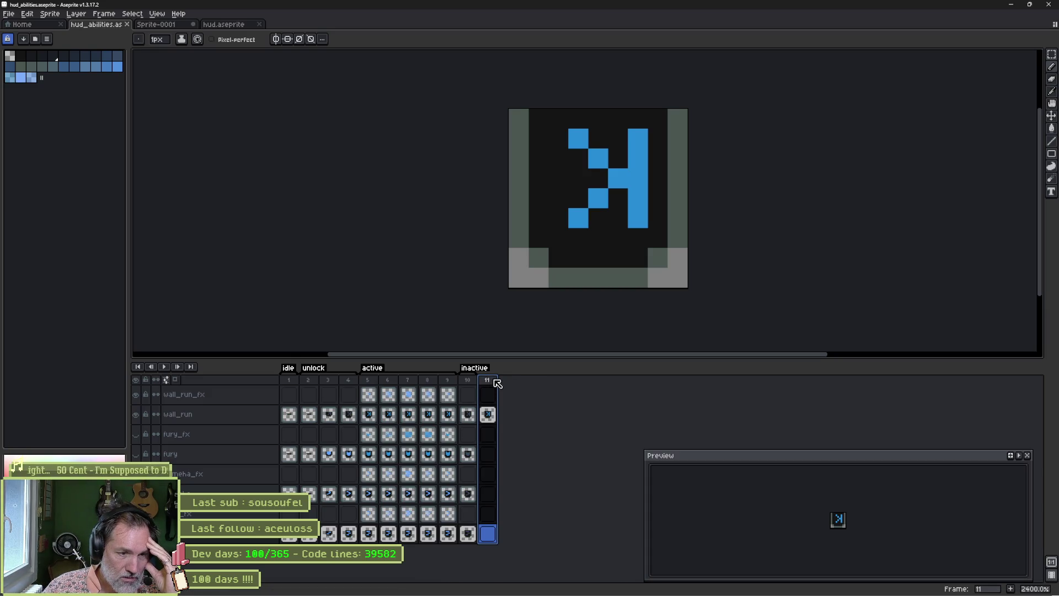
key("Delete")
key("ctrl+s")
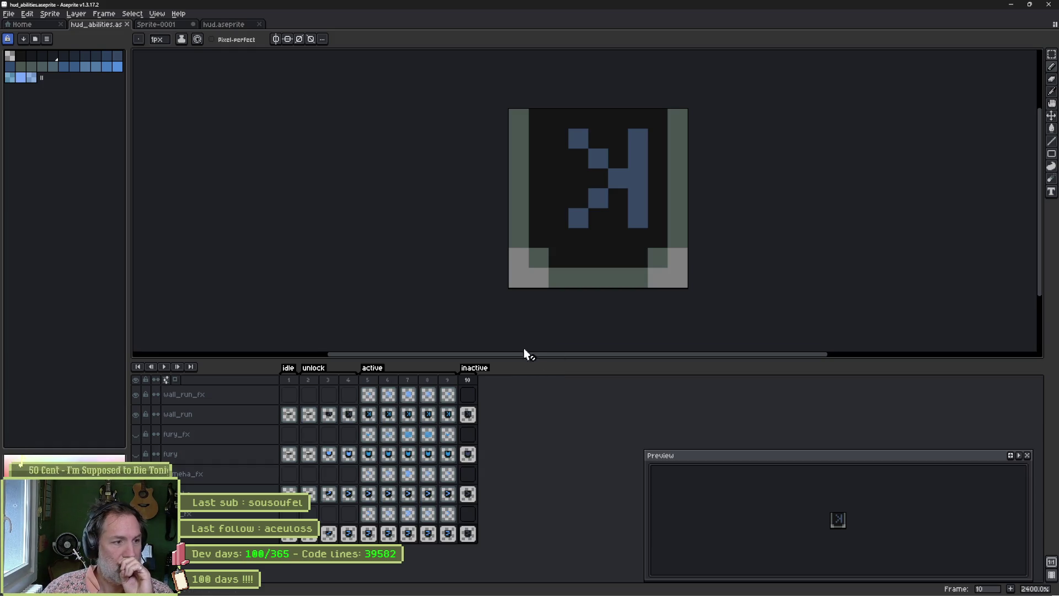
mouse_move(527, 594)
left_click(659, 586)
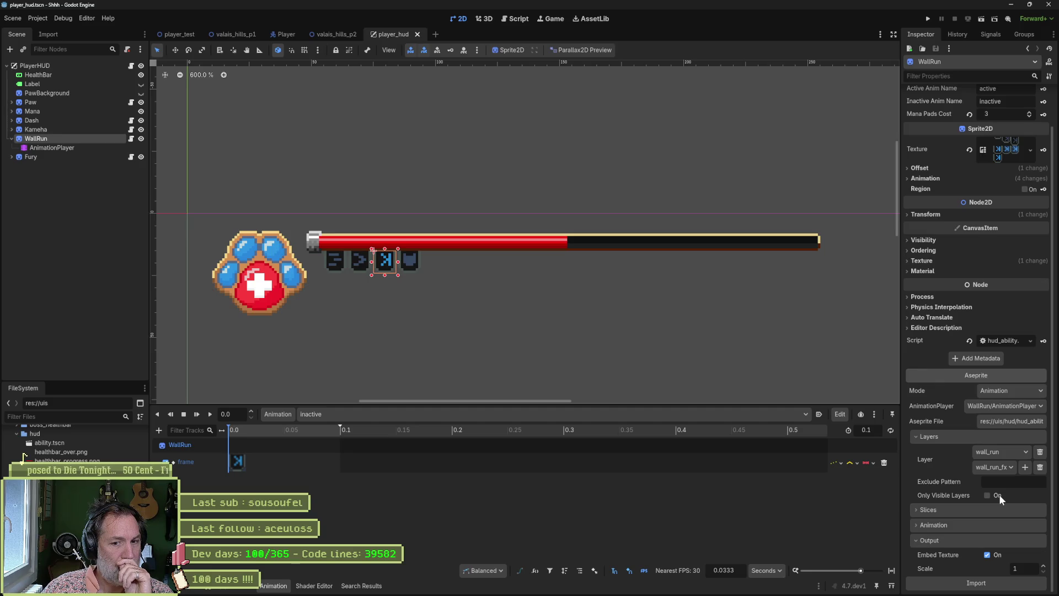
Reimport WallRun from Aseprite and preview its active, then inactive animation
left_click(976, 583)
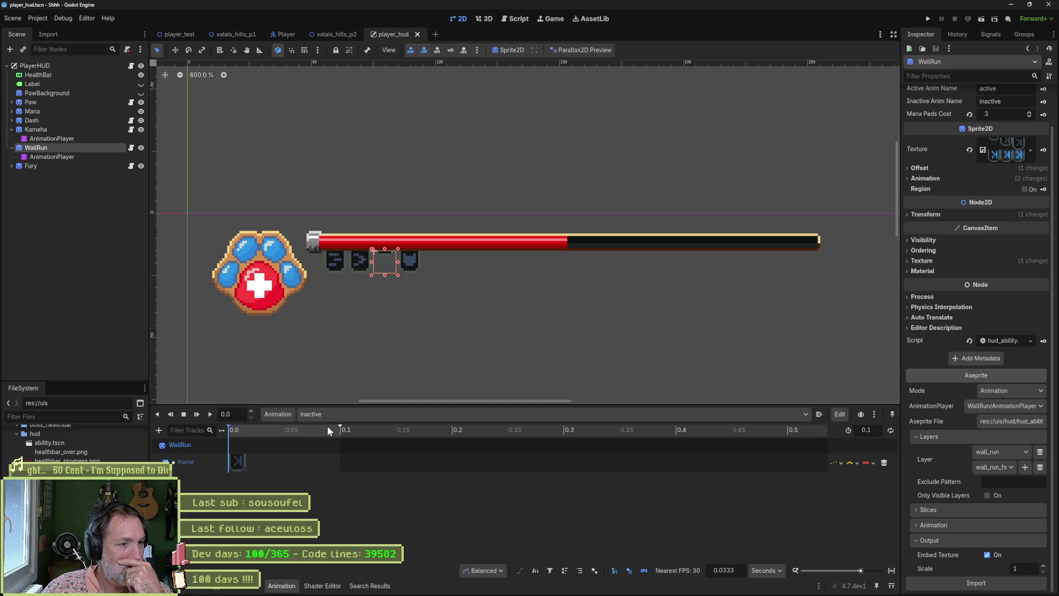
left_click(364, 414)
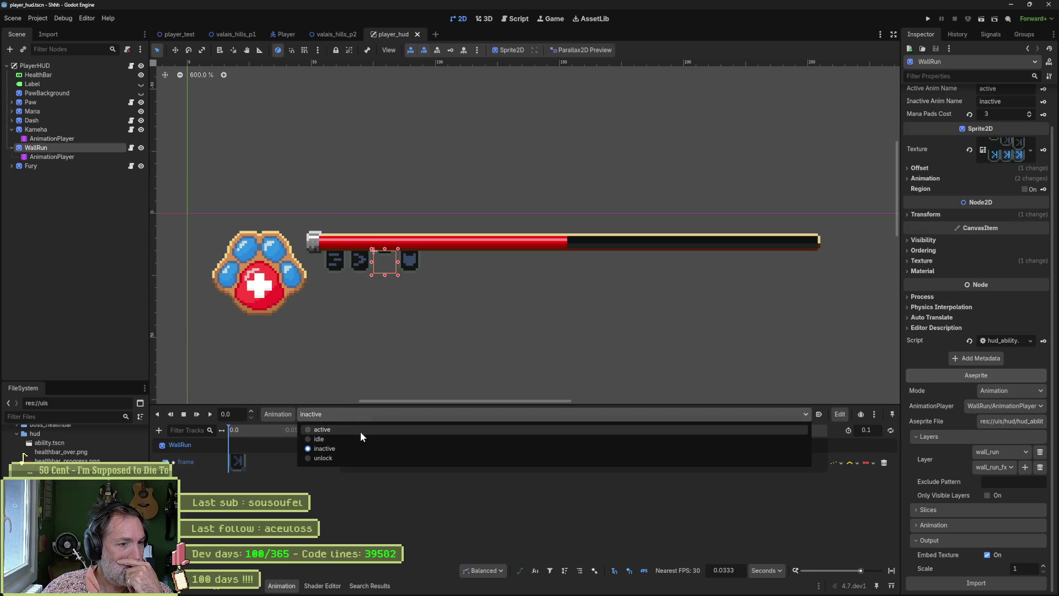
left_click(360, 431)
left_click(358, 414)
left_click(352, 446)
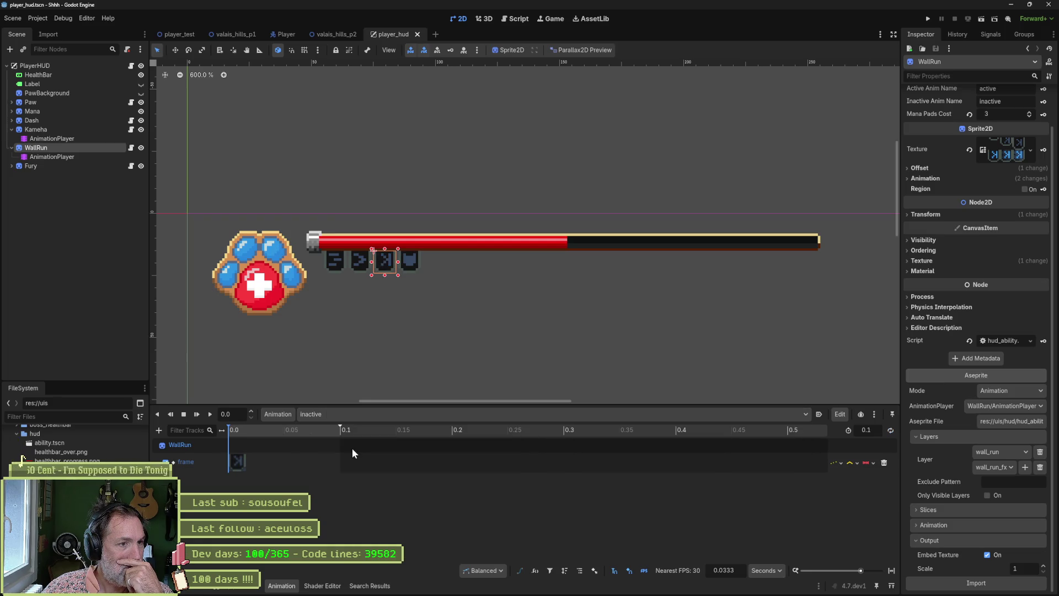
Preview Kameha's idle animation, return it to inactive, and show the Output log
left_click(41, 131)
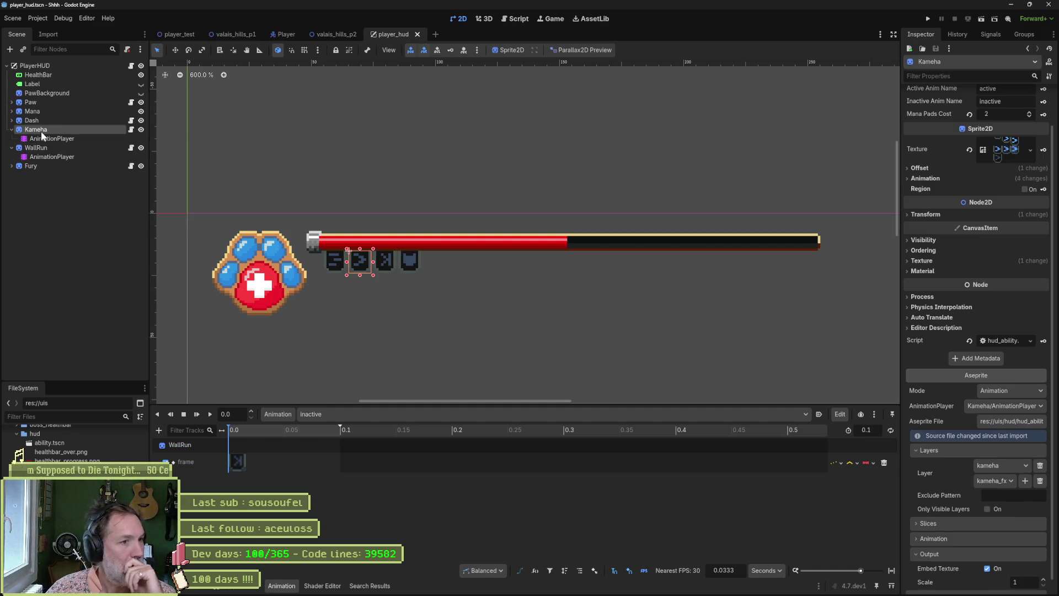
left_click(51, 140)
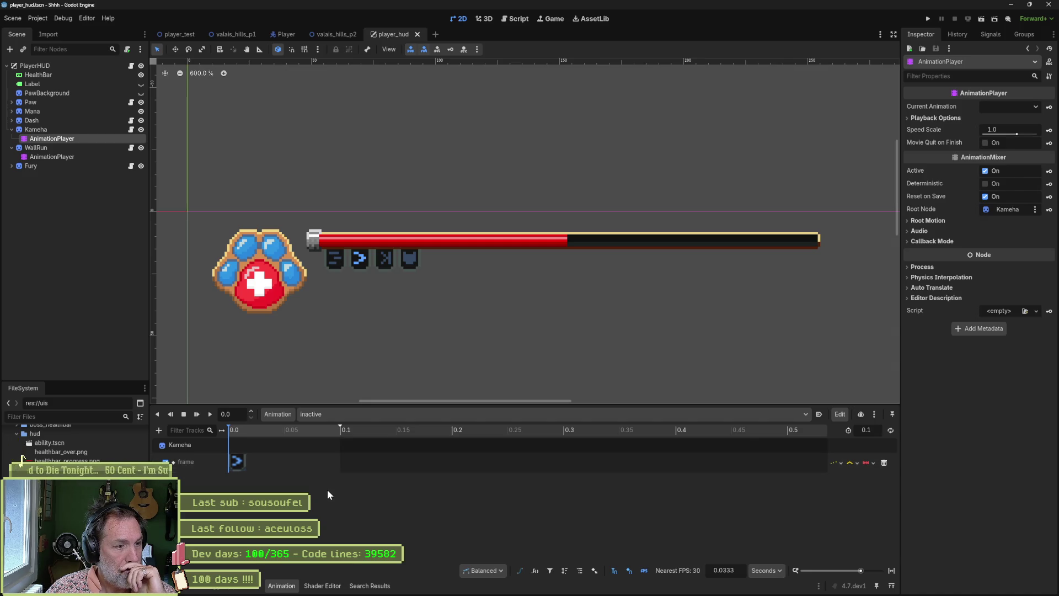
left_click(351, 415)
left_click(356, 421)
left_click(355, 418)
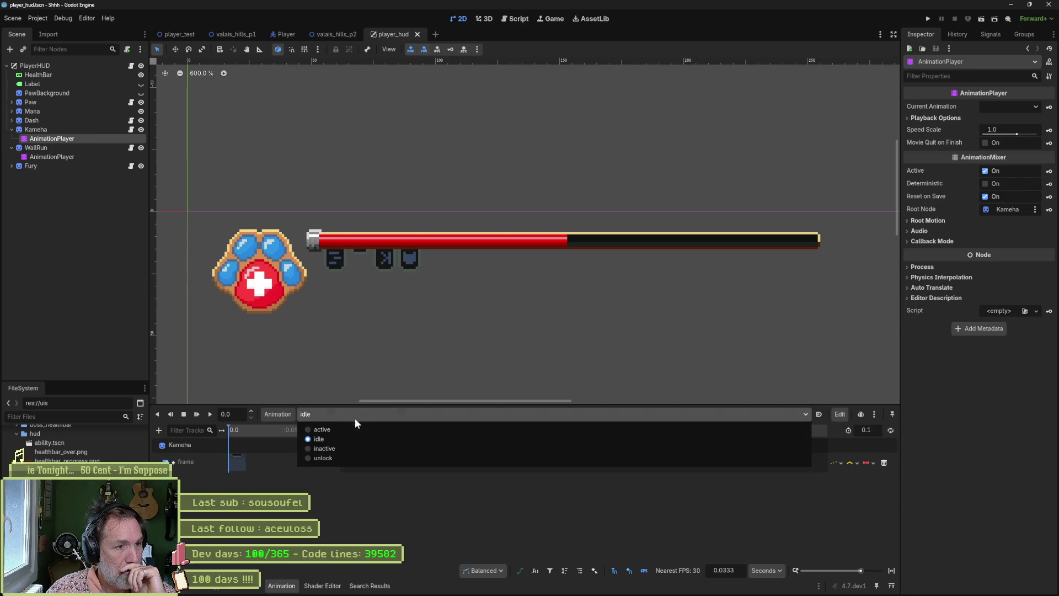
left_click(342, 446)
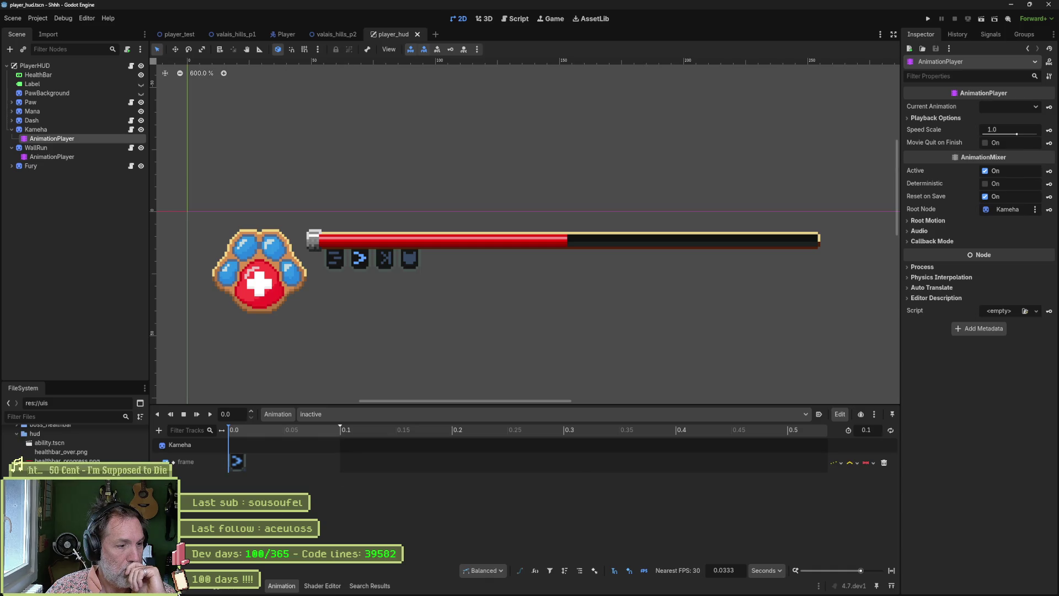
left_click(182, 586)
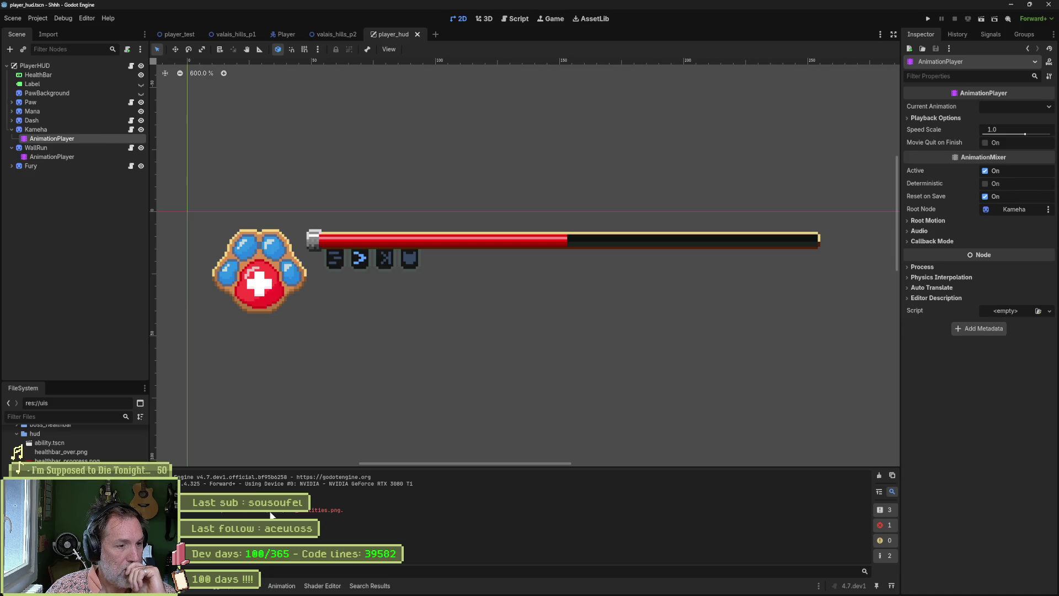
Review the errors and output, then close the player_hud and valais_hills_p2 tabs
left_click(218, 585)
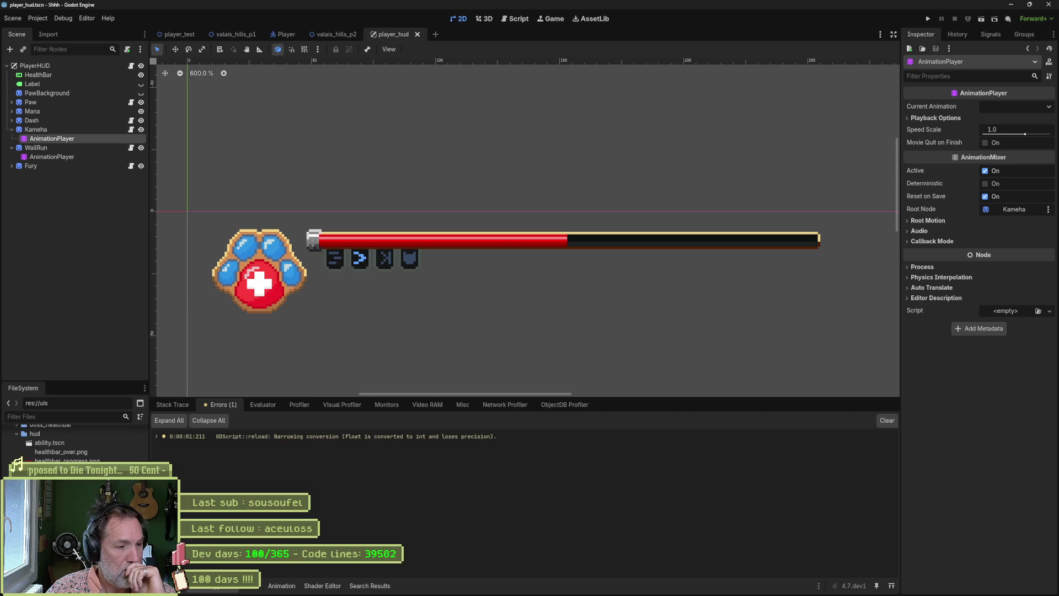
left_click(182, 586)
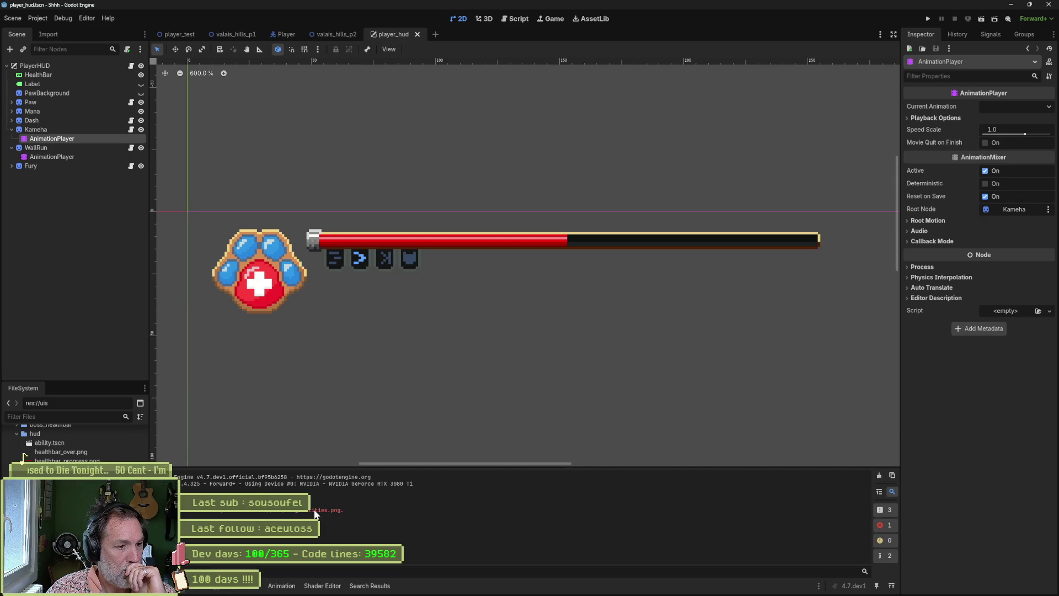
middle_click(389, 32)
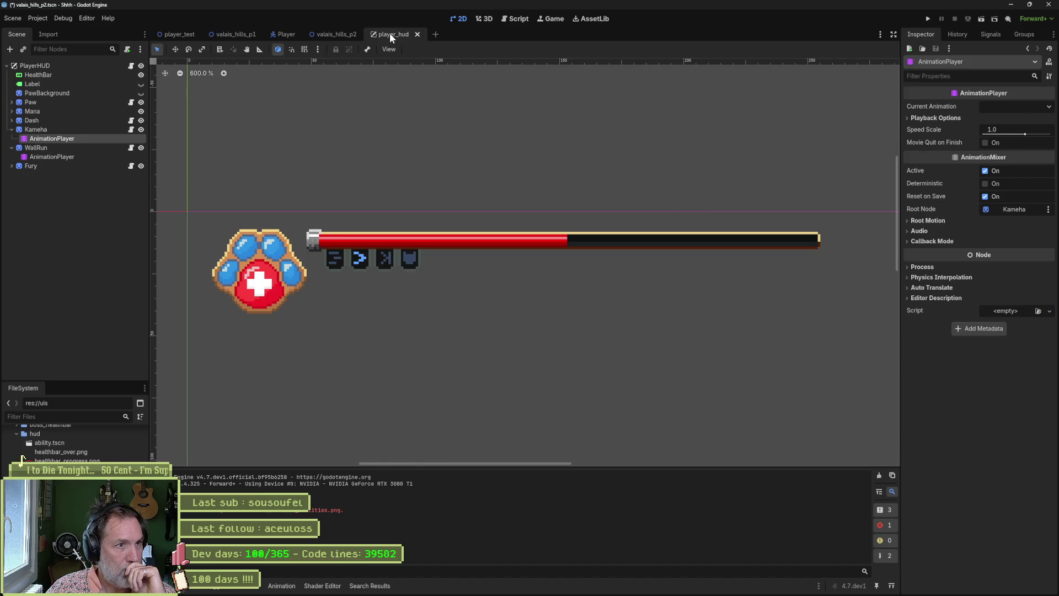
middle_click(329, 32)
Save valais_hills_p2 at the prompt and reload the current project
left_click(472, 320)
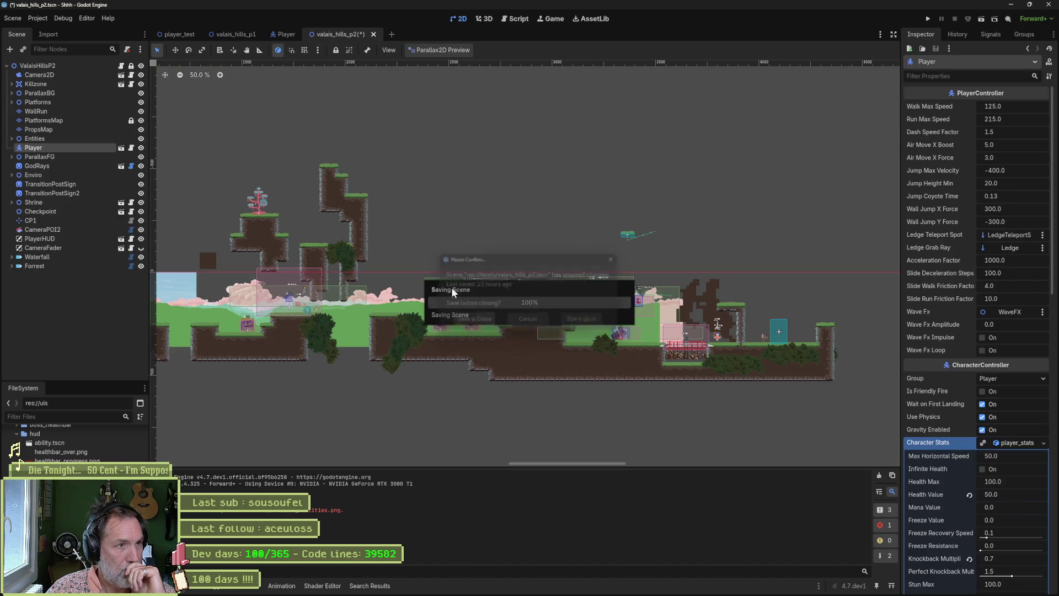
left_click(30, 22)
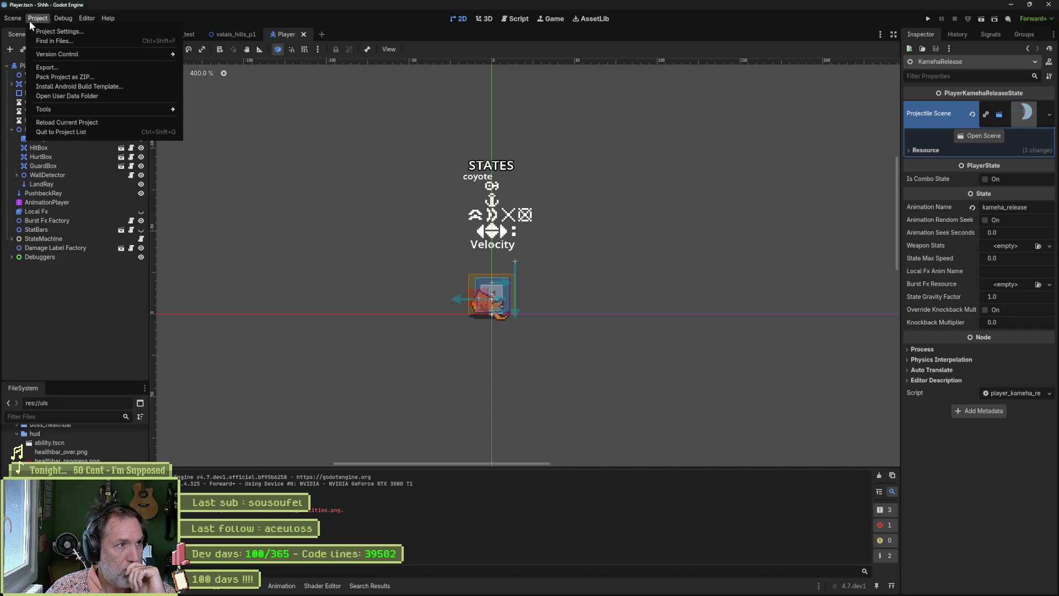
left_click(67, 122)
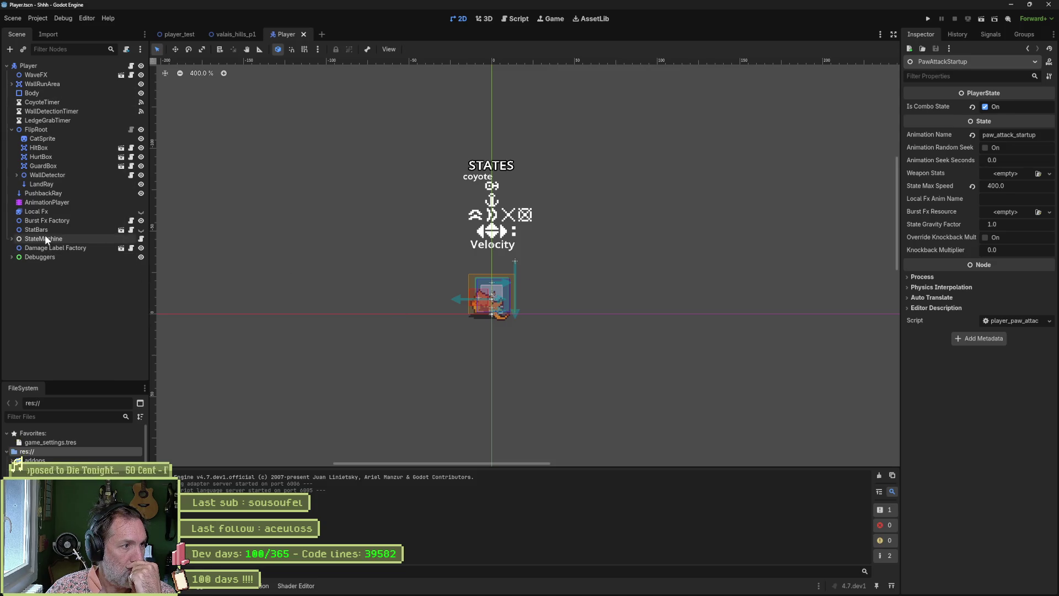
Reopen player_hud and set both WallRun's and Kameha's AnimationPlayers to inactive
left_click(168, 34)
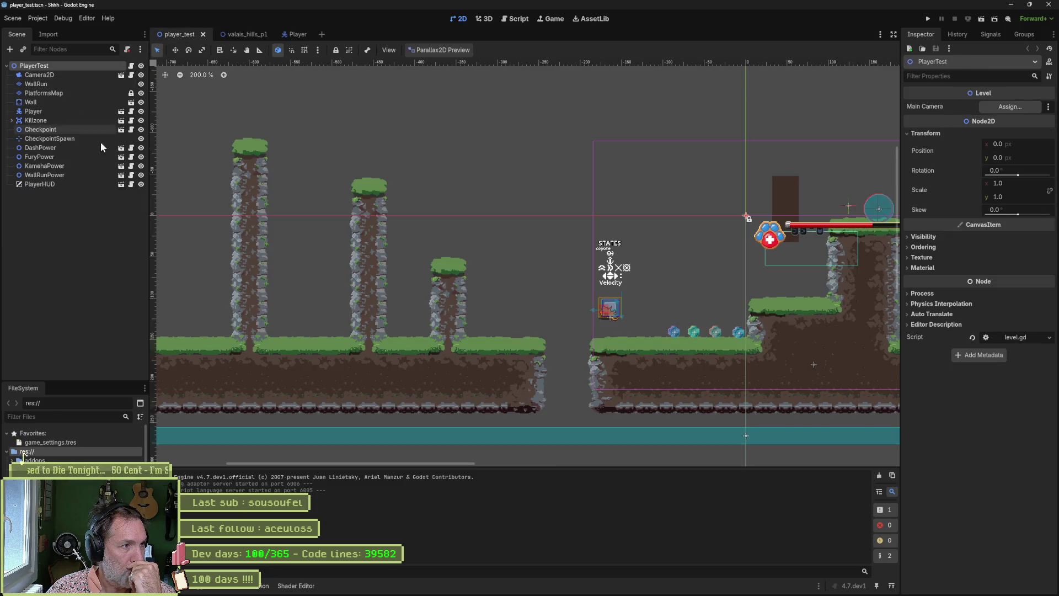
left_click(121, 185)
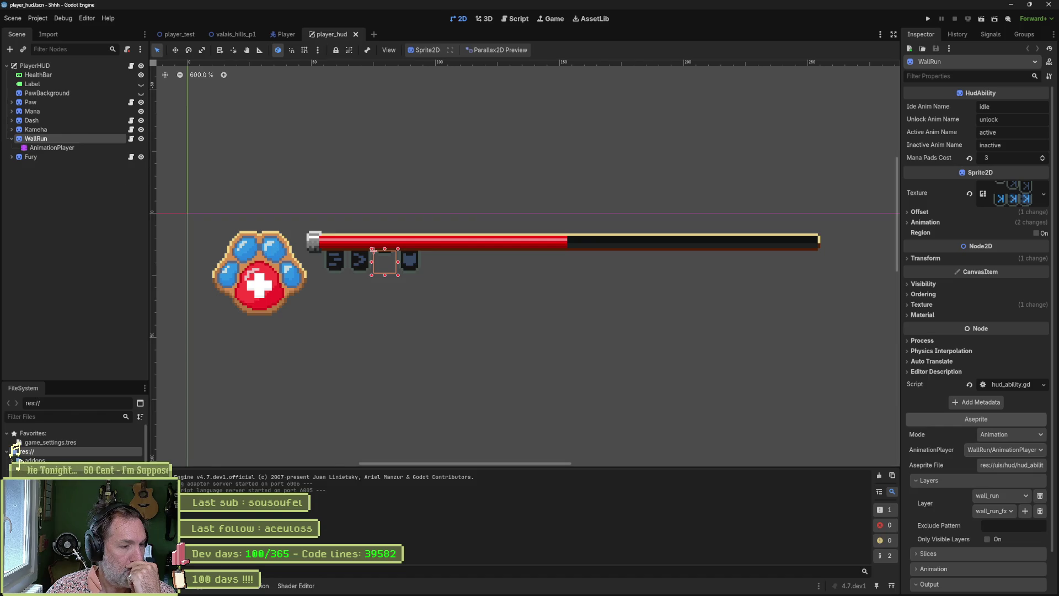
left_click(65, 147)
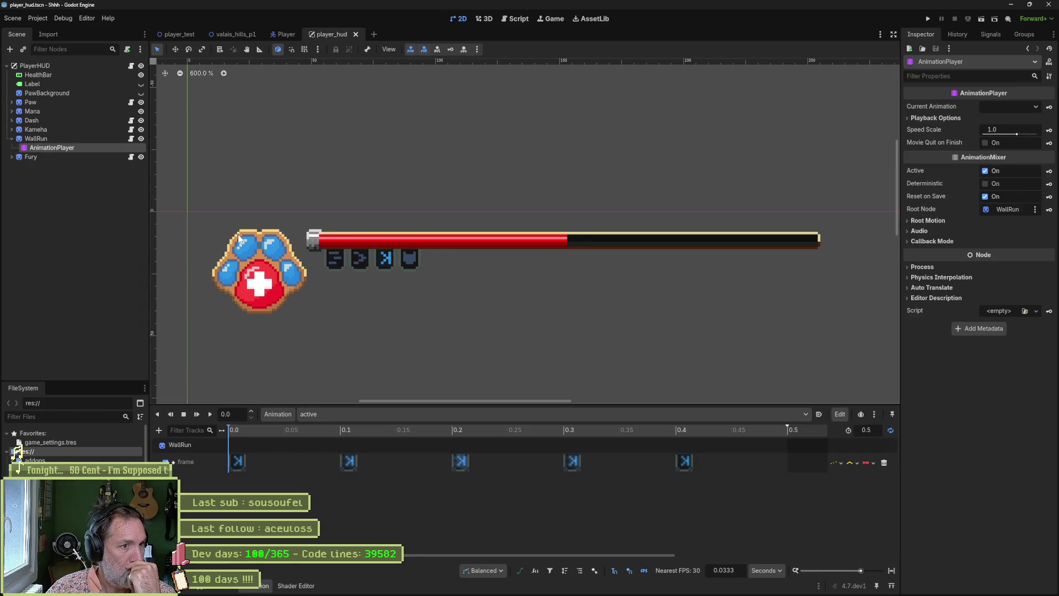
left_click(345, 415)
left_click(346, 446)
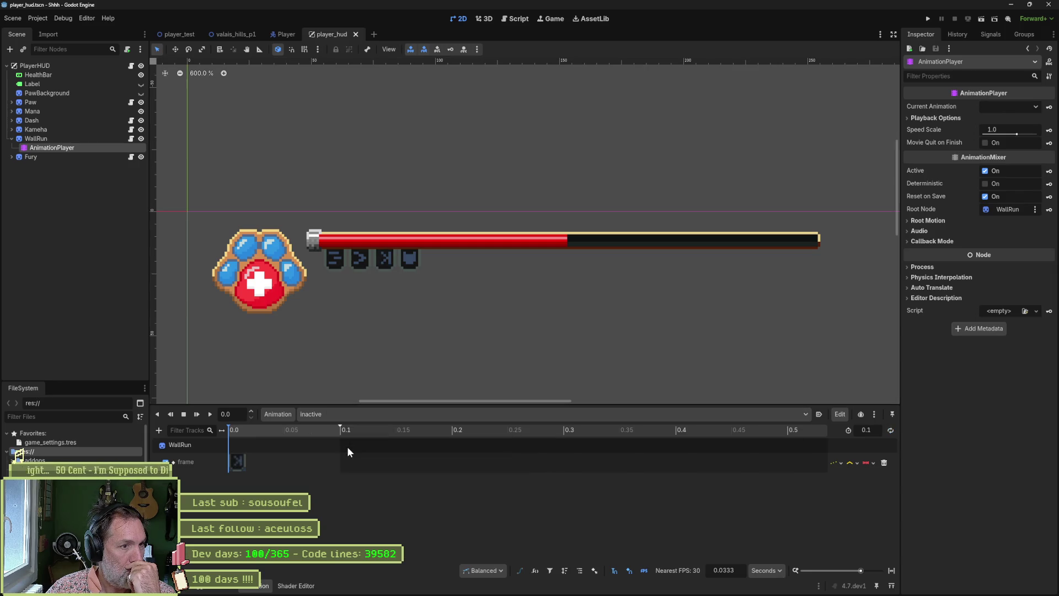
left_click(12, 129)
left_click(52, 138)
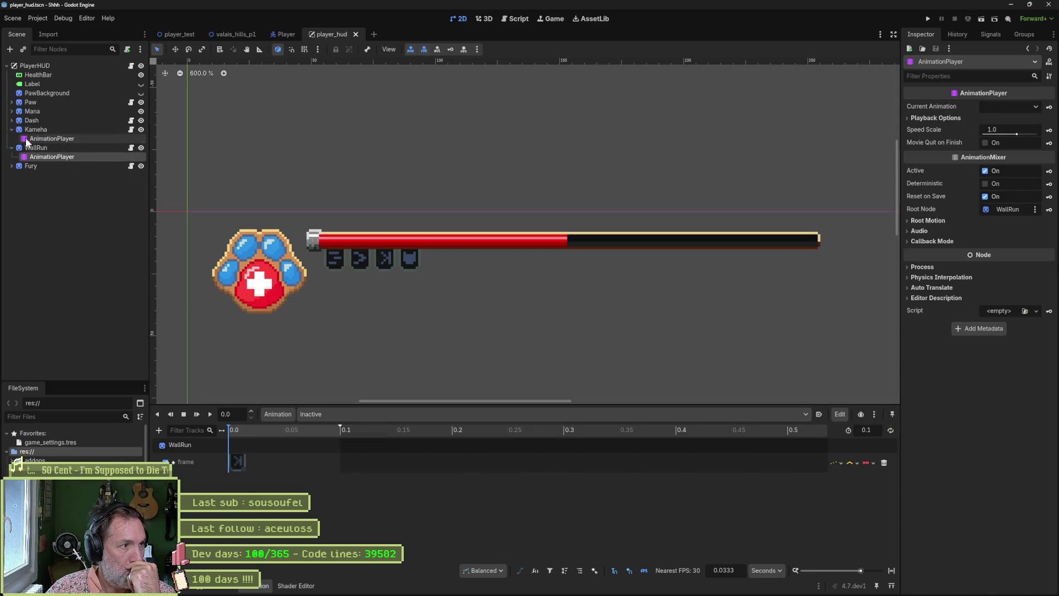
left_click(344, 415)
left_click(343, 446)
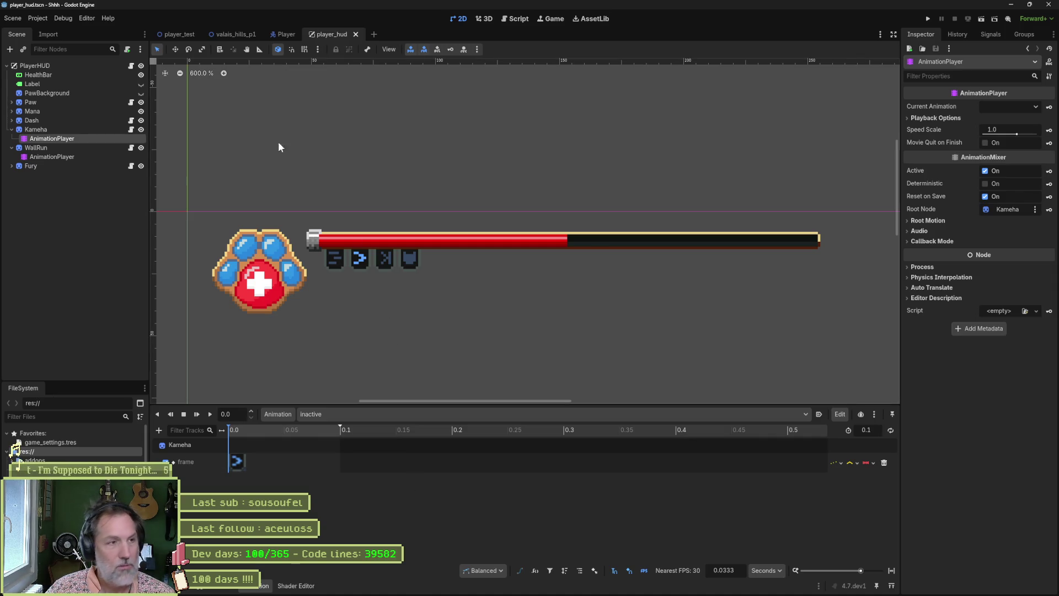
Run player_test, walk the cat right toward the power-ups, and stop the game
left_click(179, 34)
key("F6")
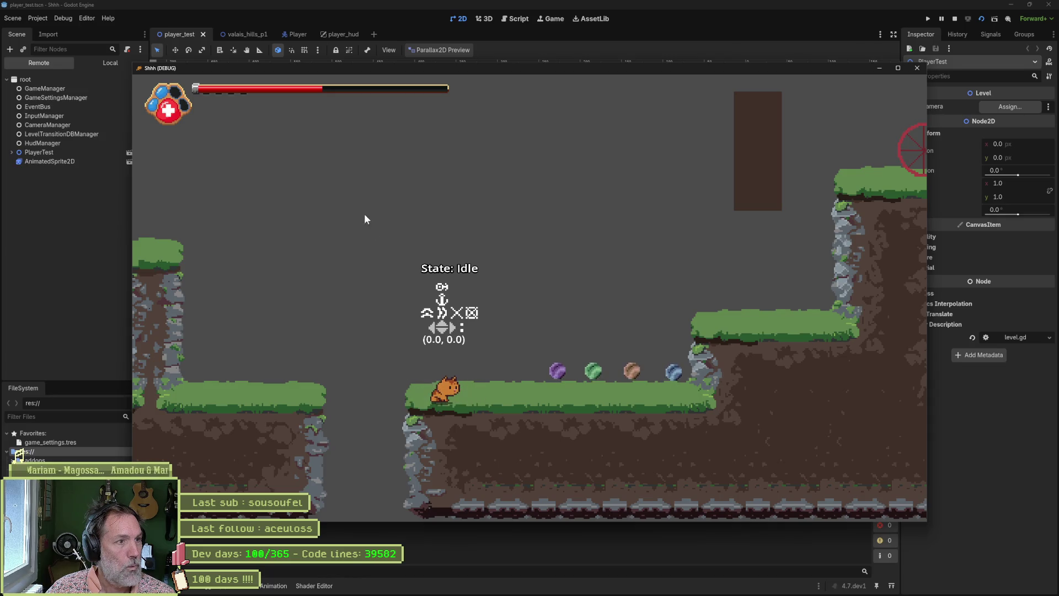
key("Right")
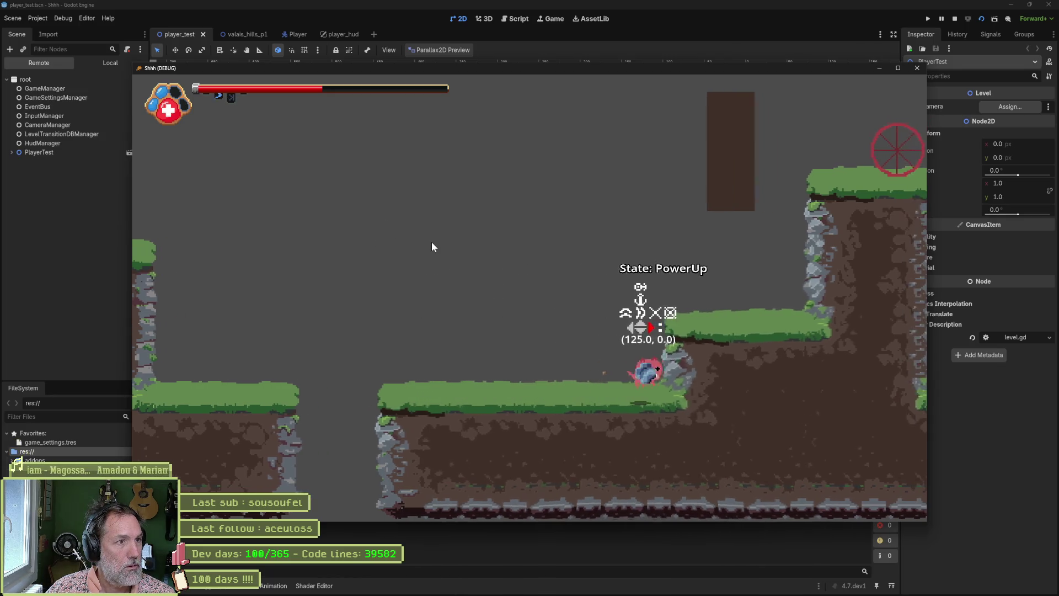
key("F8")
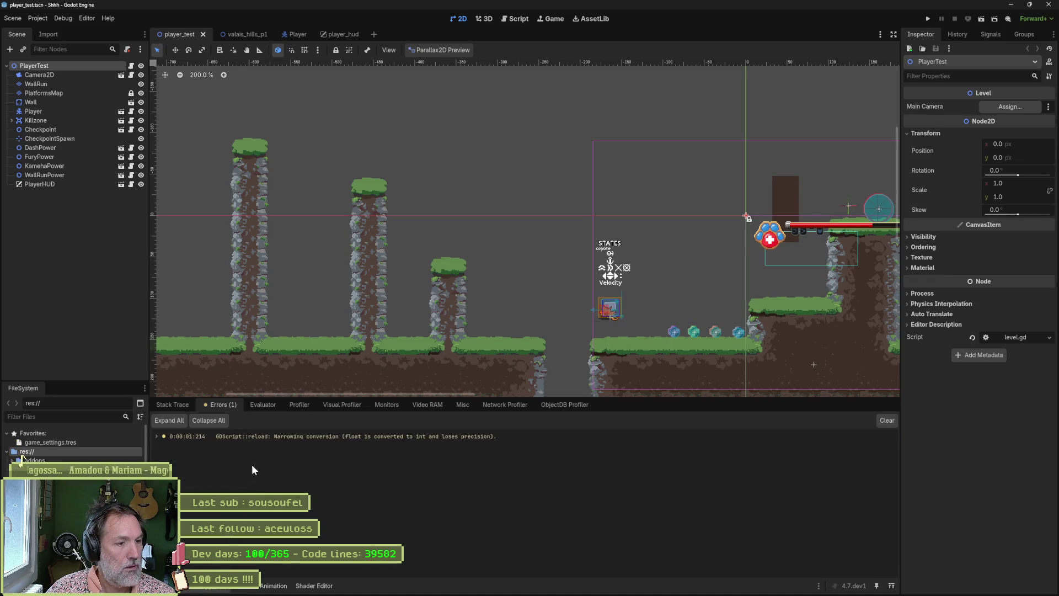
Wrap line 8's mana ratio in int() in hud_manager.gd and save the script
double_click(362, 438)
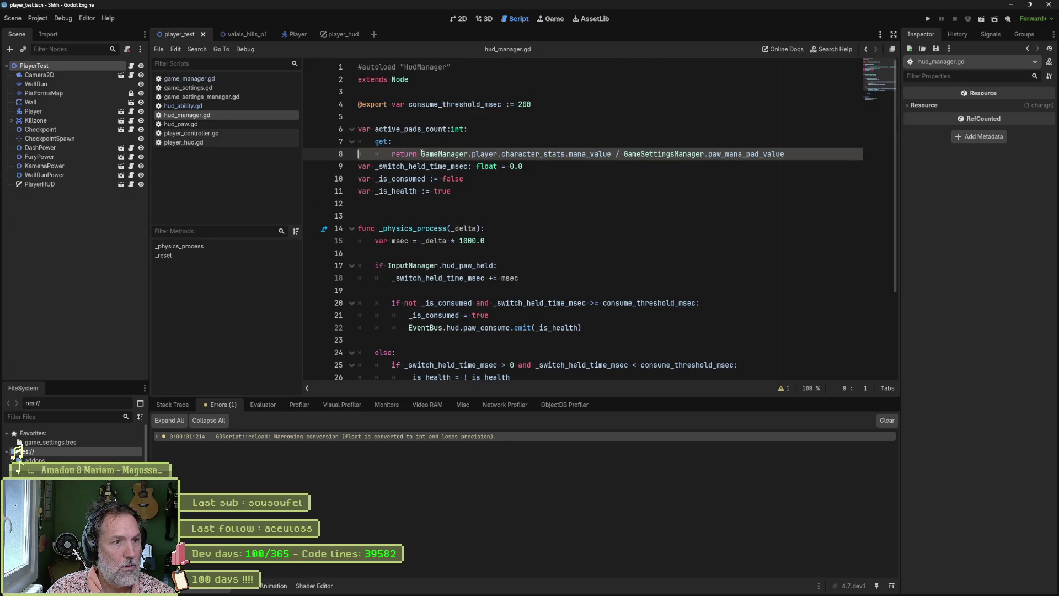
type("int(")
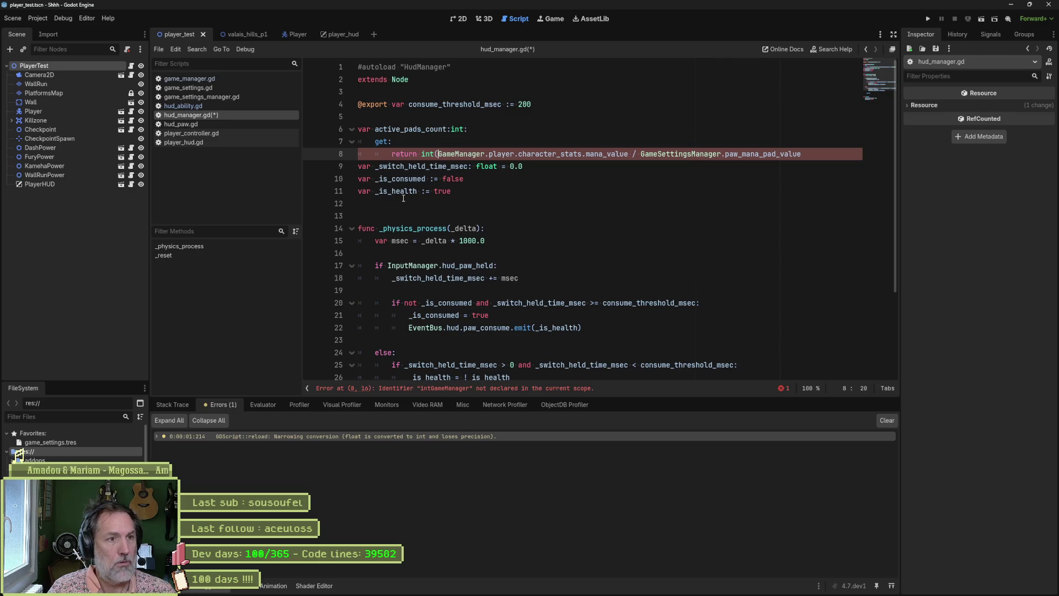
key("End")
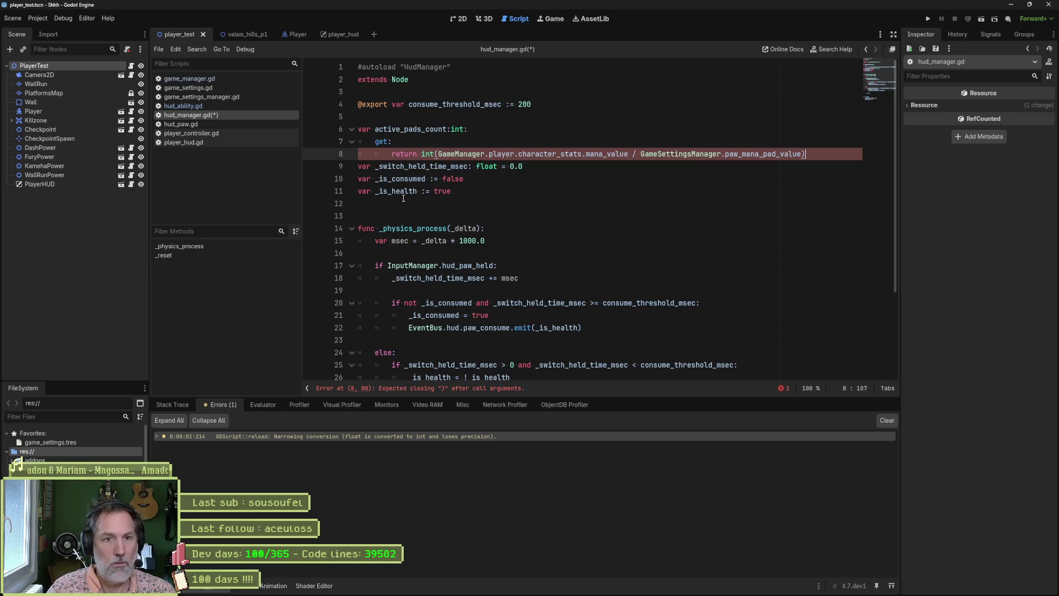
type(")")
key("ctrl+s")
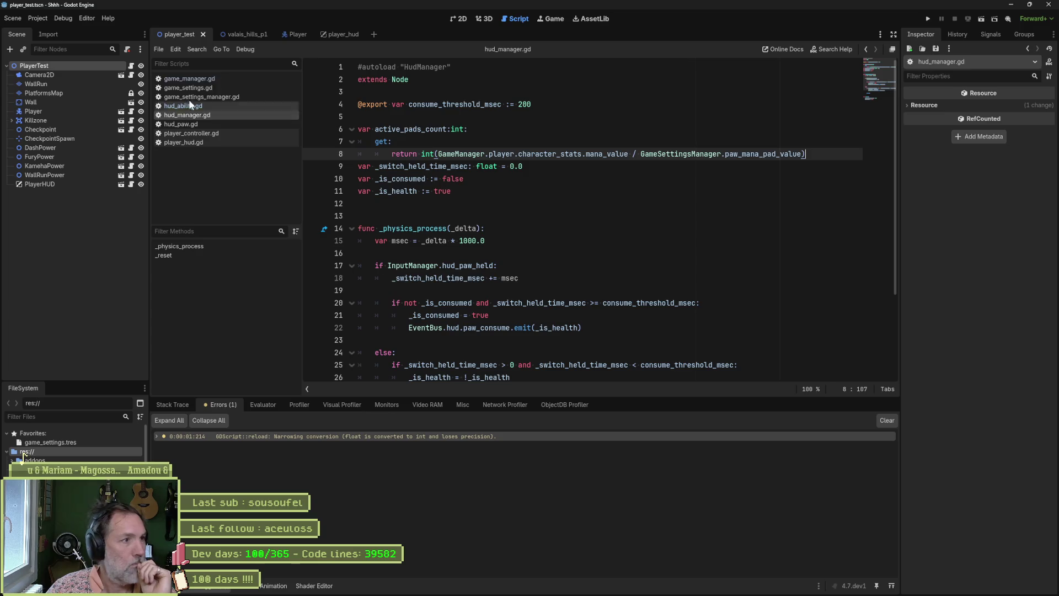
left_click(339, 34)
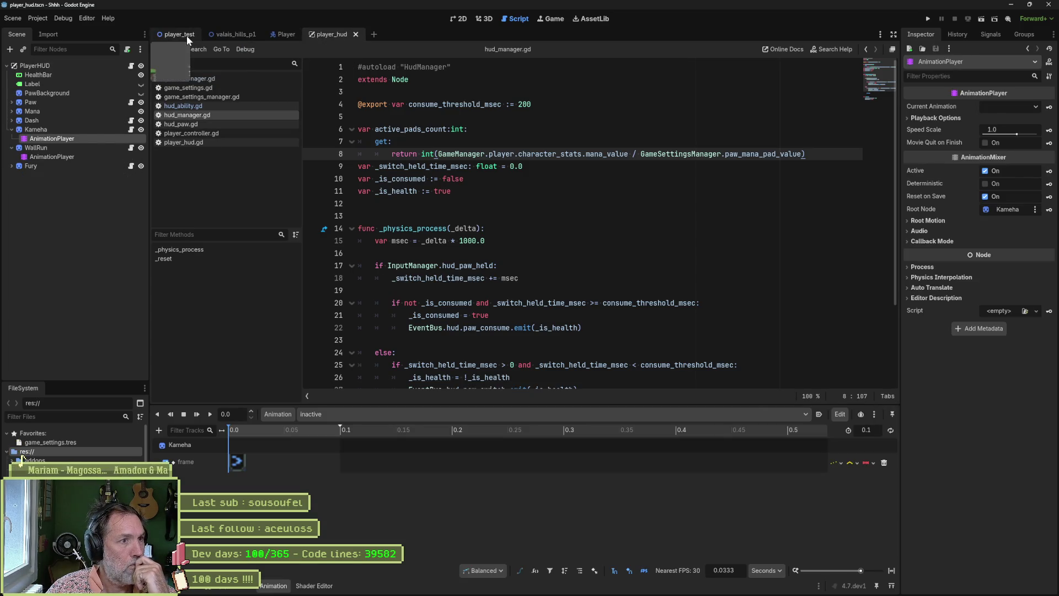
Reimport the Kameha icon from its updated Aseprite file
left_click(171, 34)
left_click(458, 19)
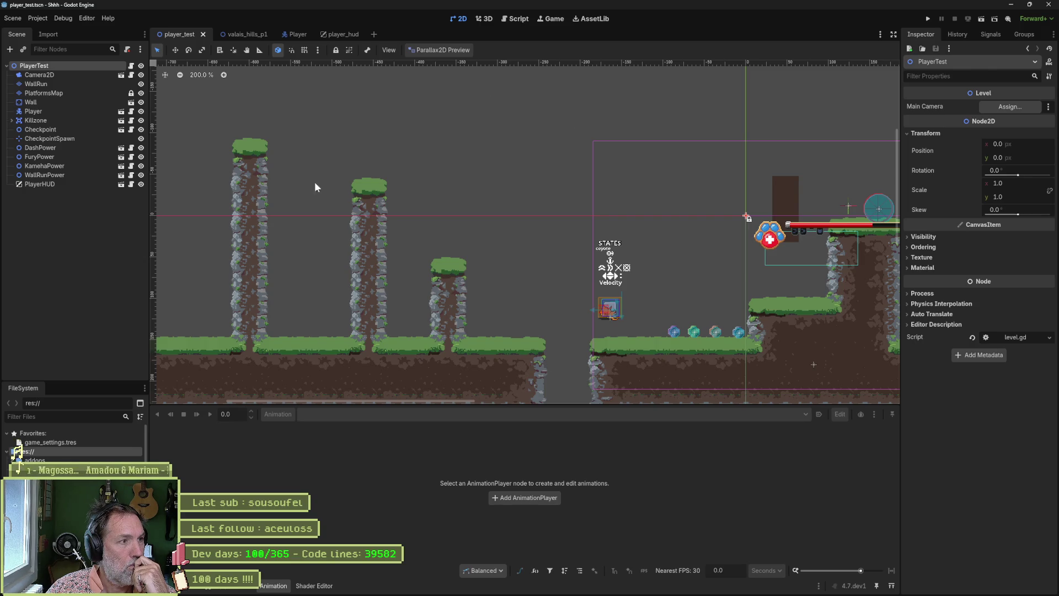
left_click(342, 35)
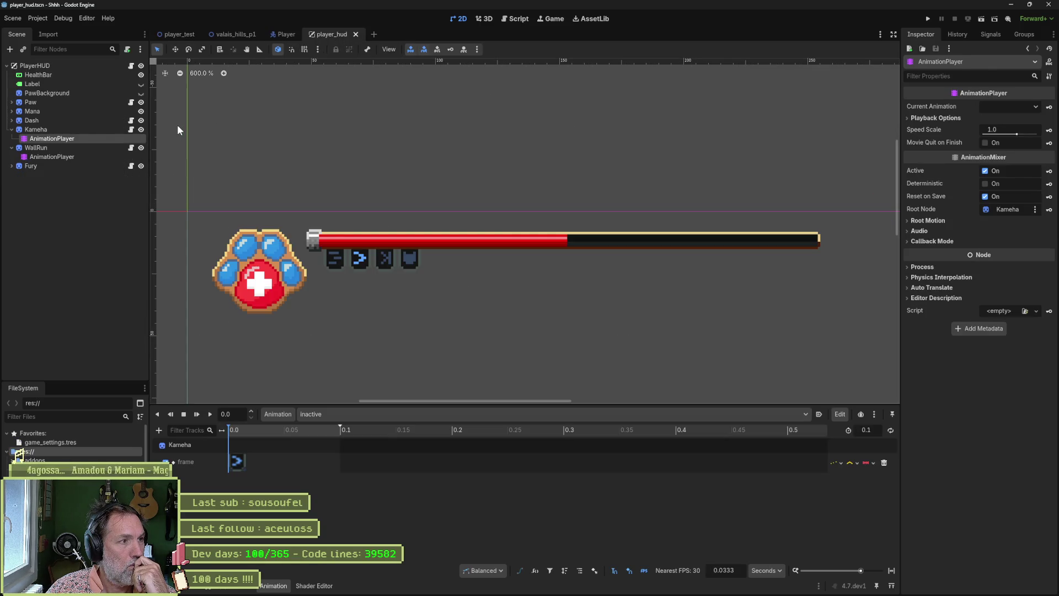
left_click(115, 130)
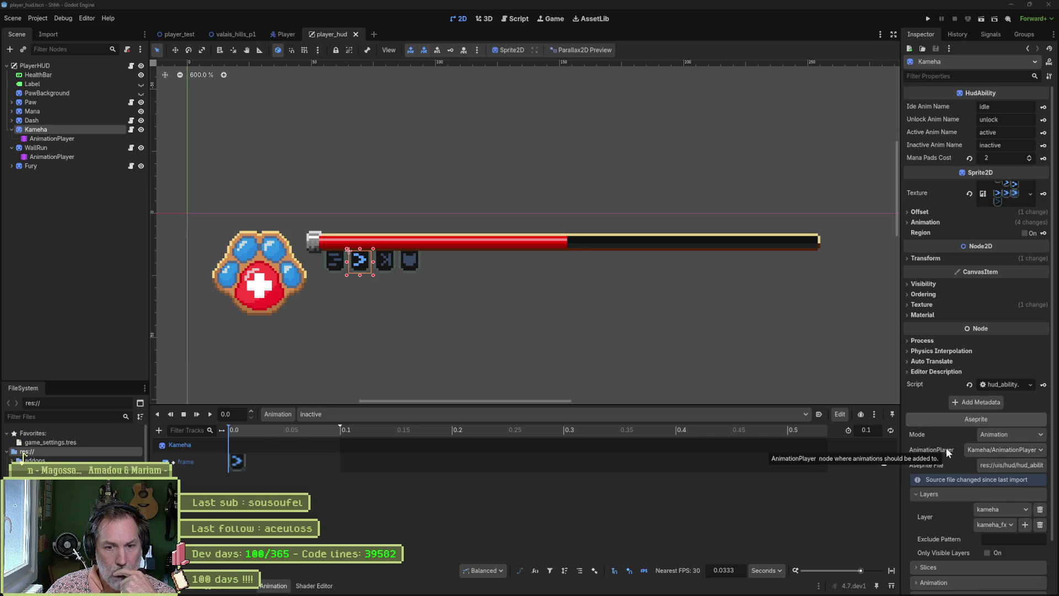
left_click(1018, 483)
scroll(992, 496, "down", 2)
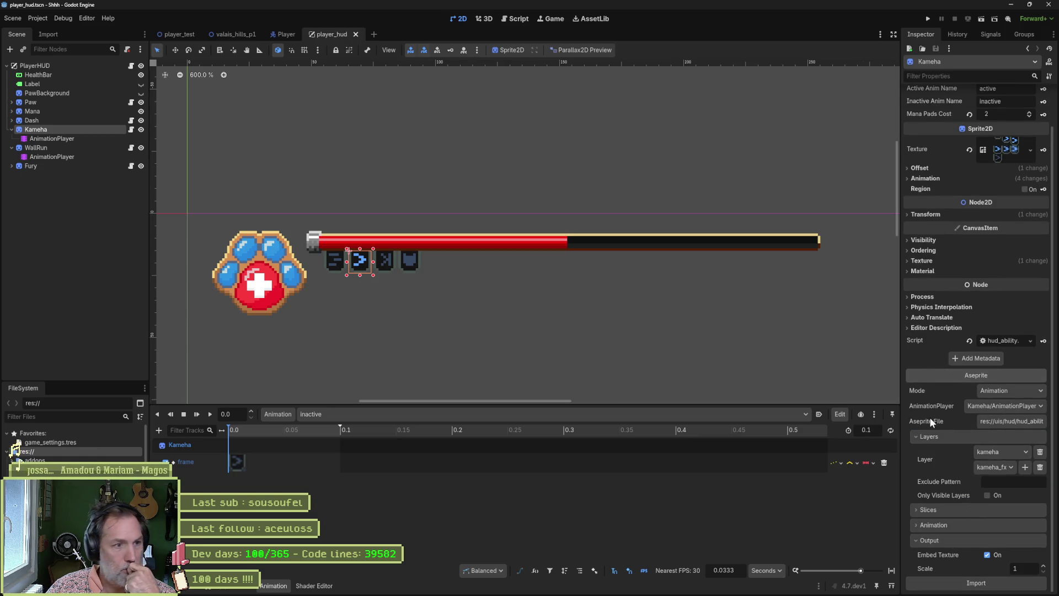
Reimport the Fury and Dash icons from their updated Aseprite files
left_click(74, 147)
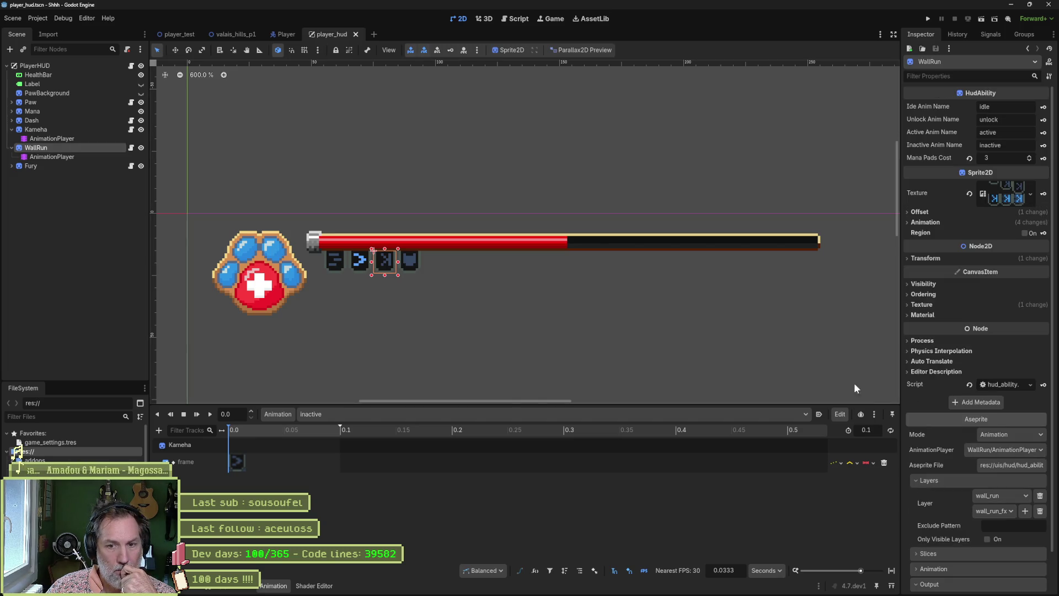
scroll(948, 451, "down", 2)
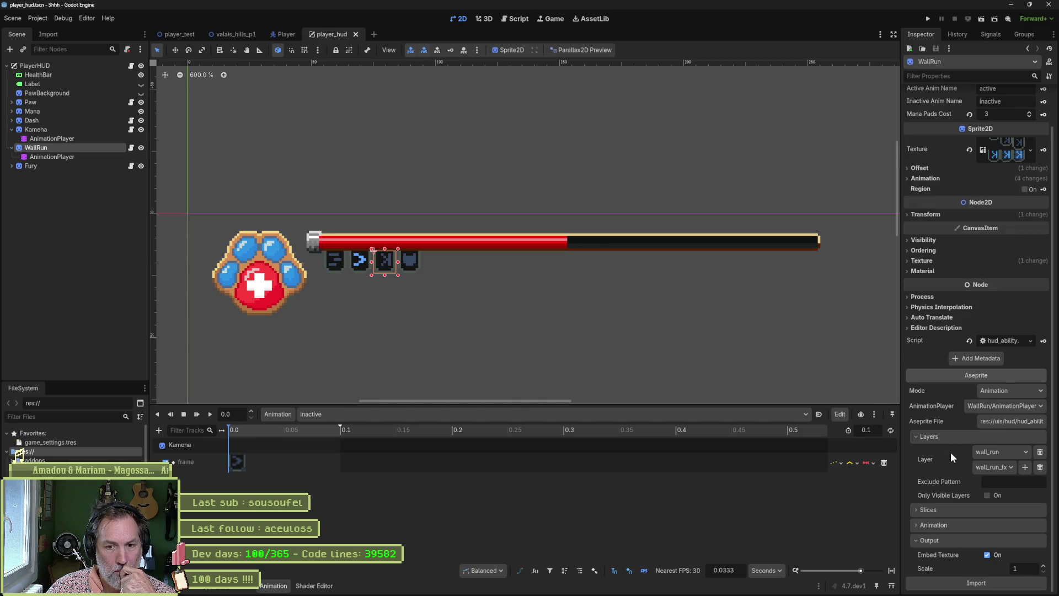
left_click(54, 162)
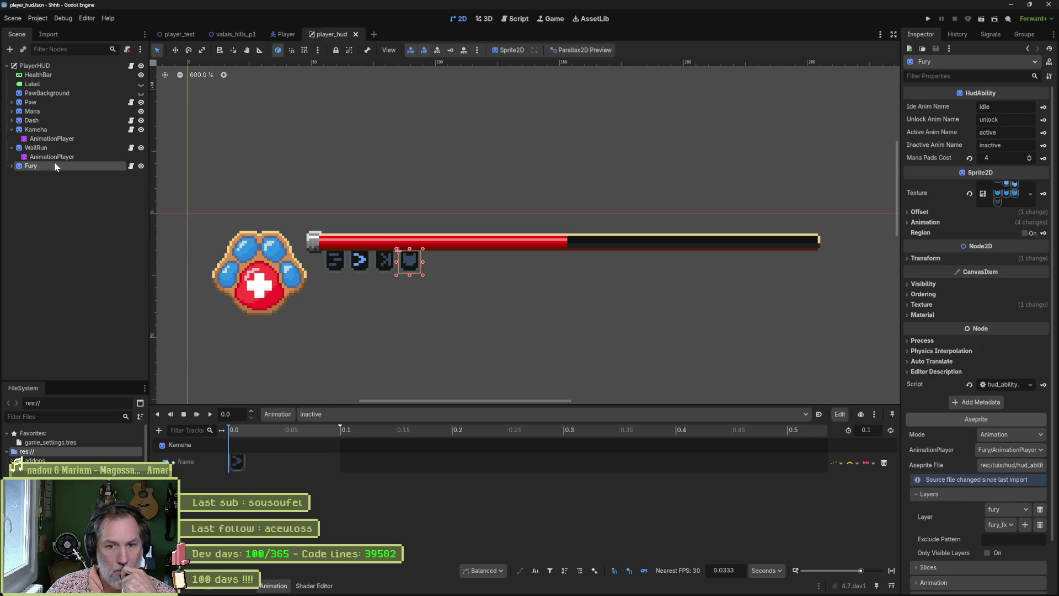
scroll(950, 483, "down", 2)
left_click(991, 583)
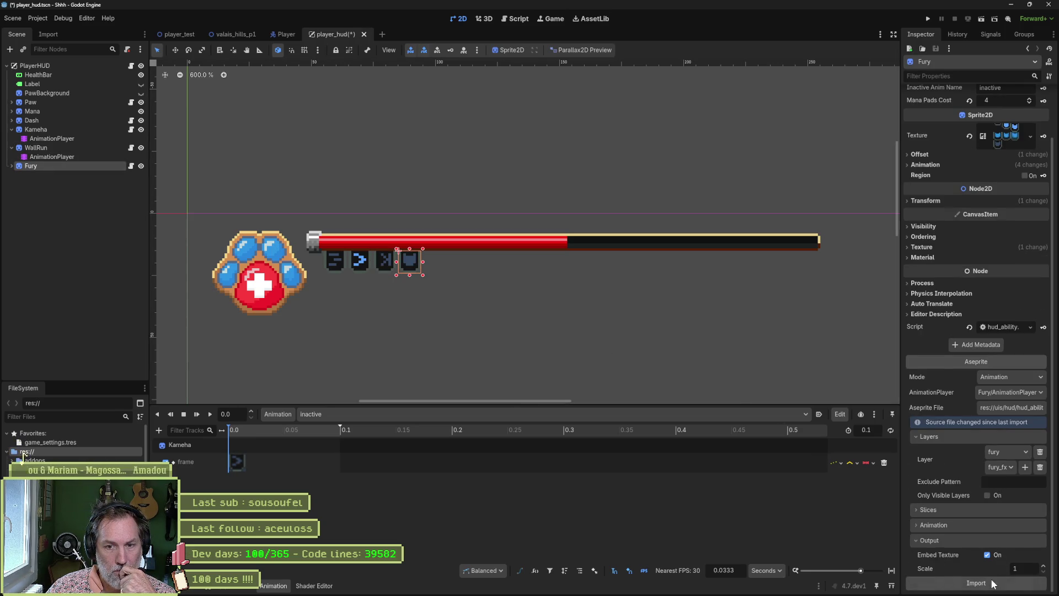
left_click(51, 148)
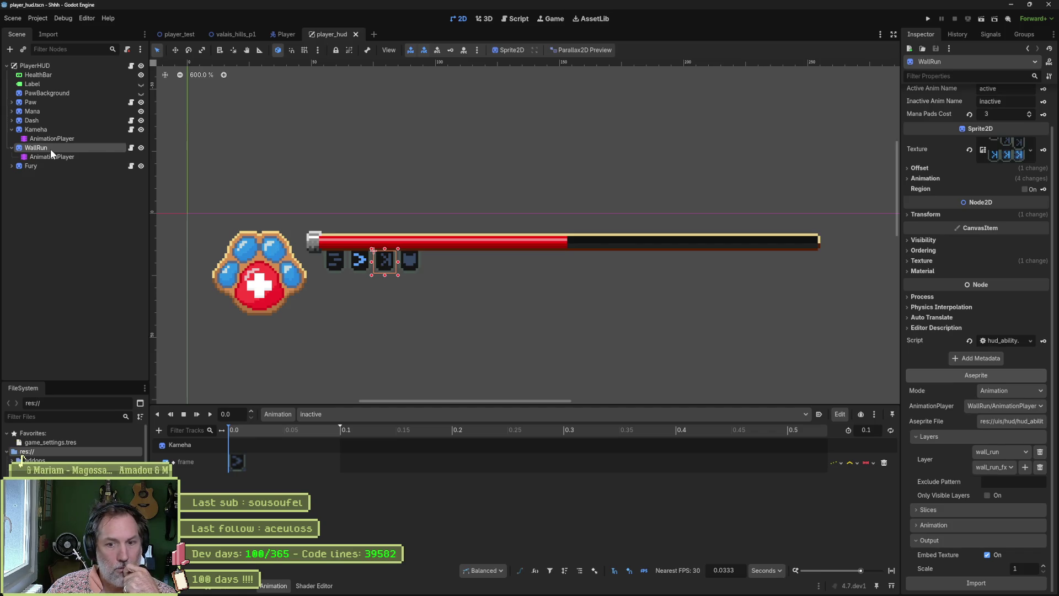
left_click(50, 130)
left_click(53, 121)
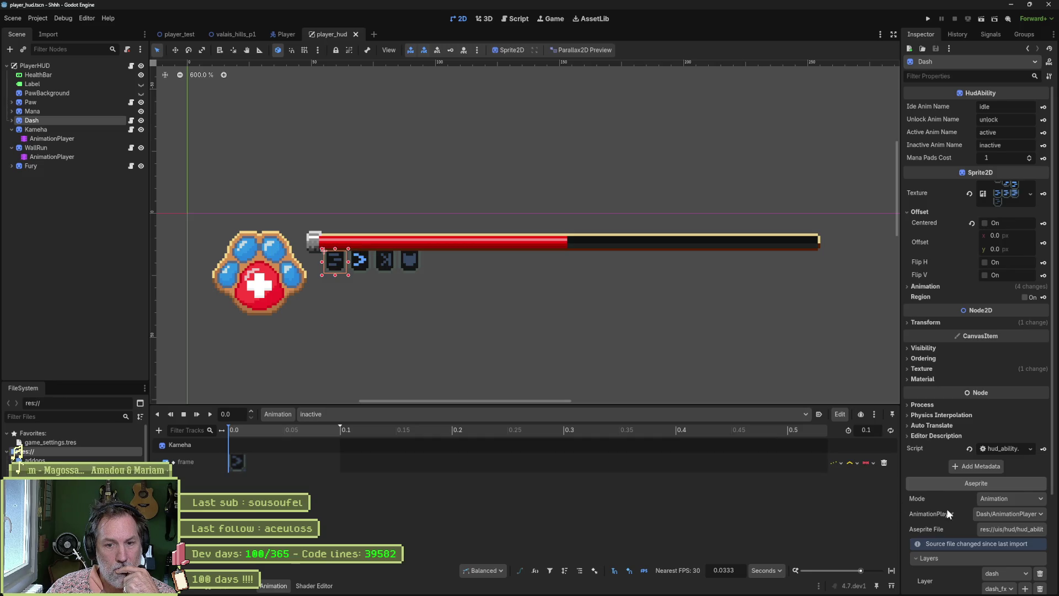
scroll(947, 509, "down", 3)
left_click(977, 583)
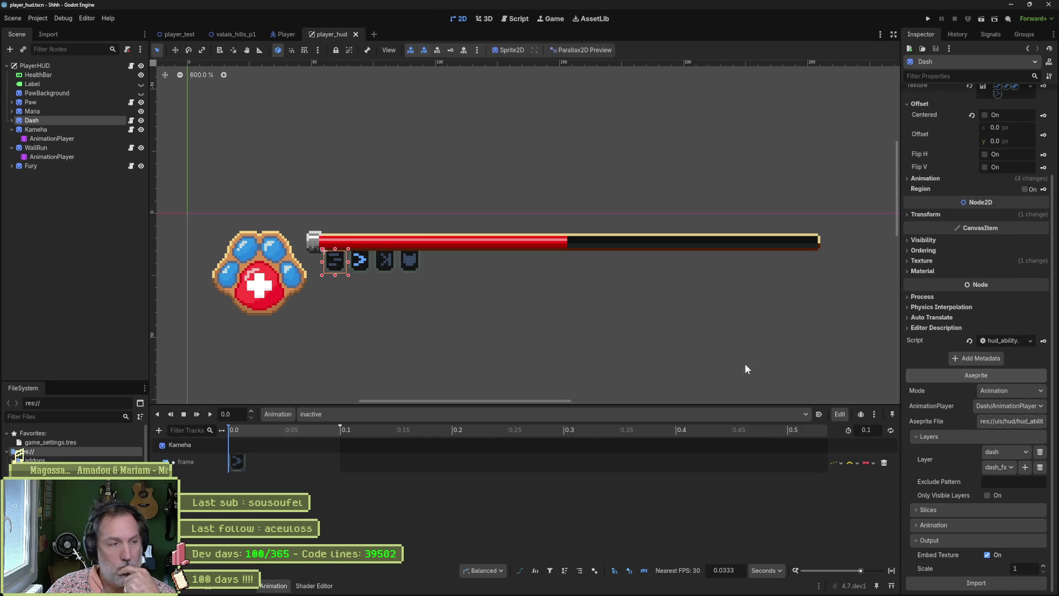
Expand Dash and Fury, and set Dash's AnimationPlayer to inactive
left_click(11, 120)
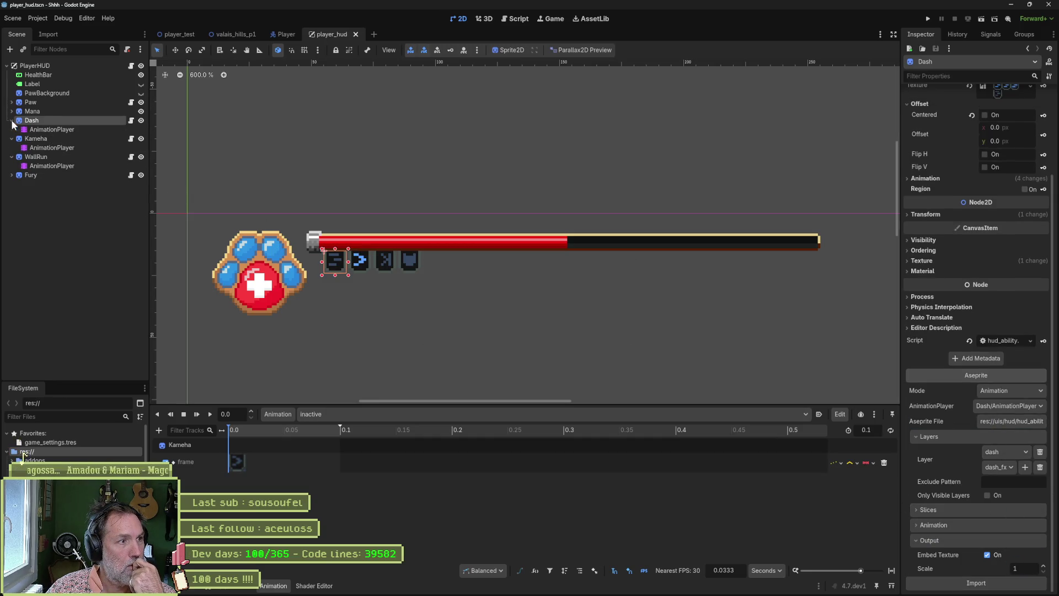
left_click(12, 175)
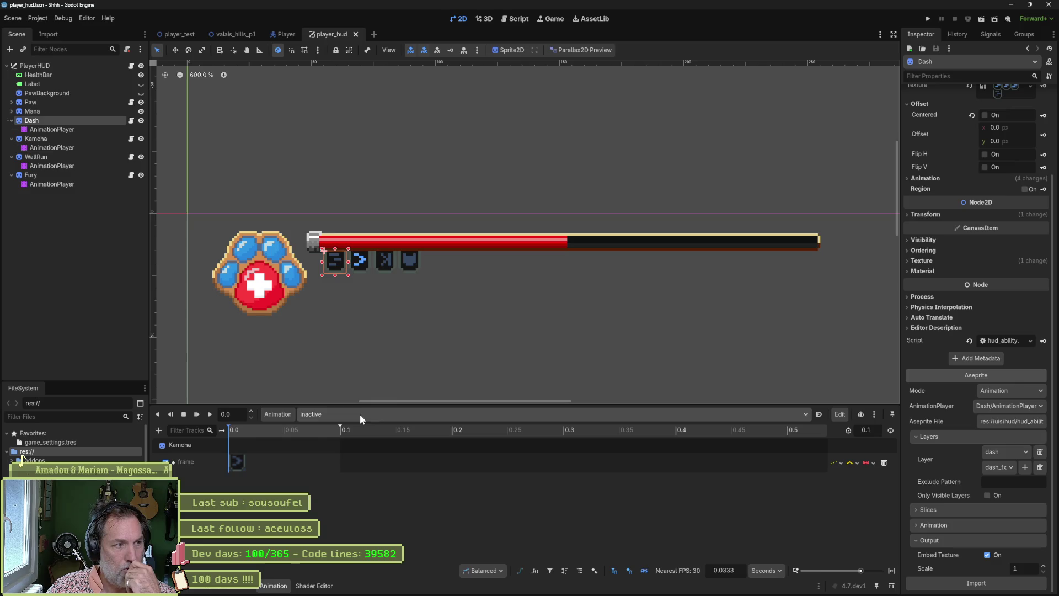
left_click(54, 130)
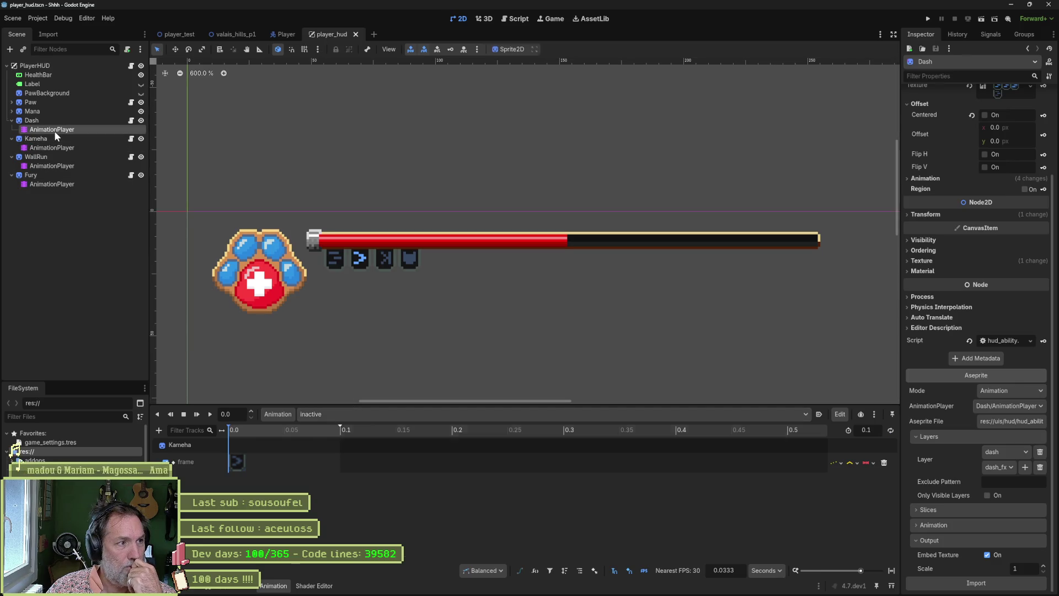
left_click(356, 413)
left_click(356, 447)
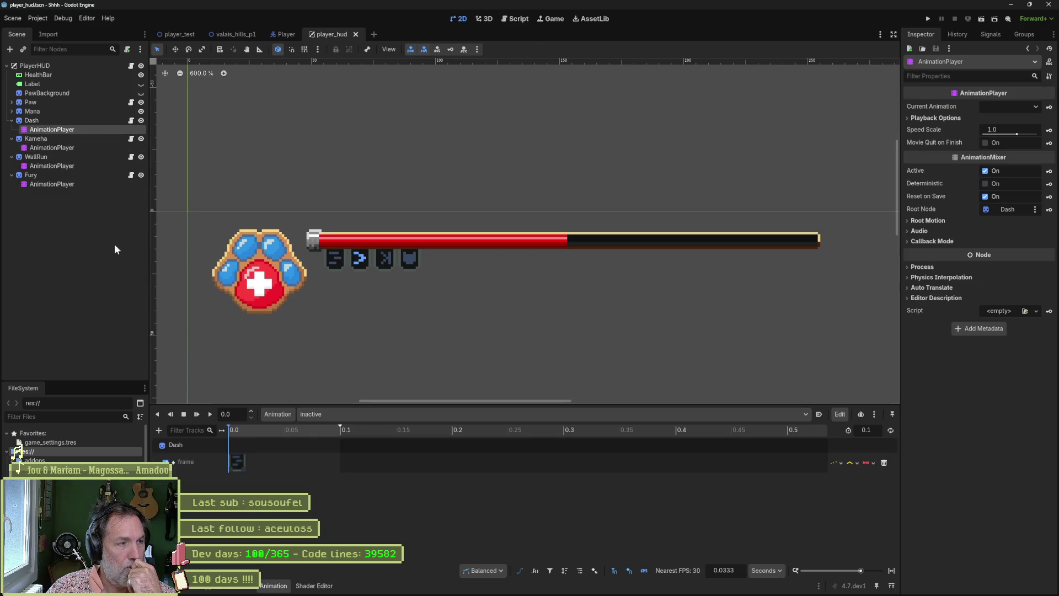
Keep Kameha on inactive and set Fury's AnimationPlayer to inactive
left_click(61, 147)
left_click(337, 413)
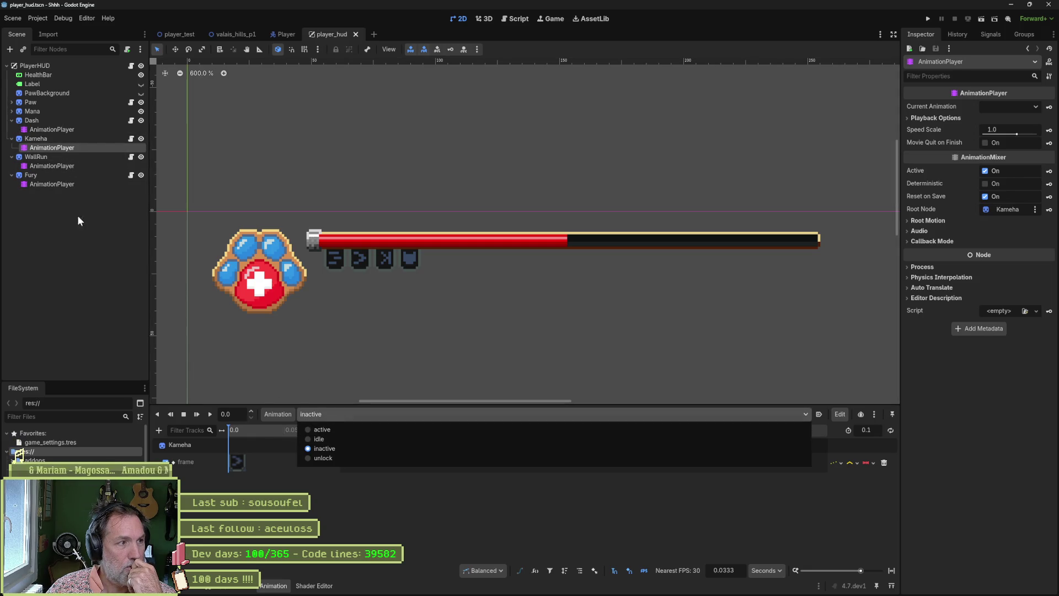
left_click(63, 168)
left_click(63, 167)
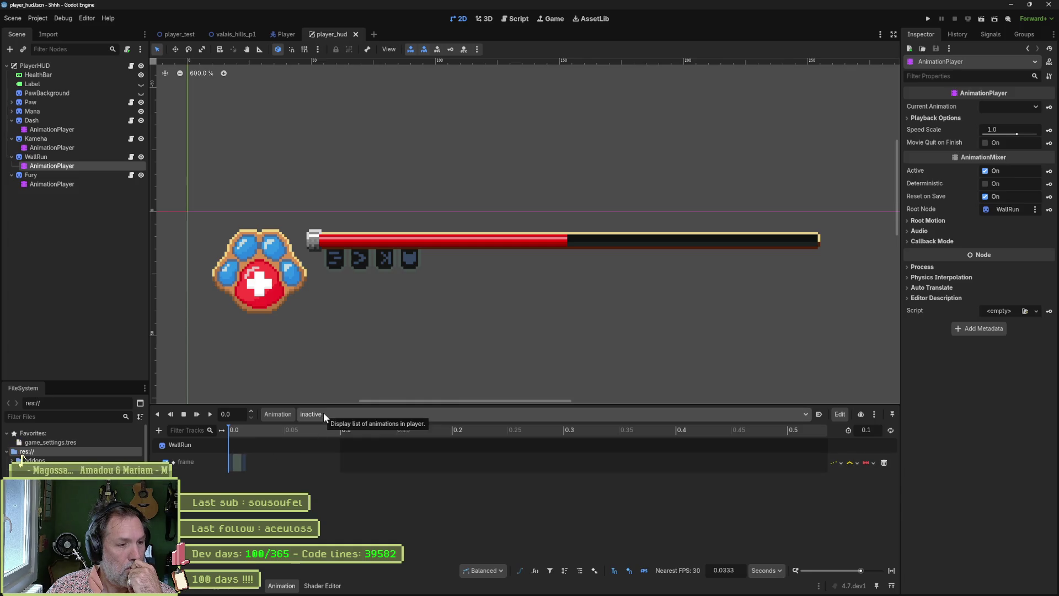
left_click(55, 176)
left_click(55, 185)
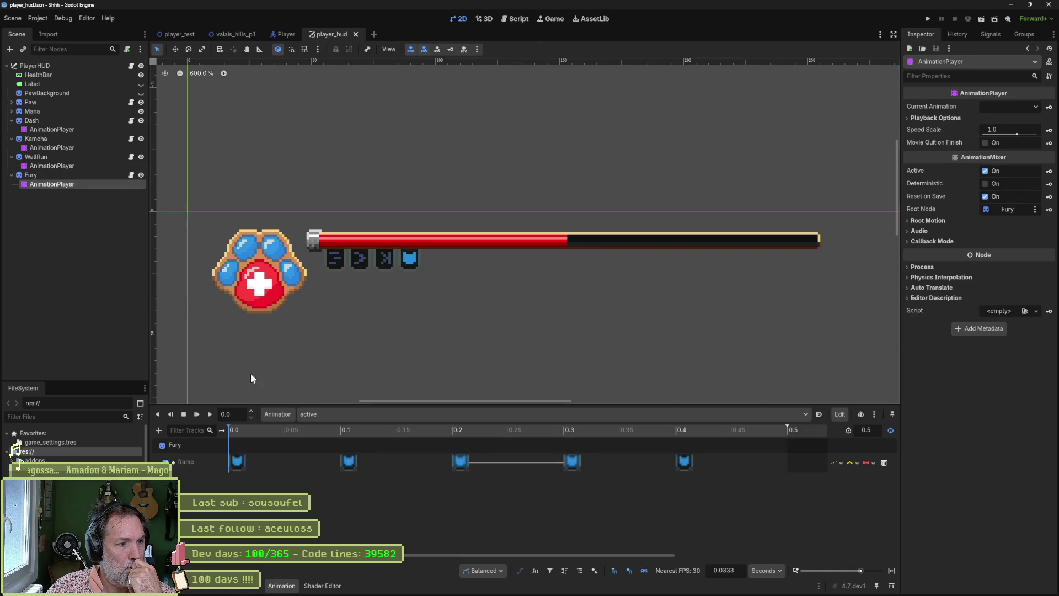
left_click(353, 413)
left_click(345, 451)
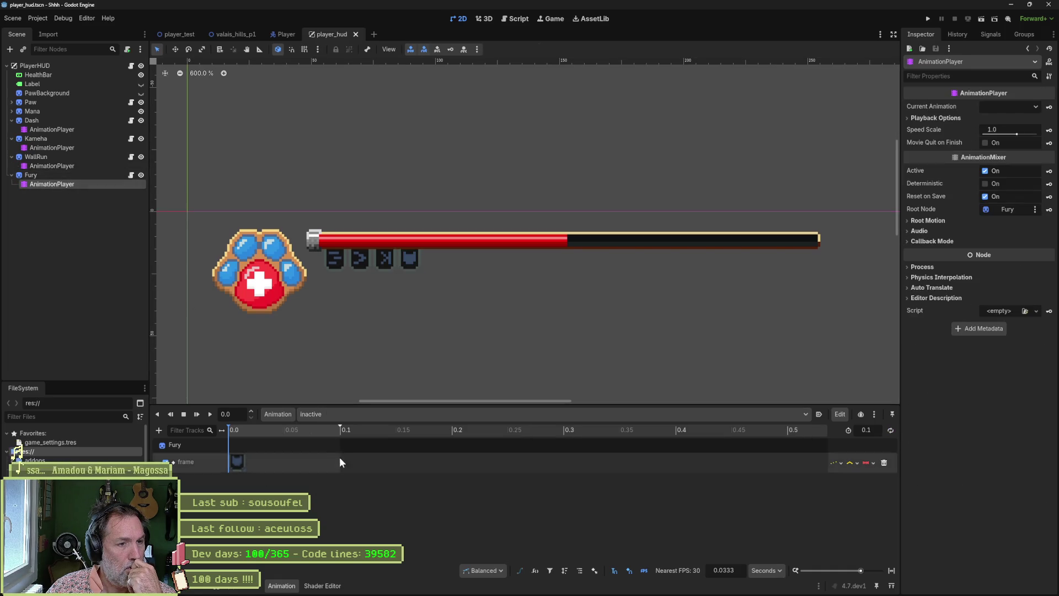
left_click(183, 34)
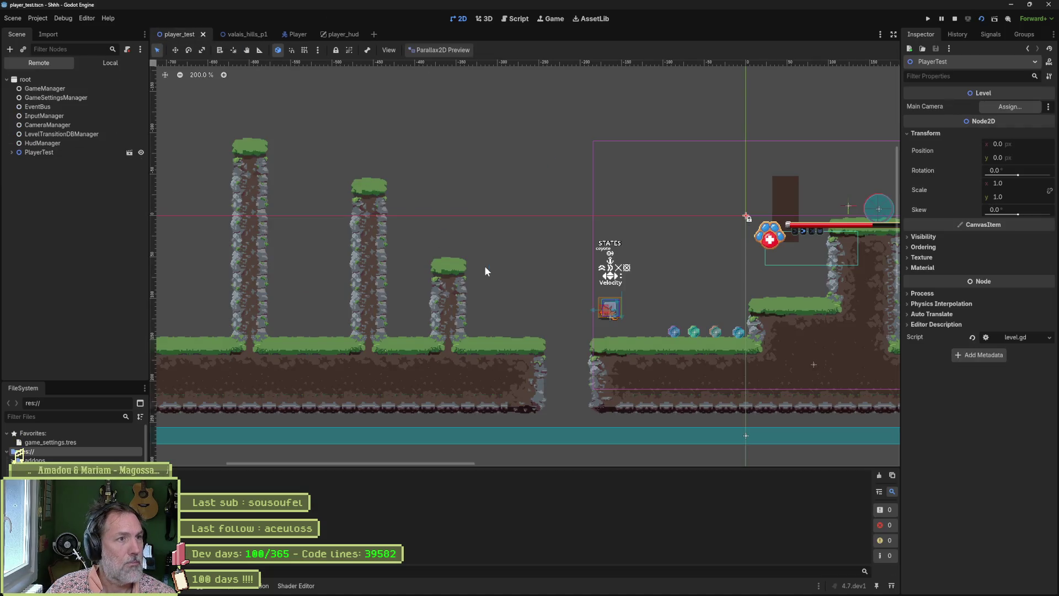
key("F6")
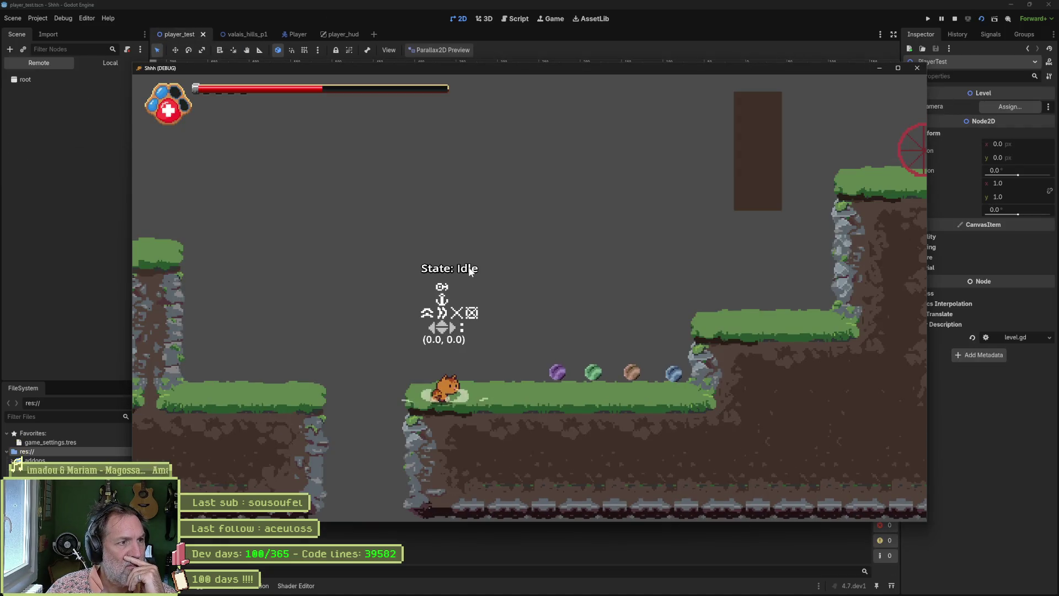
key("Right")
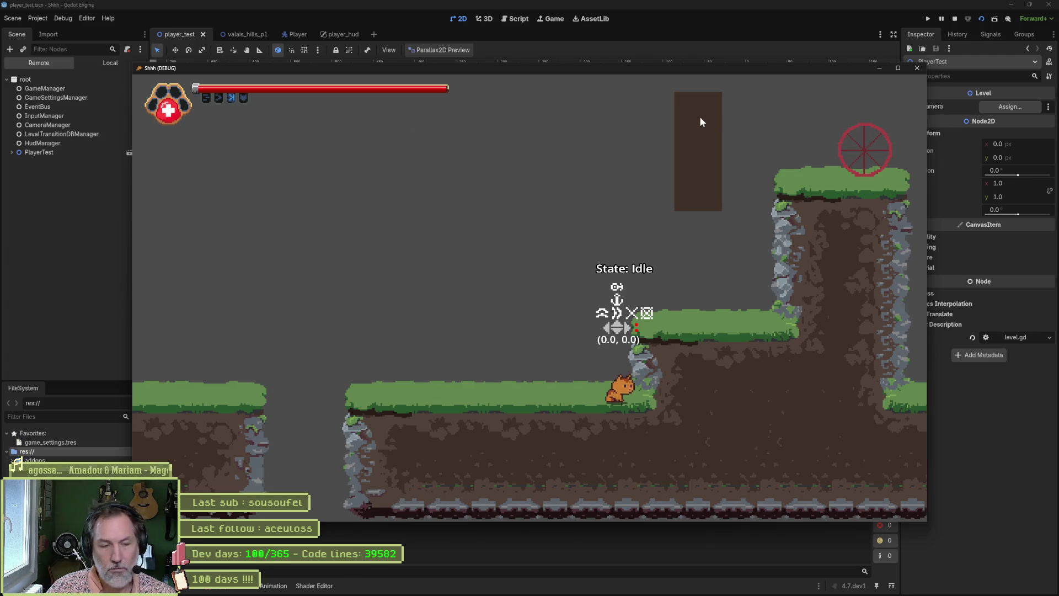
key("F8")
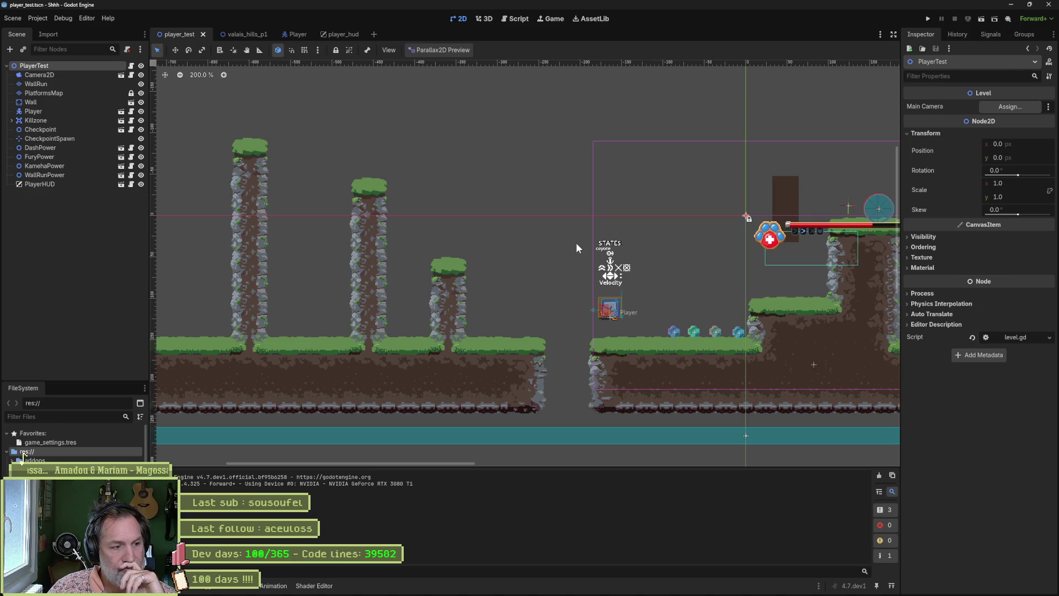
Jump from the error list to hud_ability.gd line 38 and inspect its play call
left_click(220, 586)
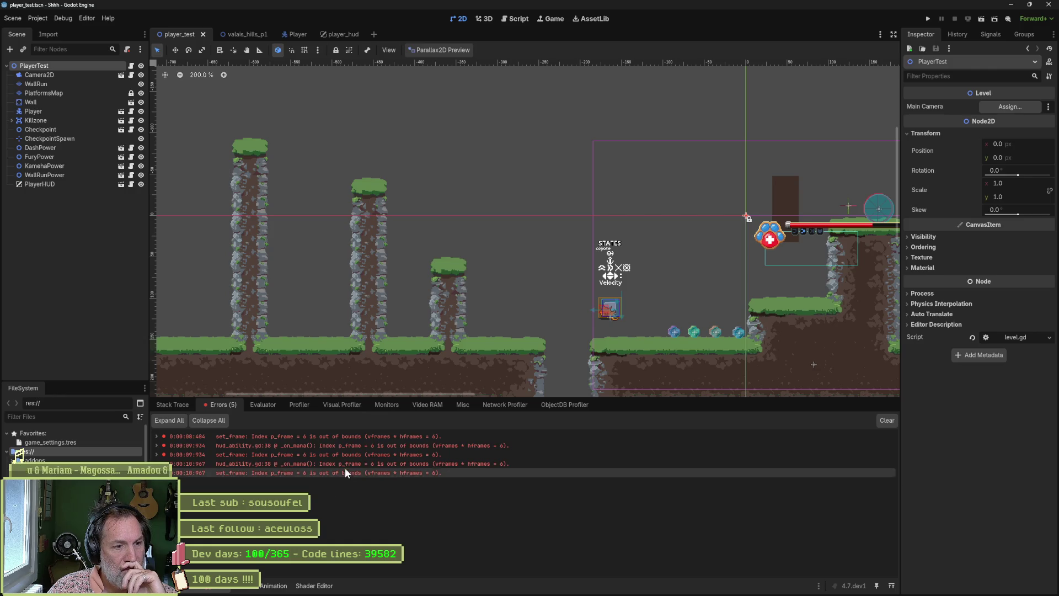
double_click(371, 446)
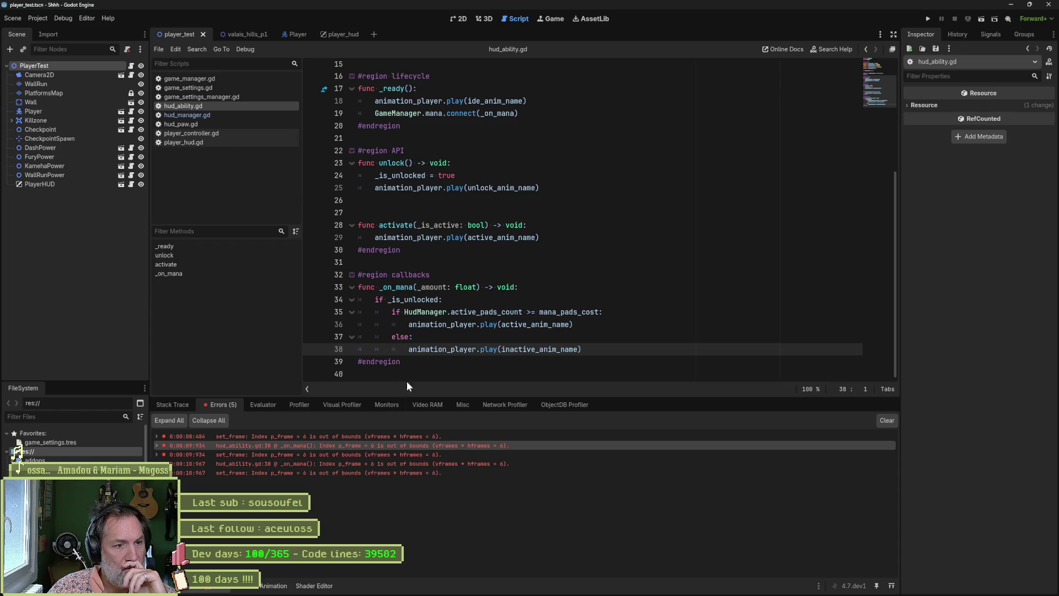
double_click(488, 349)
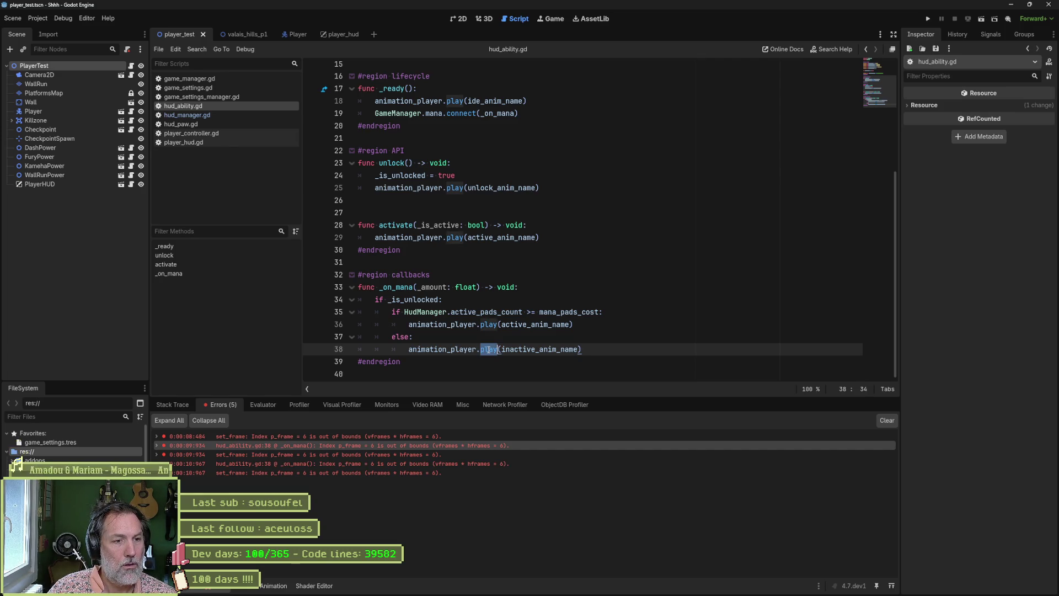
left_click(490, 350)
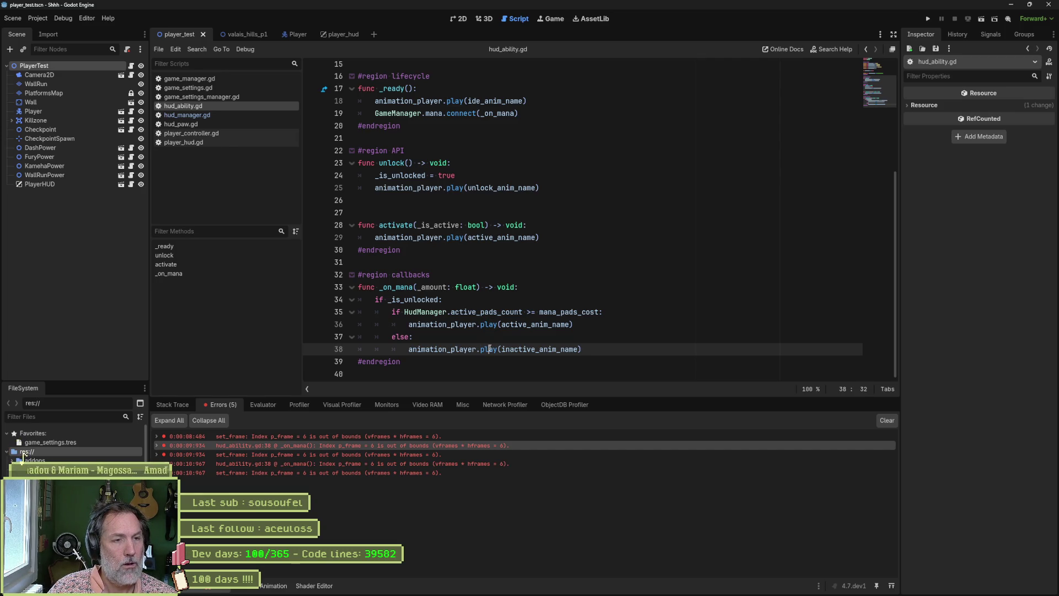
scroll(458, 171, "up", 7)
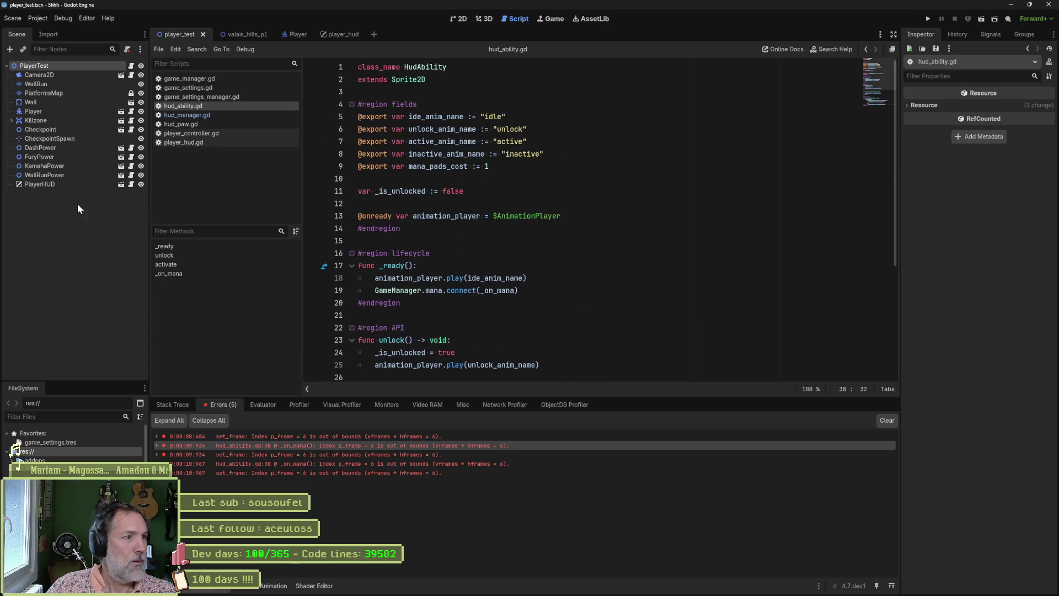
In player_hud, select WallRun's AnimationPlayer and open its class documentation
left_click(336, 35)
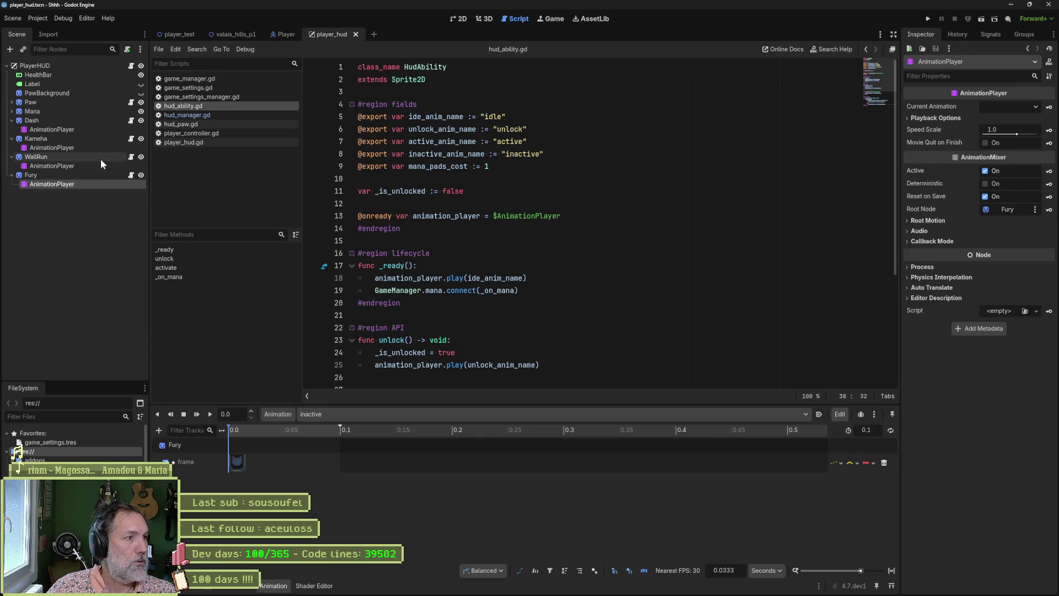
left_click(100, 165)
left_click(1049, 61)
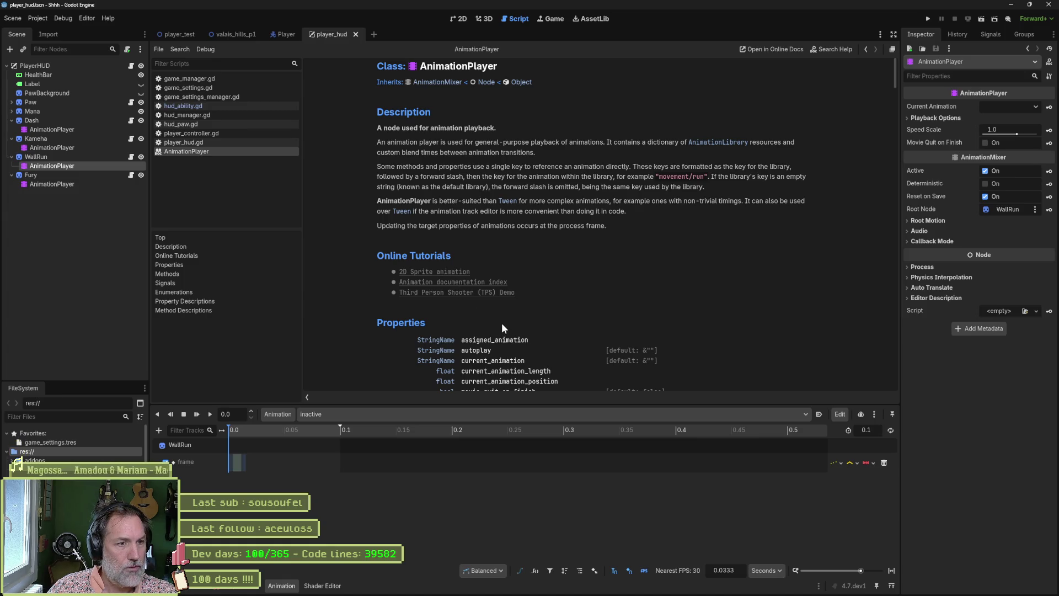
scroll(521, 320, "down", 3)
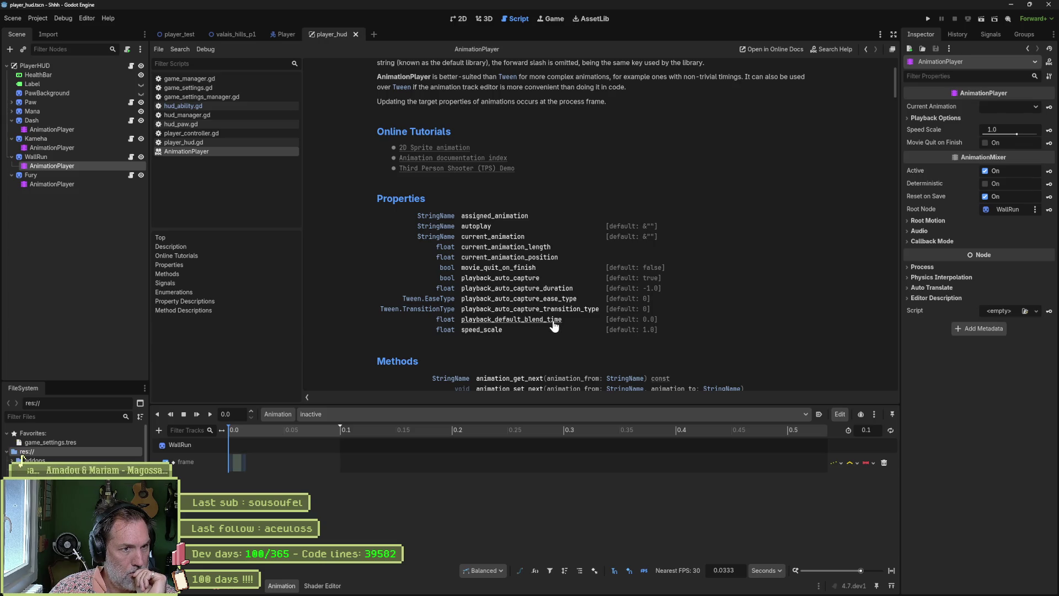
scroll(751, 319, "down", 3)
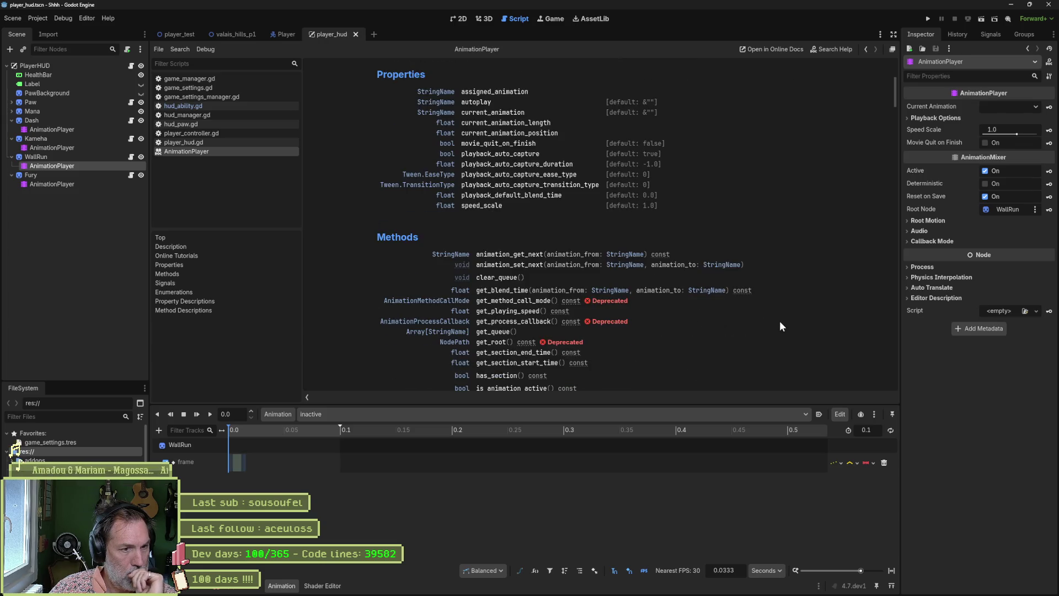
scroll(778, 319, "down", 1)
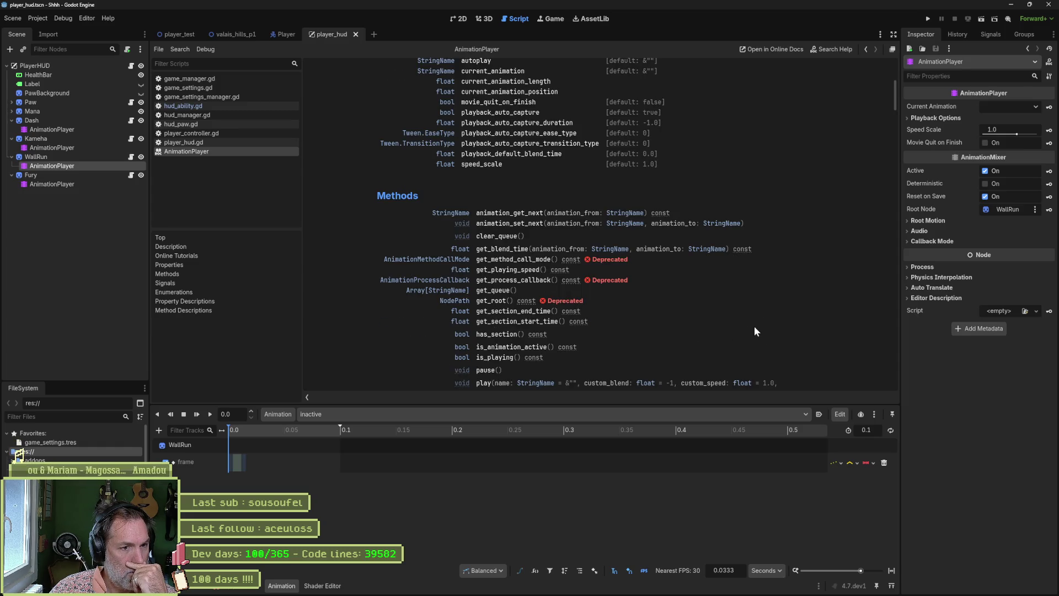
Jump to the play() method description and read on through seek, set_section and stop
left_click(485, 383)
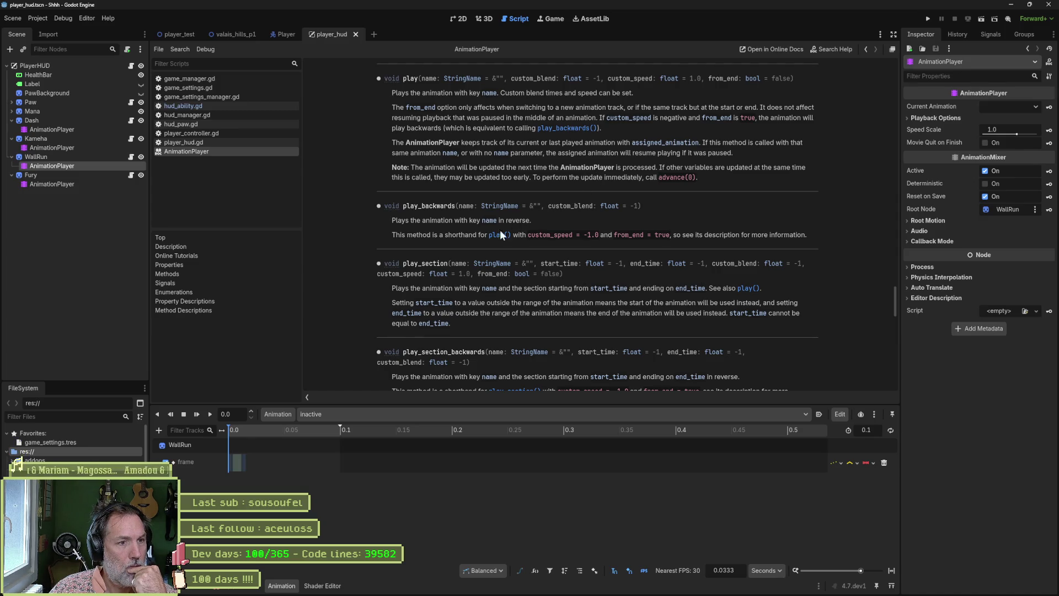
scroll(496, 287, "down", 1)
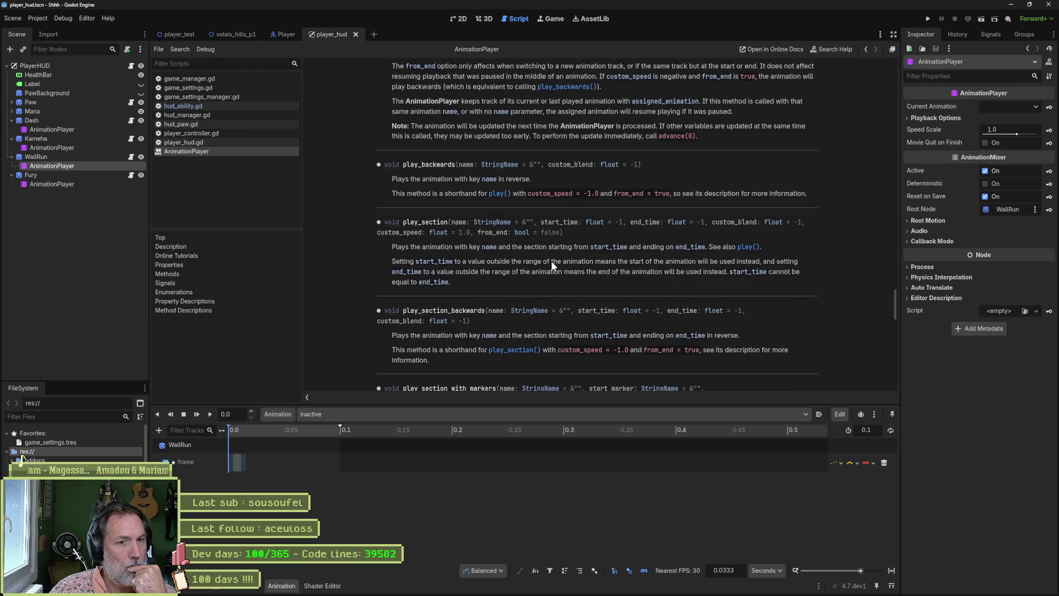
scroll(553, 265, "down", 3)
scroll(498, 280, "down", 3)
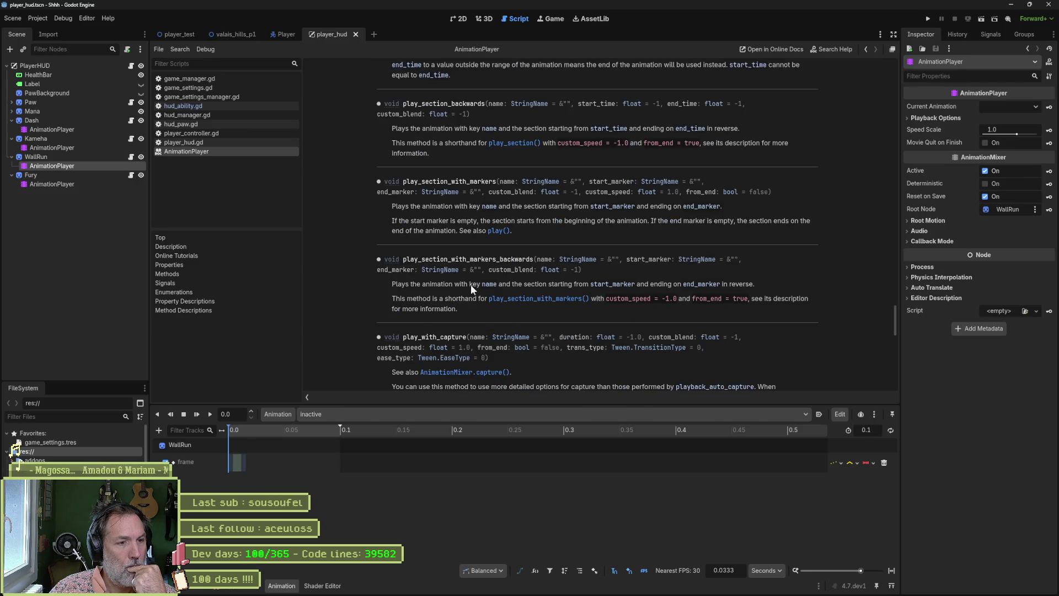
scroll(484, 278, "down", 1)
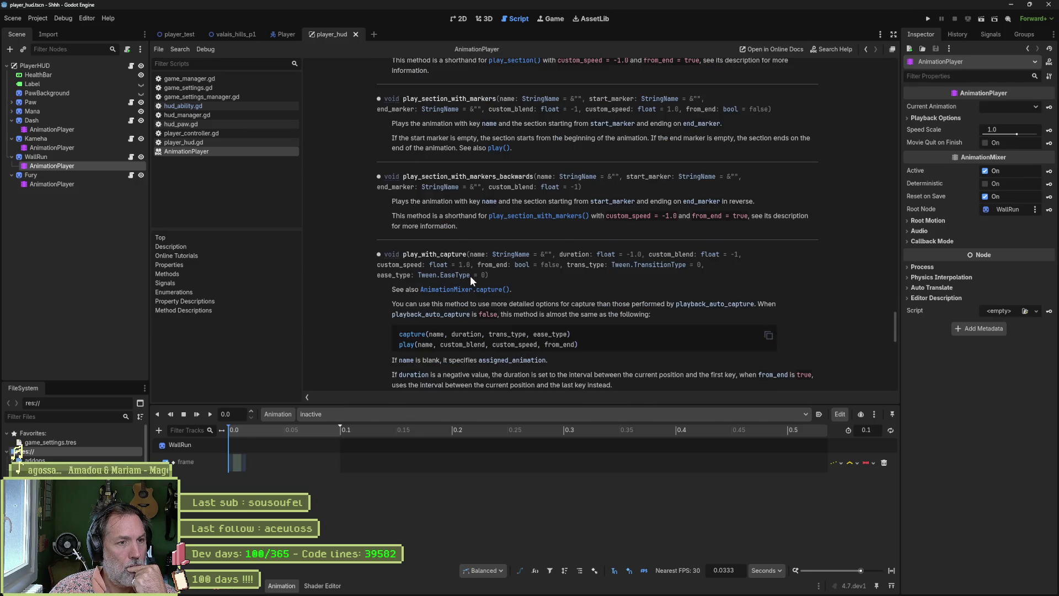
scroll(470, 276, "down", 5)
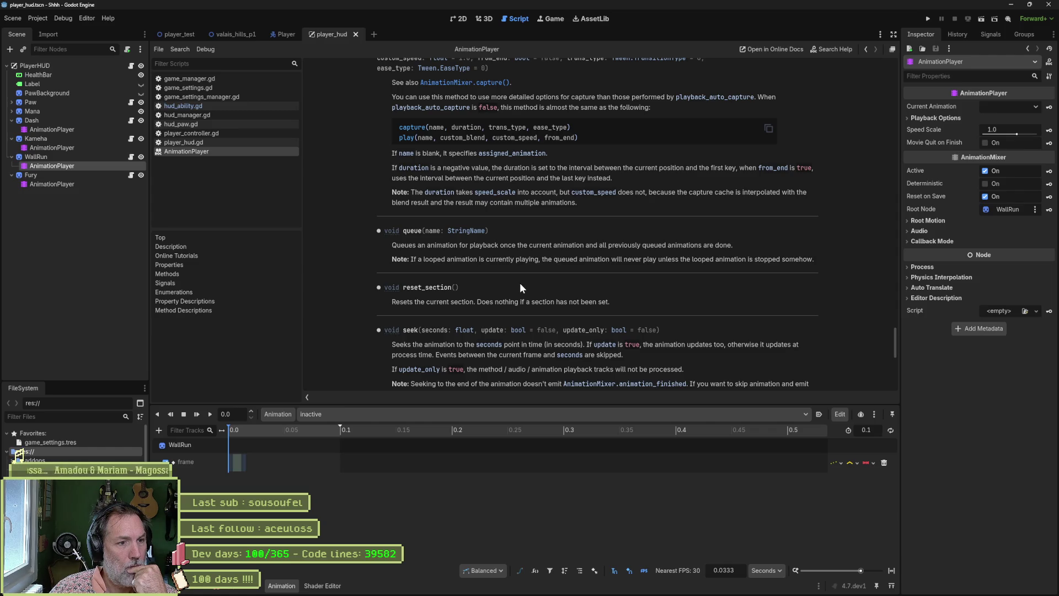
scroll(465, 307, "down", 2)
scroll(455, 297, "down", 3)
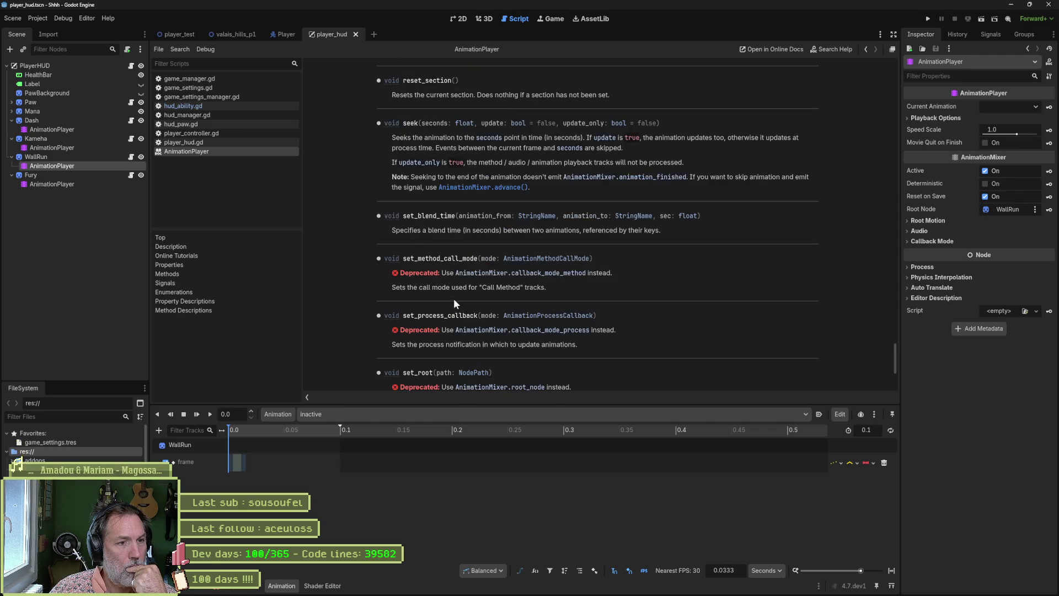
scroll(474, 291, "down", 4)
scroll(488, 292, "down", 2)
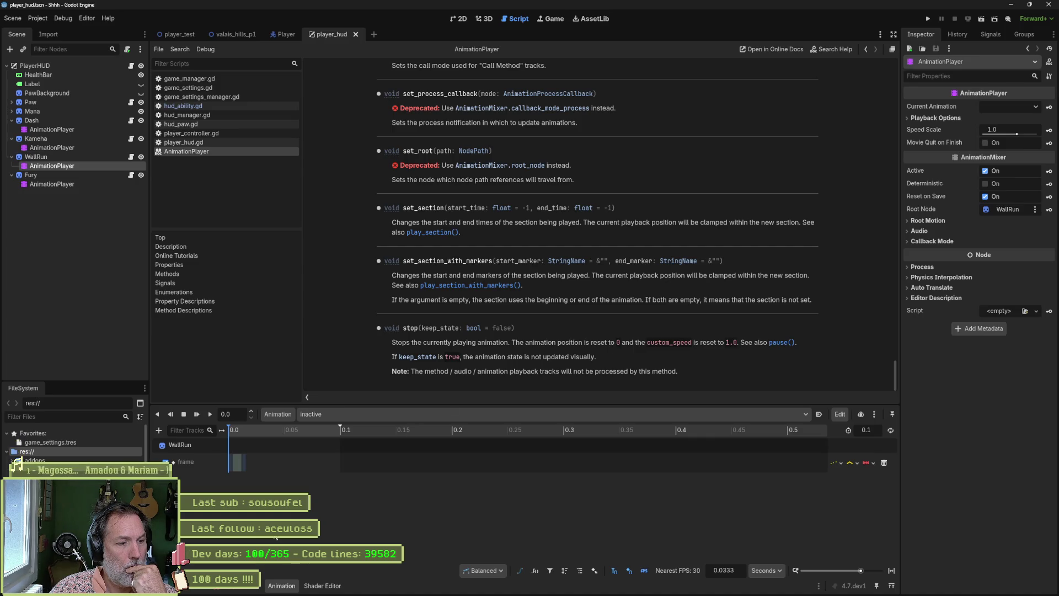
From the Debugger's out-of-bounds errors, jump to hud_ability.gd line 38
left_click(234, 585)
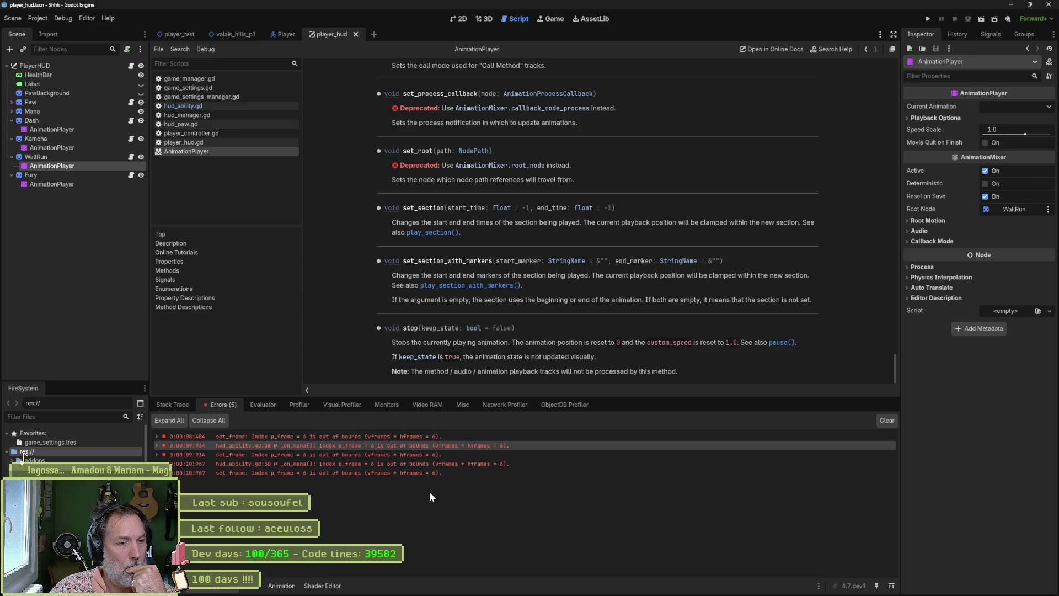
left_click(469, 474)
right_click(472, 474)
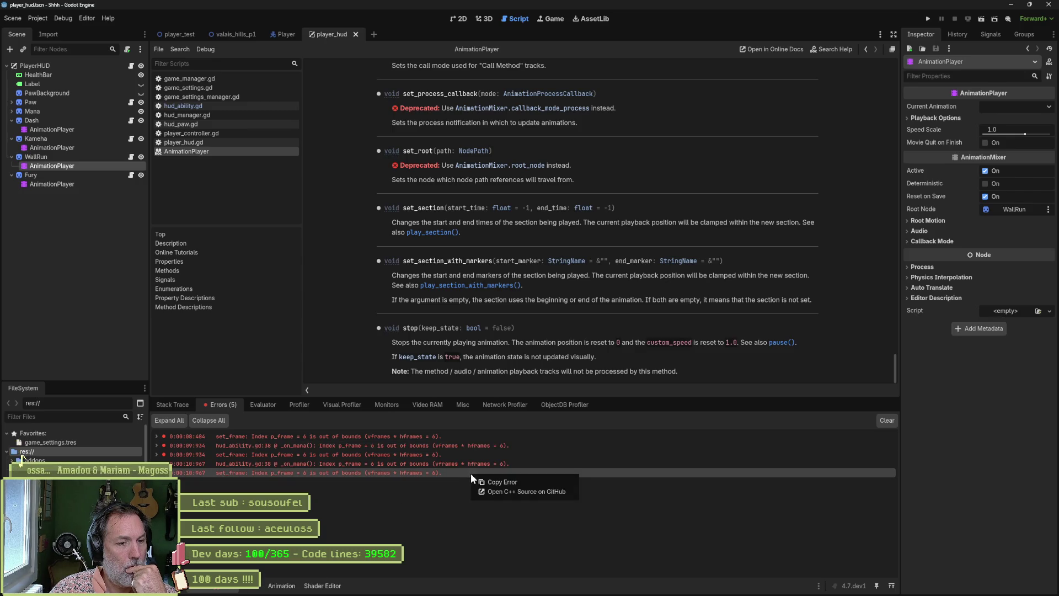
left_click(452, 488)
right_click(463, 469)
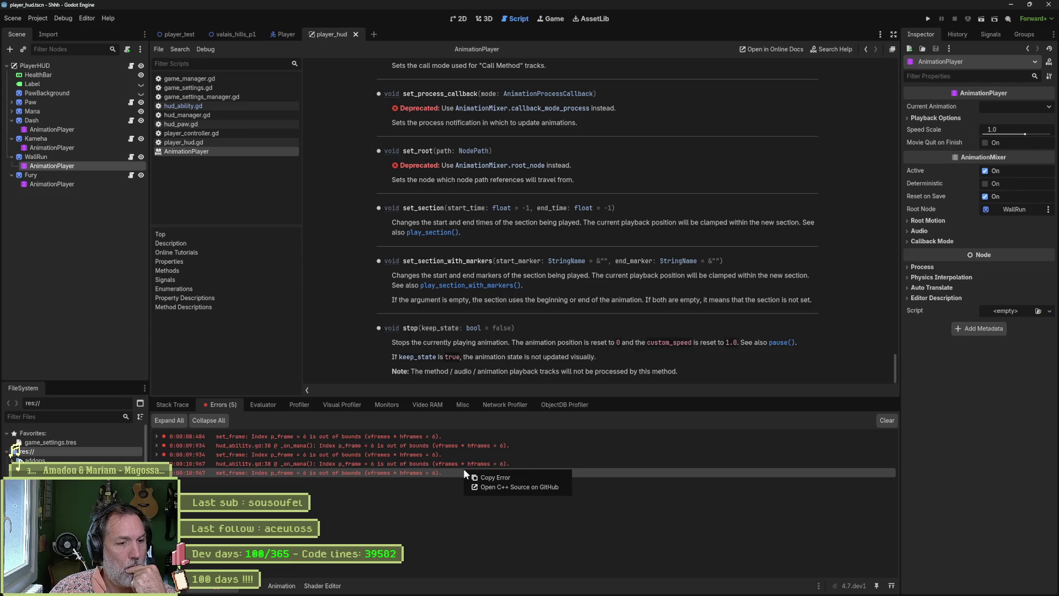
left_click(451, 435)
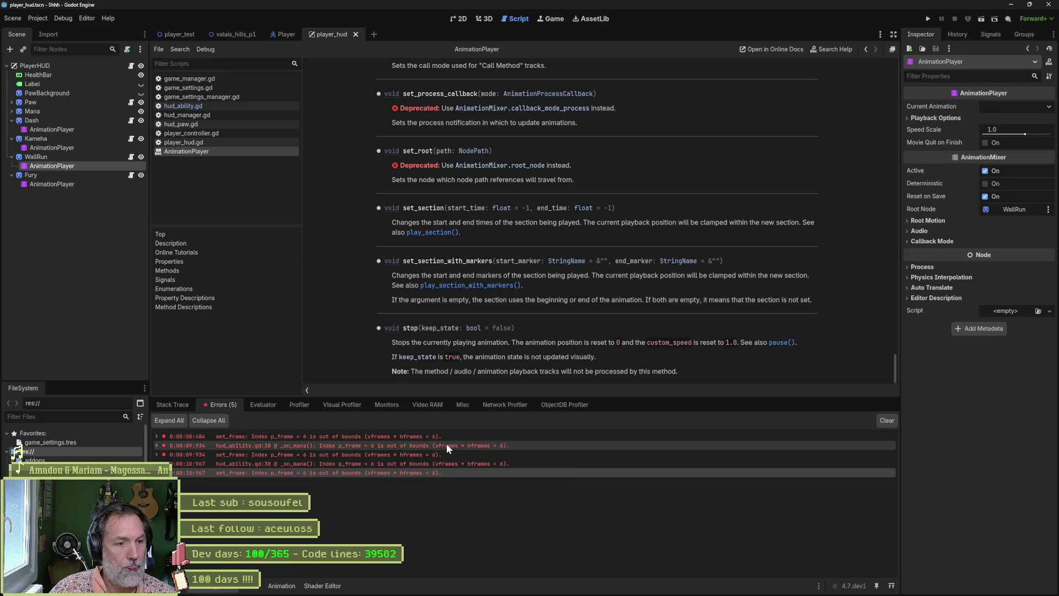
double_click(446, 445)
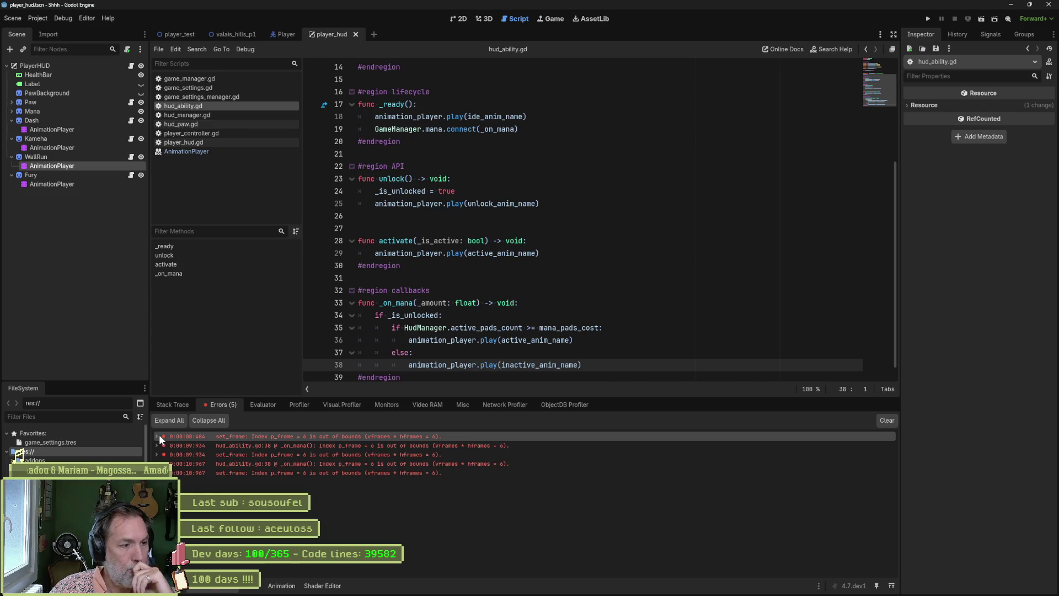
Expand all errors to show their stack traces and snip the error log as a screenshot
left_click(170, 420)
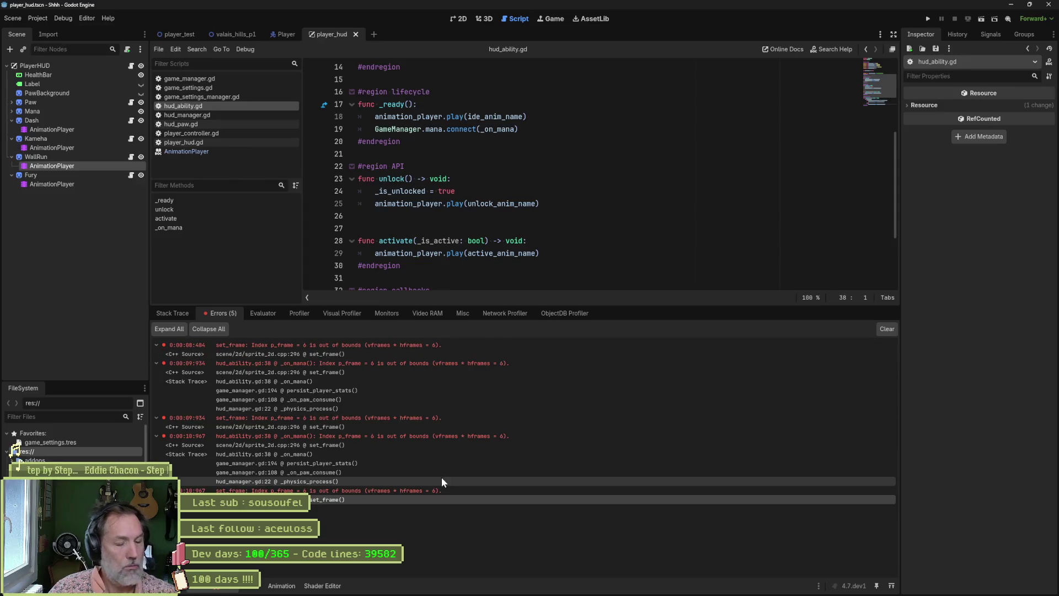
key("super+shift+s")
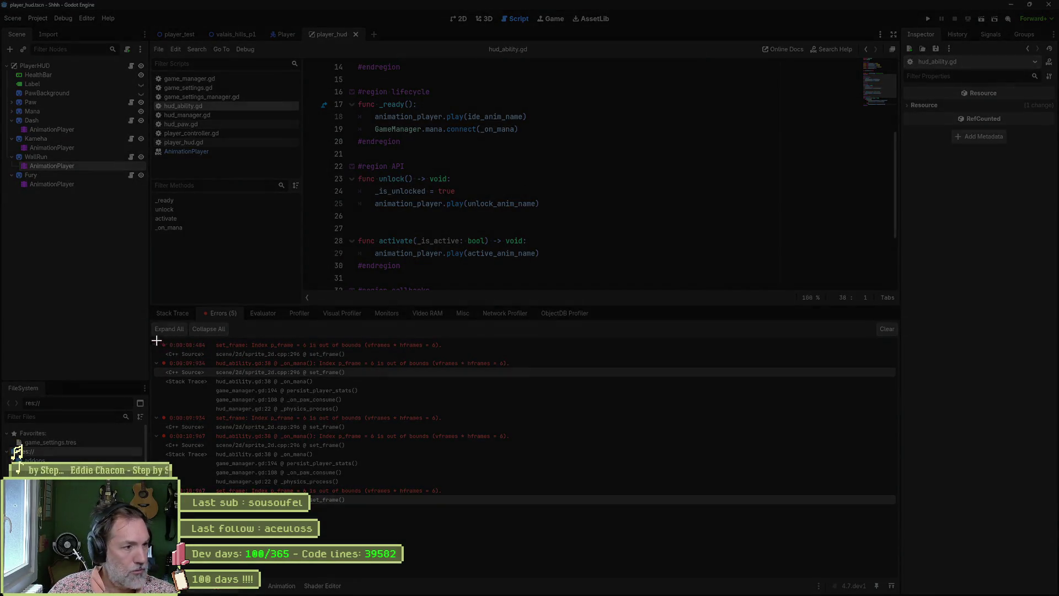
left_click_drag(151, 338, 536, 504)
mouse_move(497, 587)
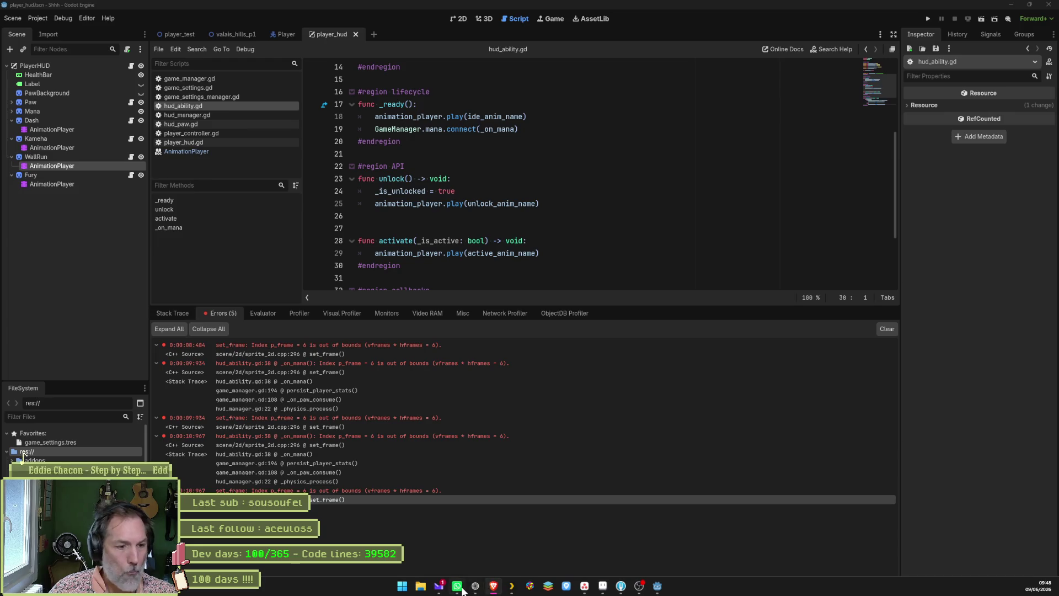
Ask ChatGPT about the Godot error with the error log screenshot pasted in
left_click(475, 586)
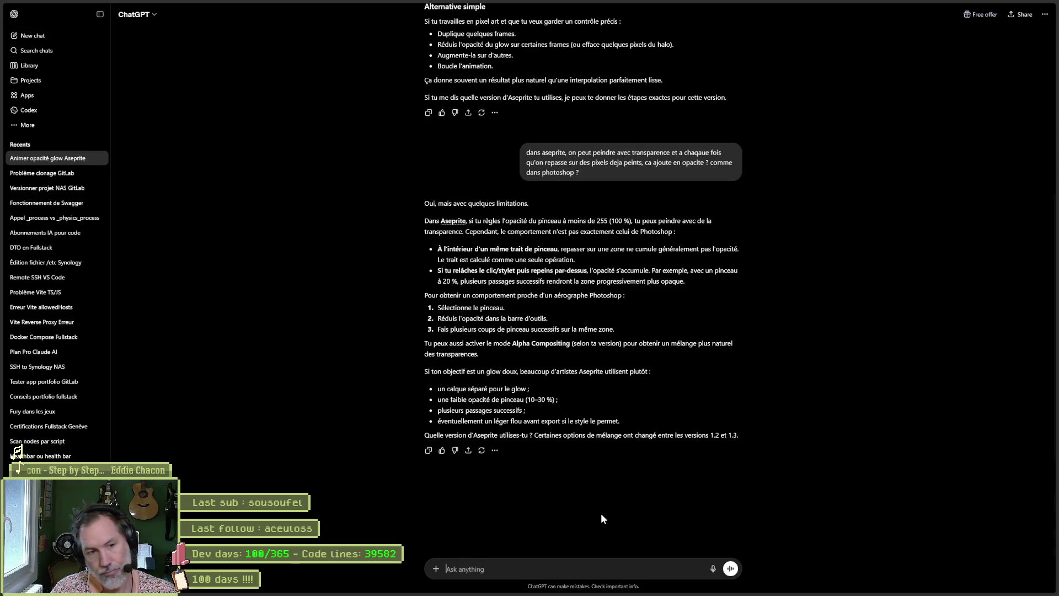
type("j-utilise ase")
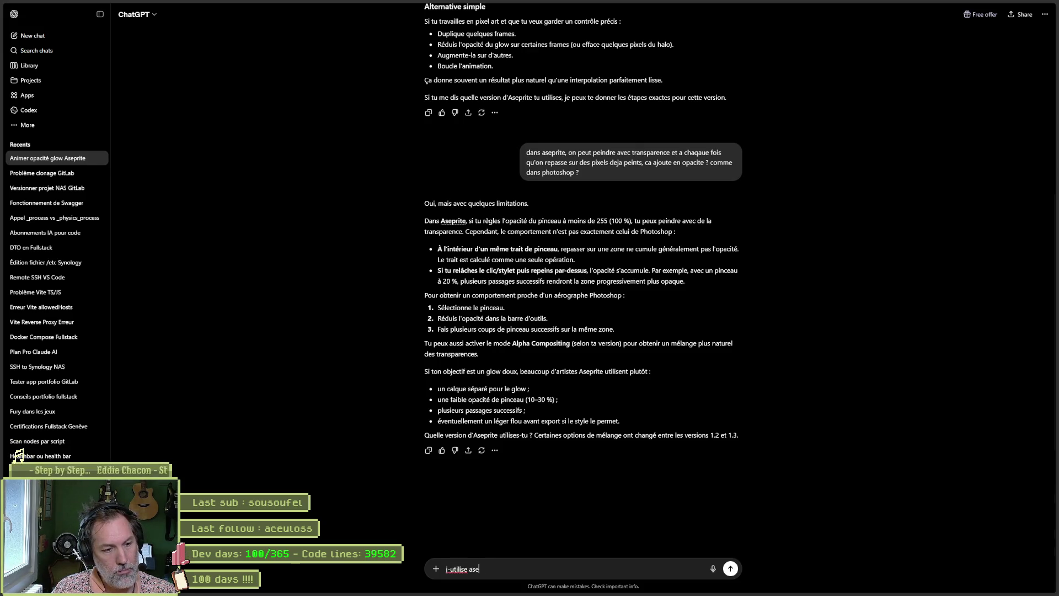
type("prite wi")
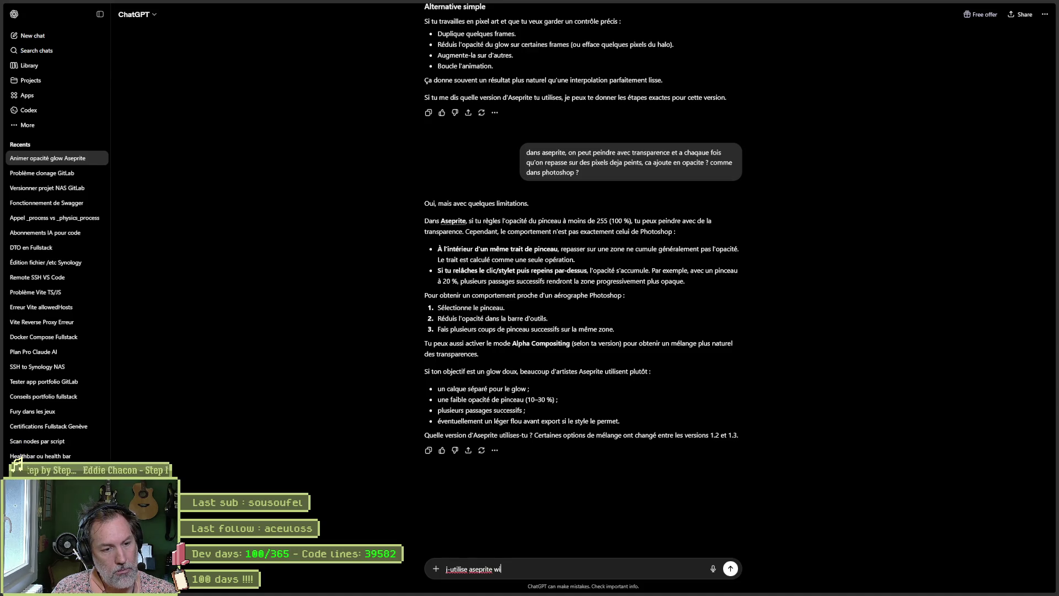
type("zard dans godot ")
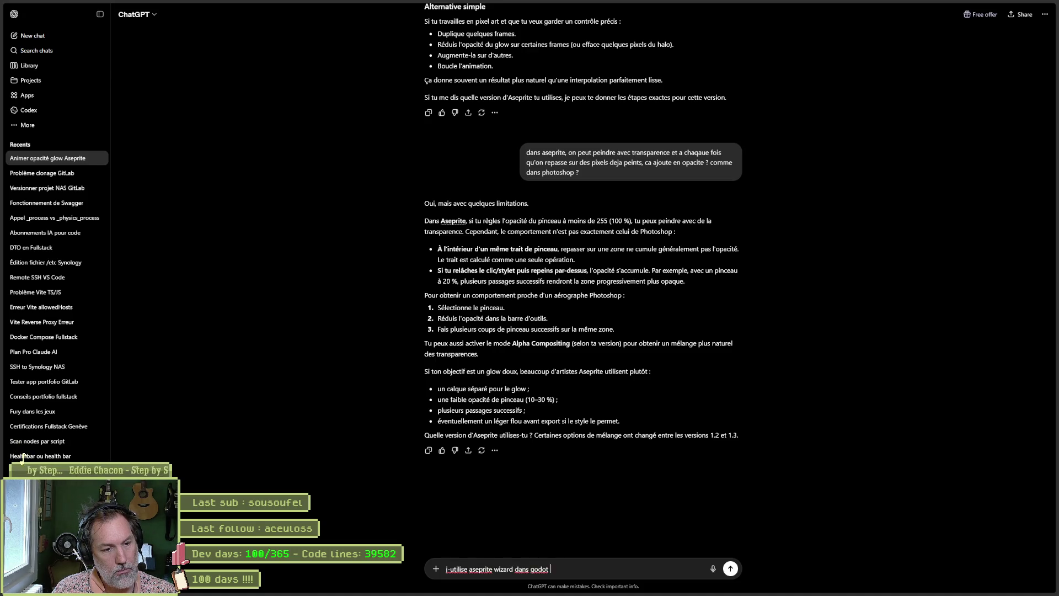
type("mes animations et j'ai")
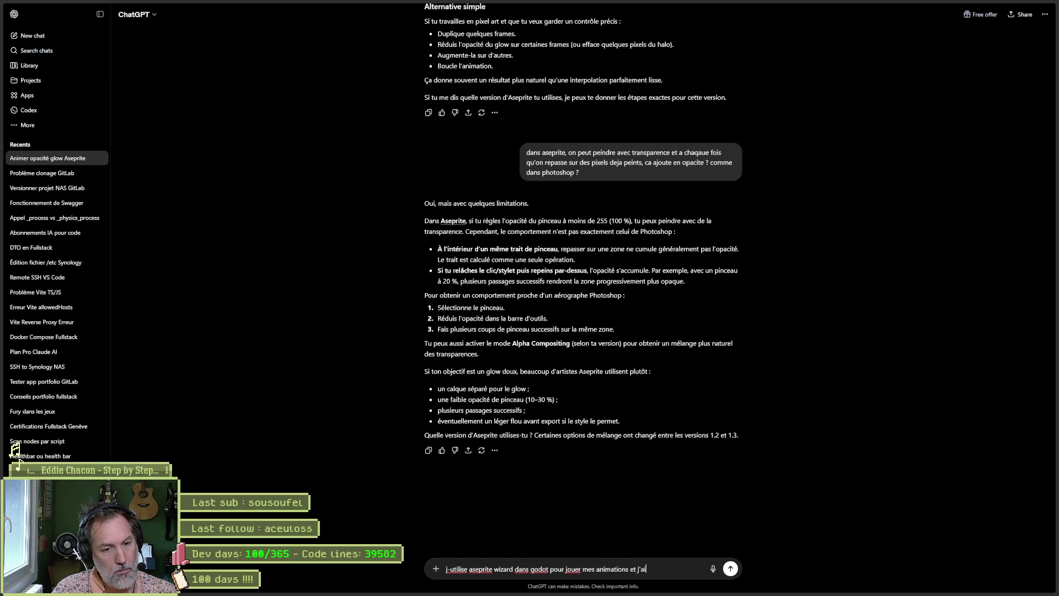
type(" cette erreur:")
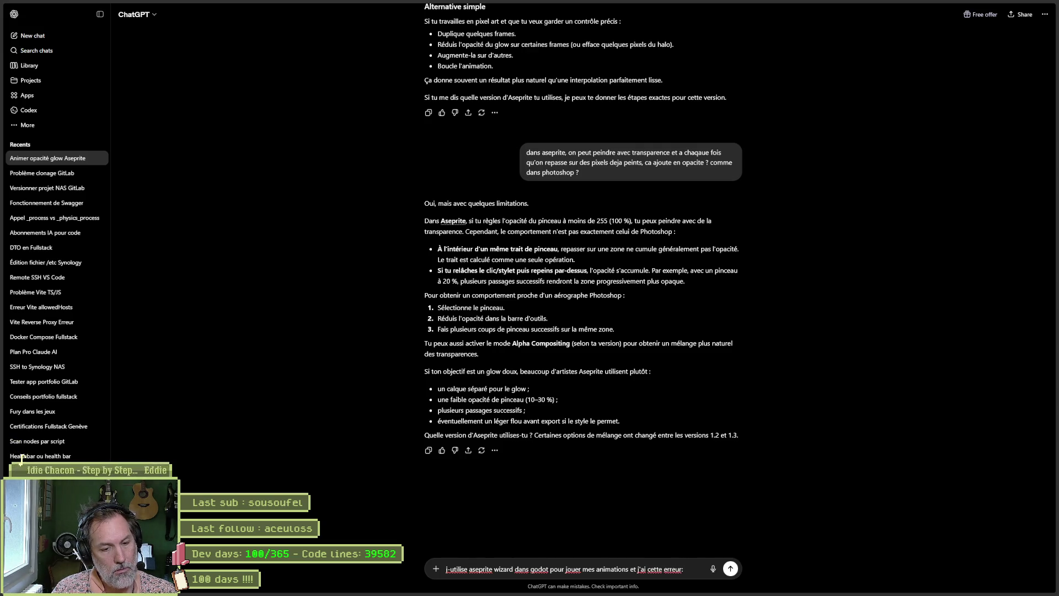
key("ctrl+v")
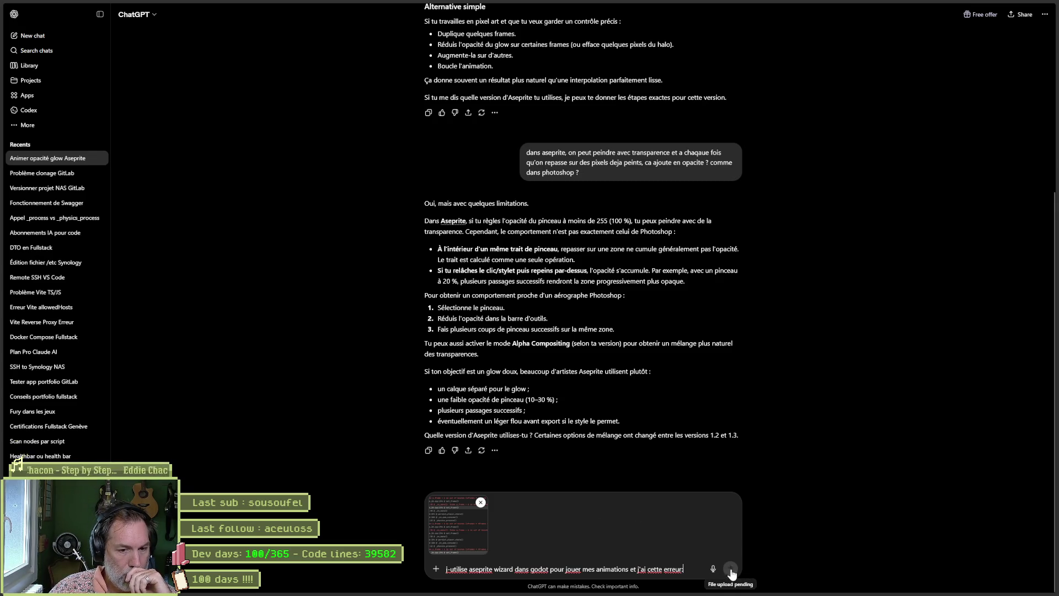
left_click(730, 568)
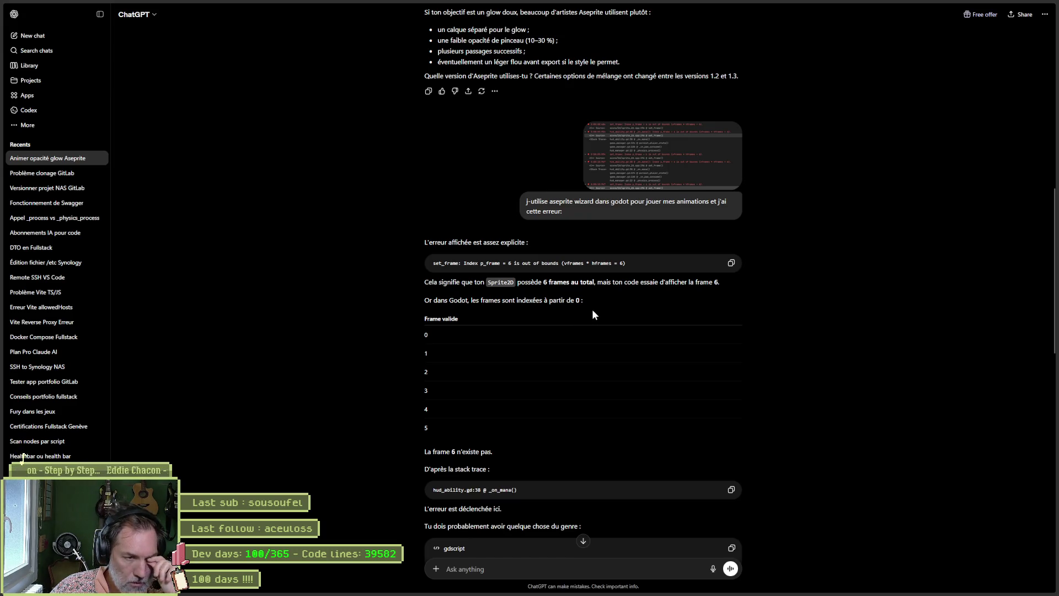
Read the reply about frame 6 exceeding the six-frame sprite and the suggestion to clamp it
scroll(826, 373, "down", 2)
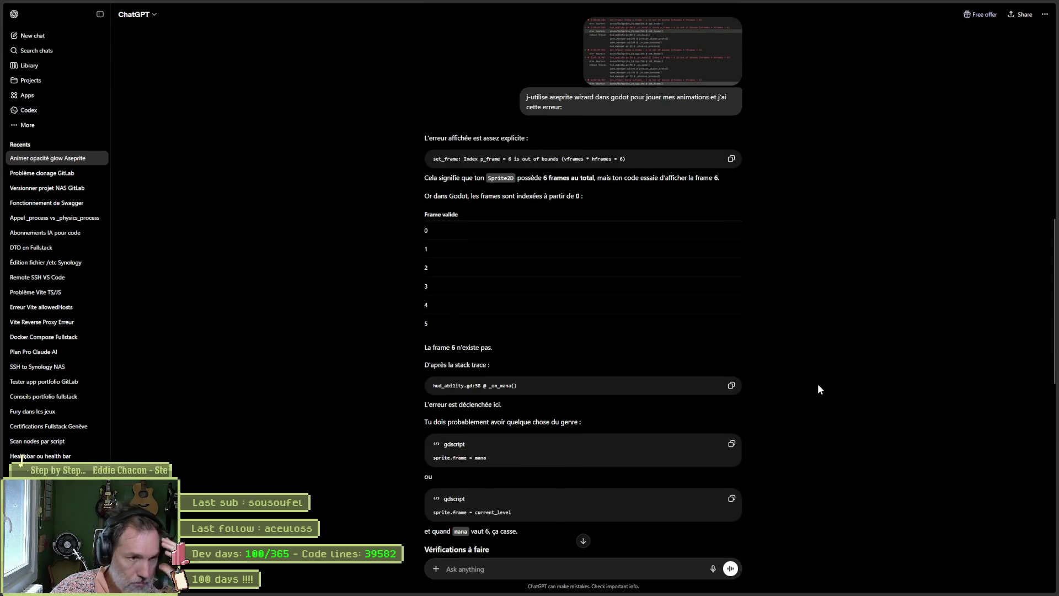
scroll(800, 366, "down", 1)
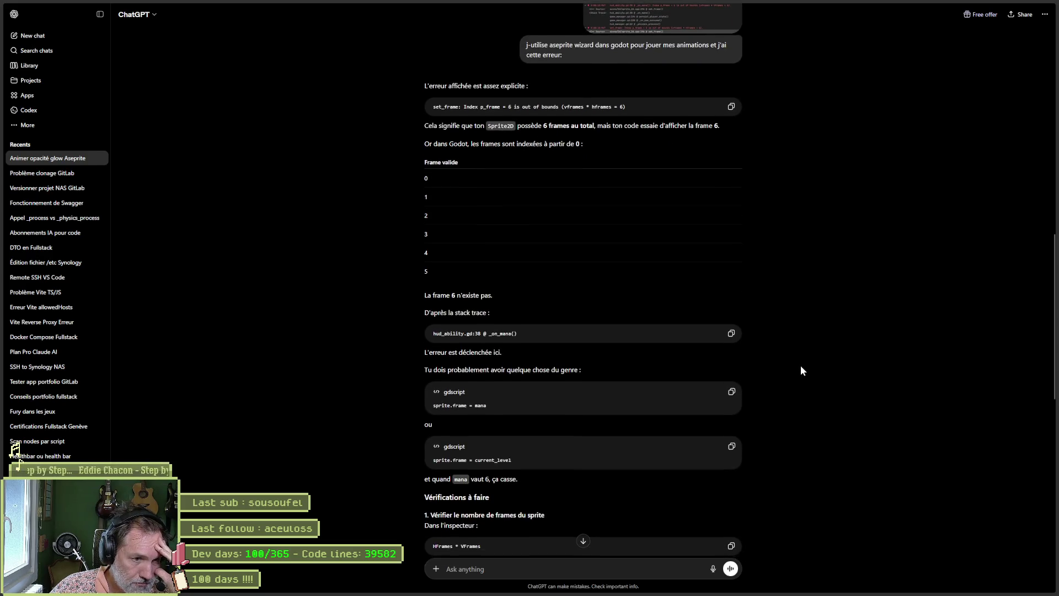
scroll(771, 367, "down", 1)
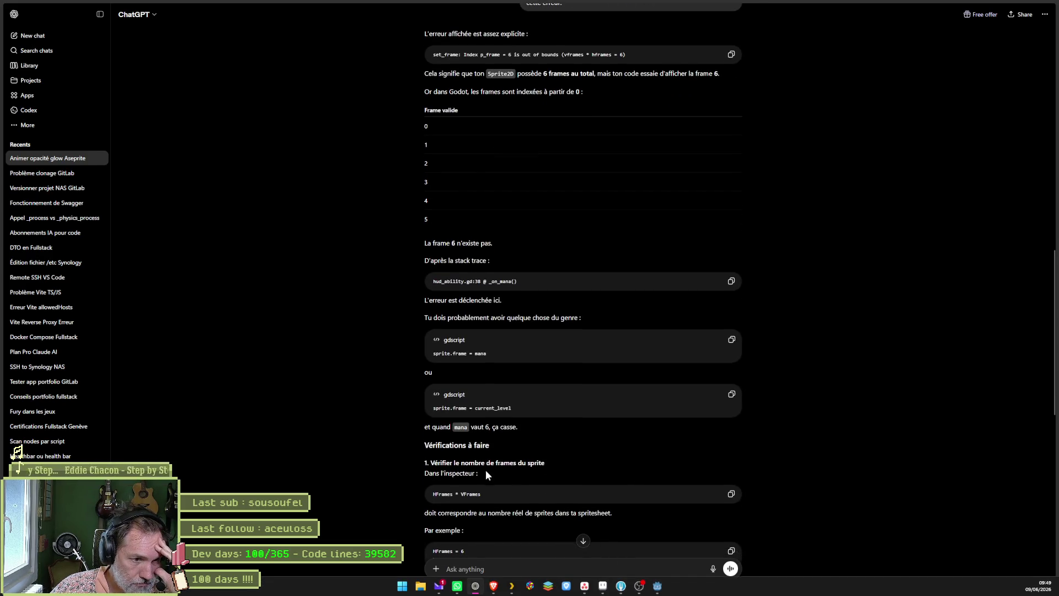
scroll(486, 470, "down", 3)
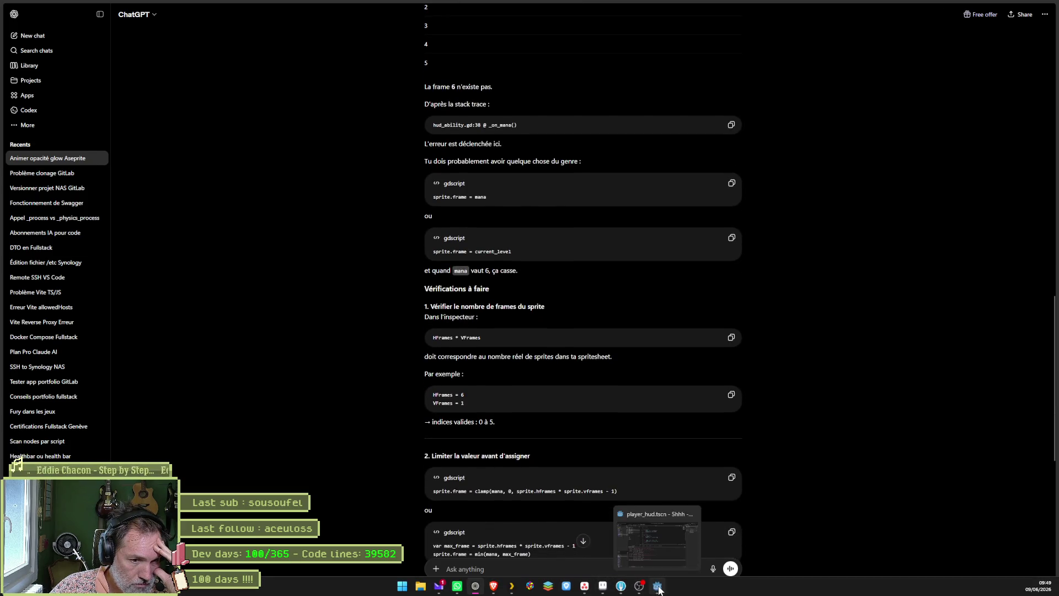
left_click(658, 587)
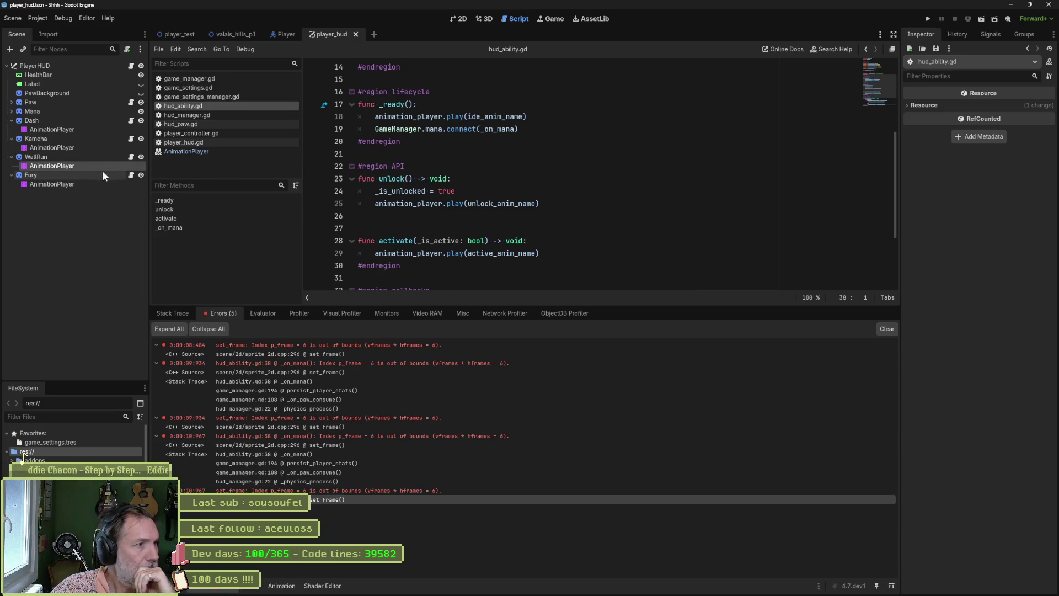
Check WallRun's sprite animation settings (Hframes 3, Vframes 2, Frame 2) next to the HUD in 2D
left_click(93, 154)
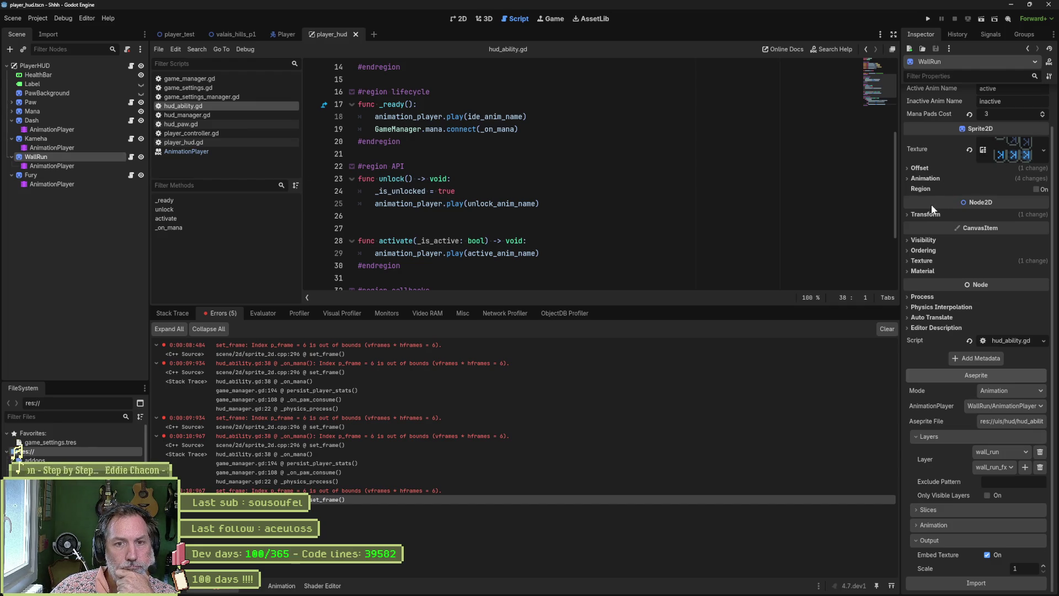
left_click(927, 168)
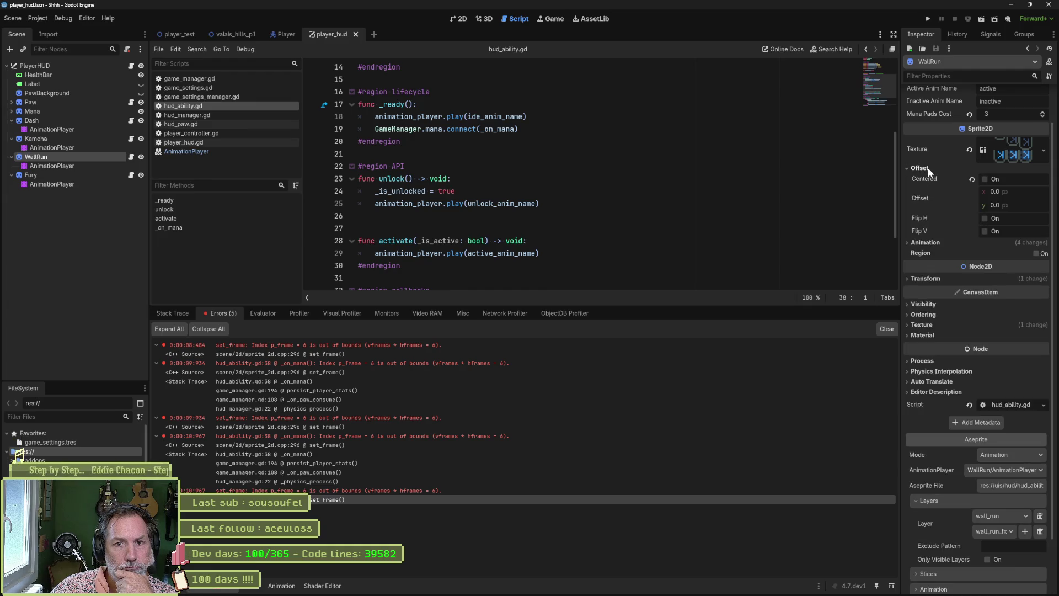
left_click(928, 168)
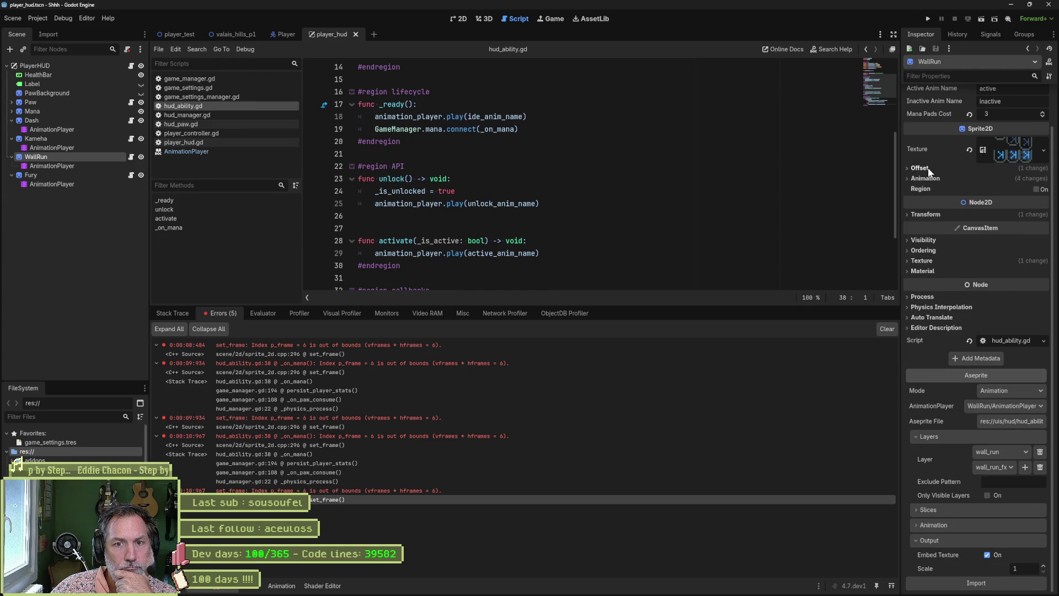
left_click(921, 178)
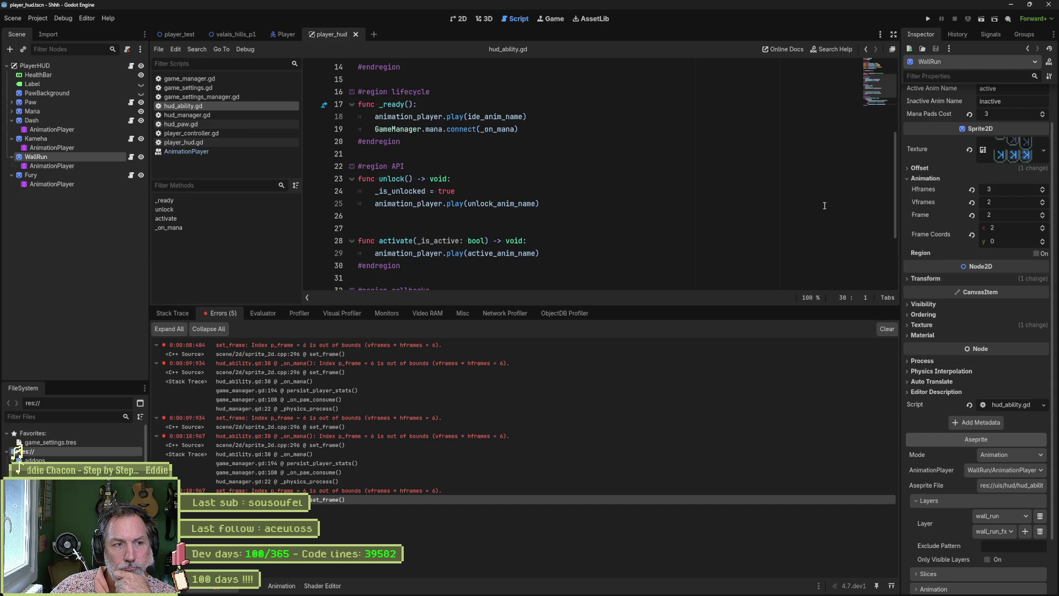
left_click(456, 20)
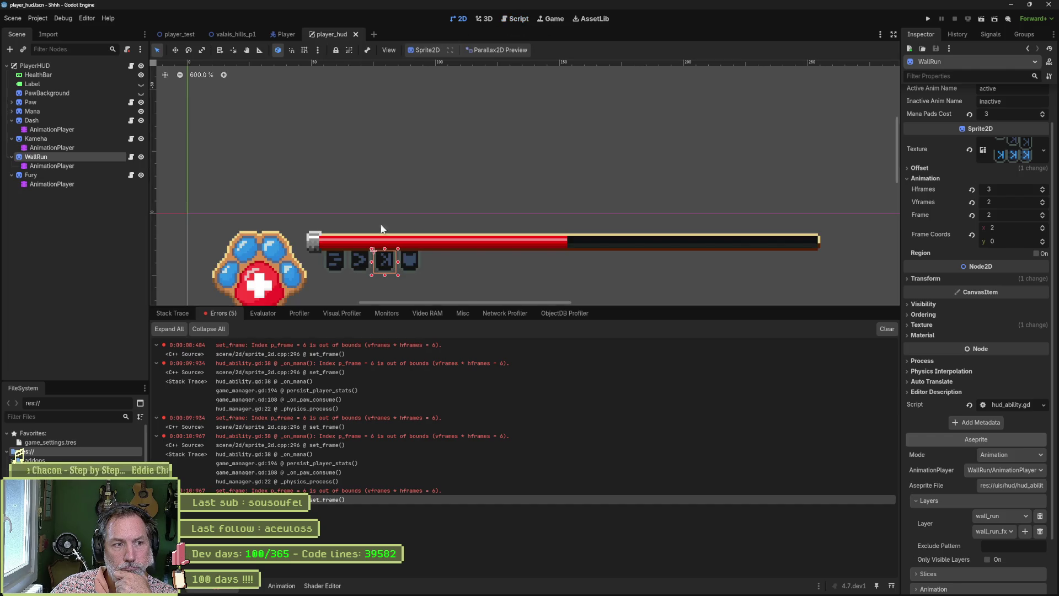
Step WallRun's sprite through frames 0–5 and leave it on frame 5, the lit wall-run icon
scroll(331, 297, "up", 3)
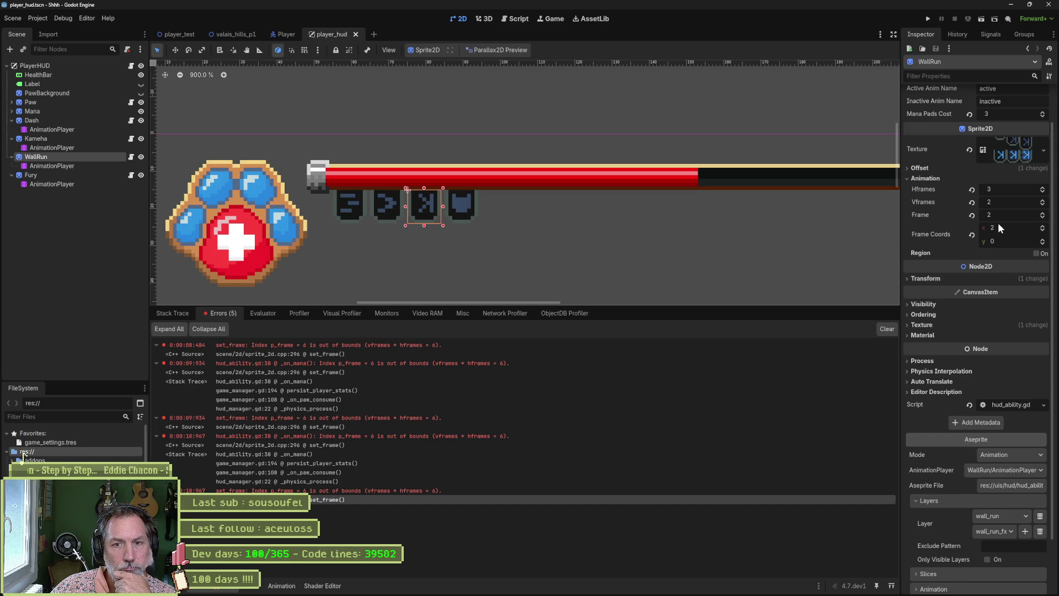
left_click(1042, 226)
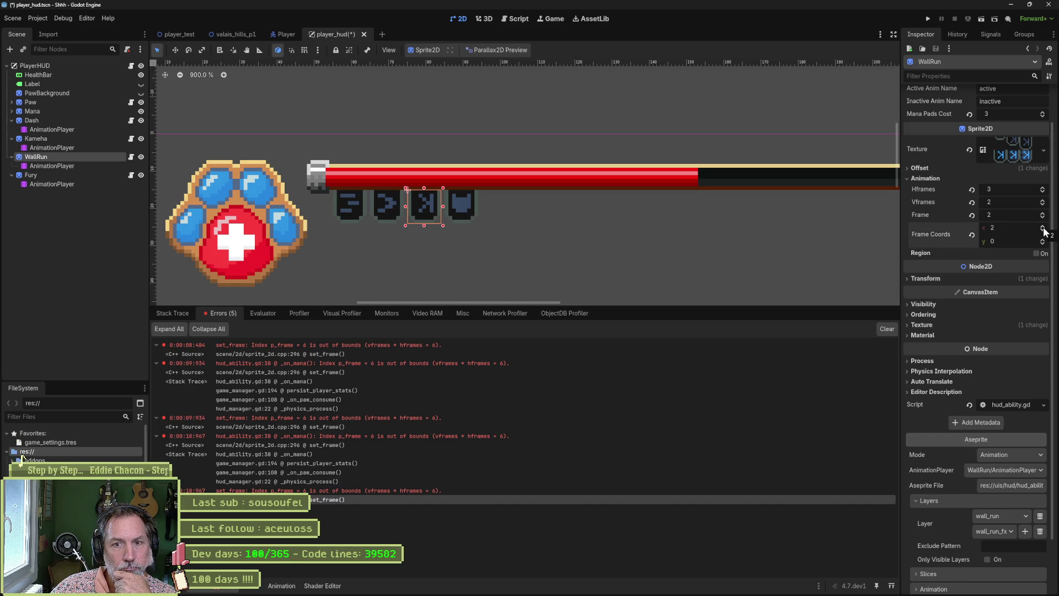
left_click(1043, 231)
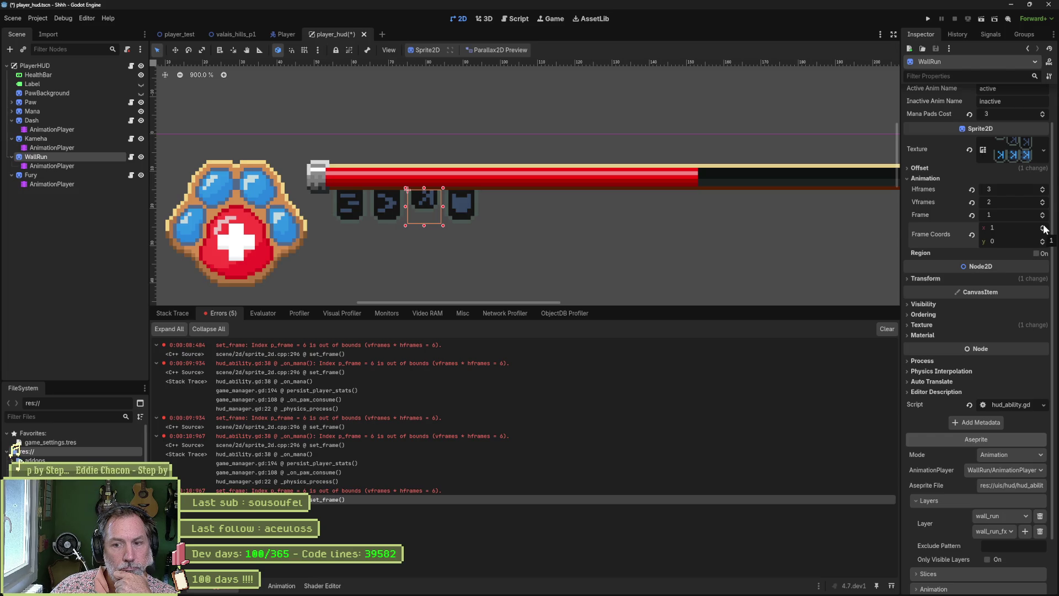
left_click(1043, 227)
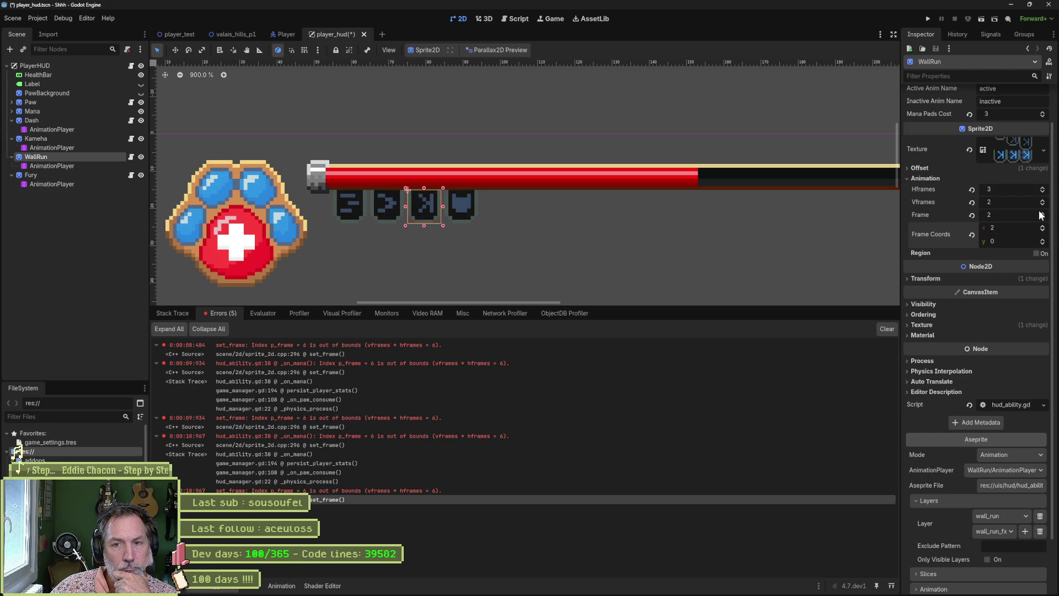
left_click(1043, 214)
left_click(1042, 213)
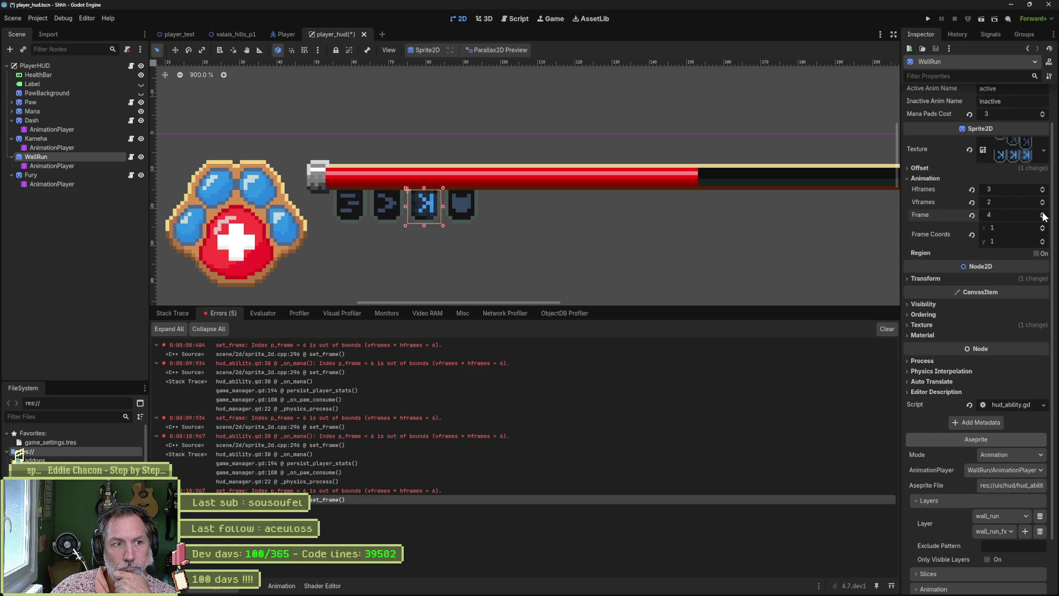
left_click(1042, 214)
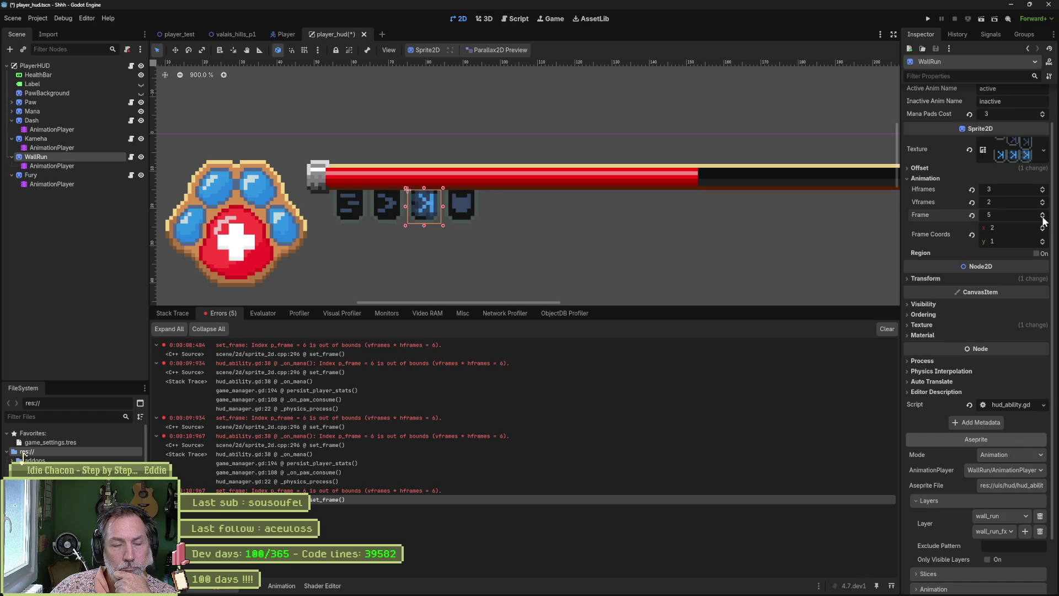
left_click(1042, 220)
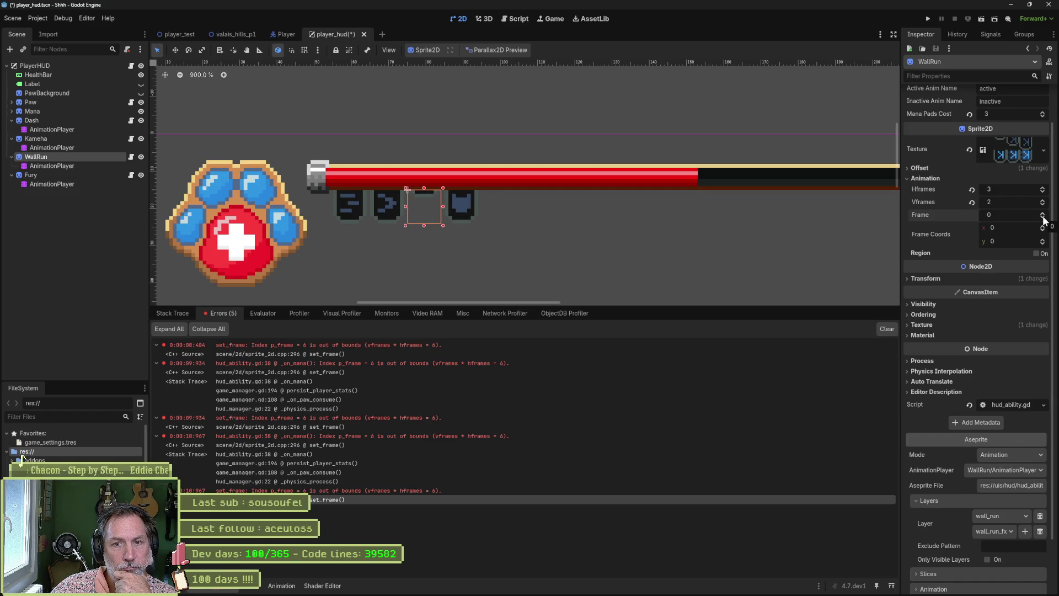
left_click(1043, 218)
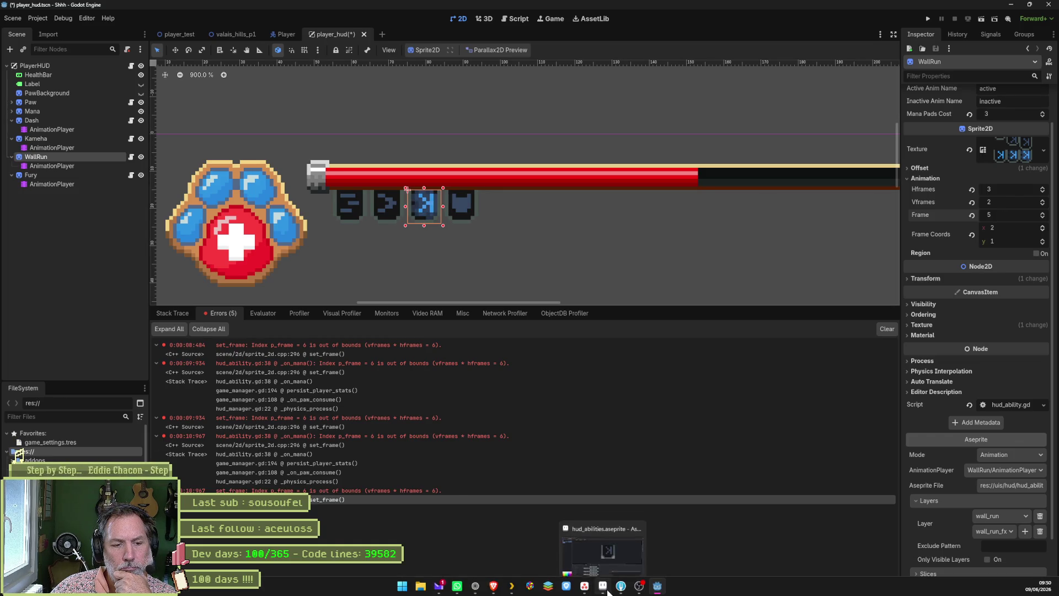
left_click(604, 586)
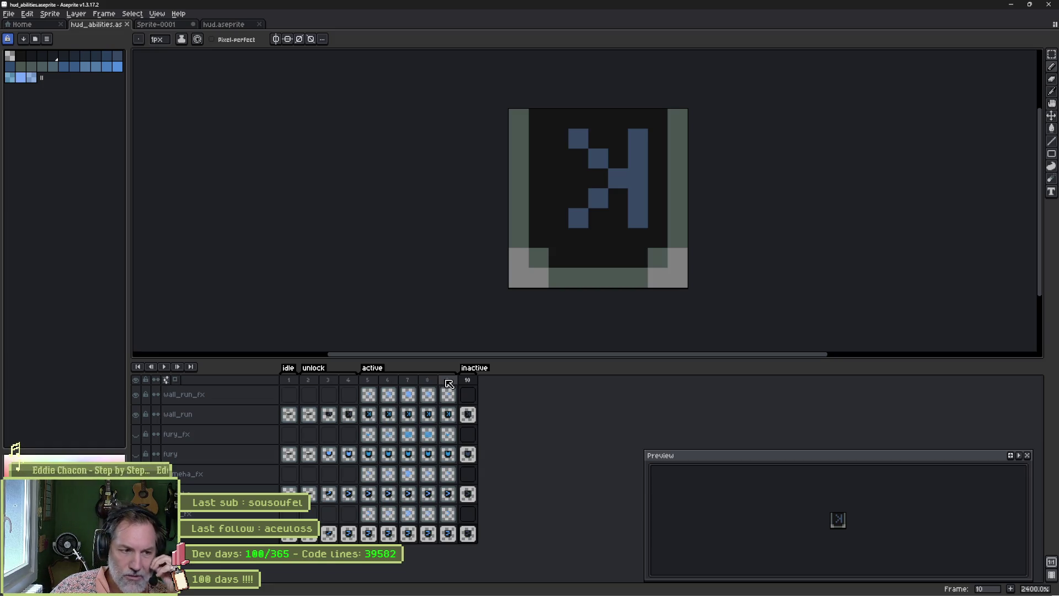
Inspect the active (5–9), inactive (10), unlock and idle tag ranges in Aseprite, leaving them unchanged
double_click(387, 373)
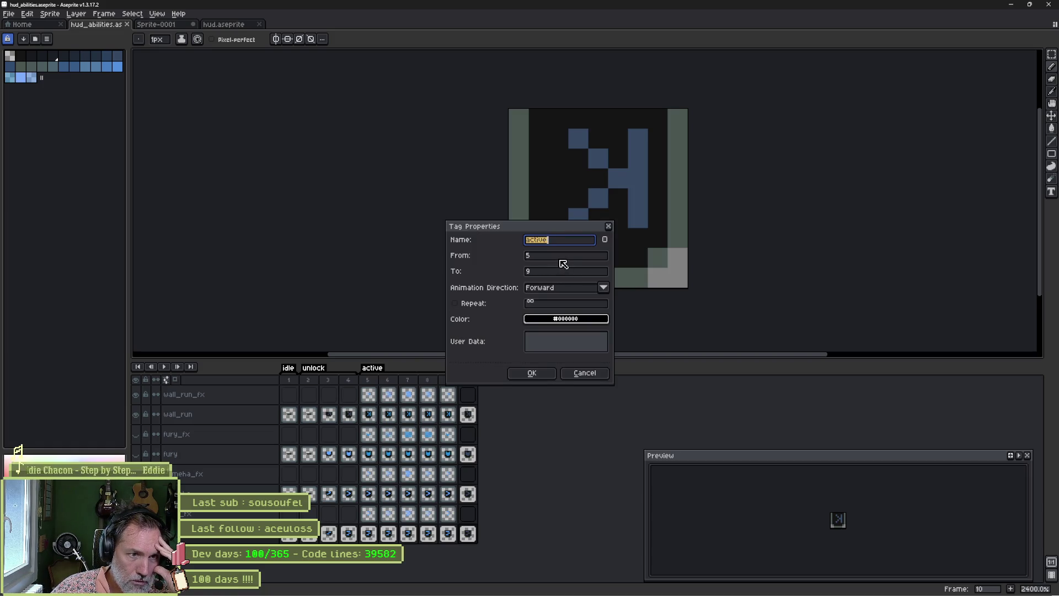
left_click(564, 375)
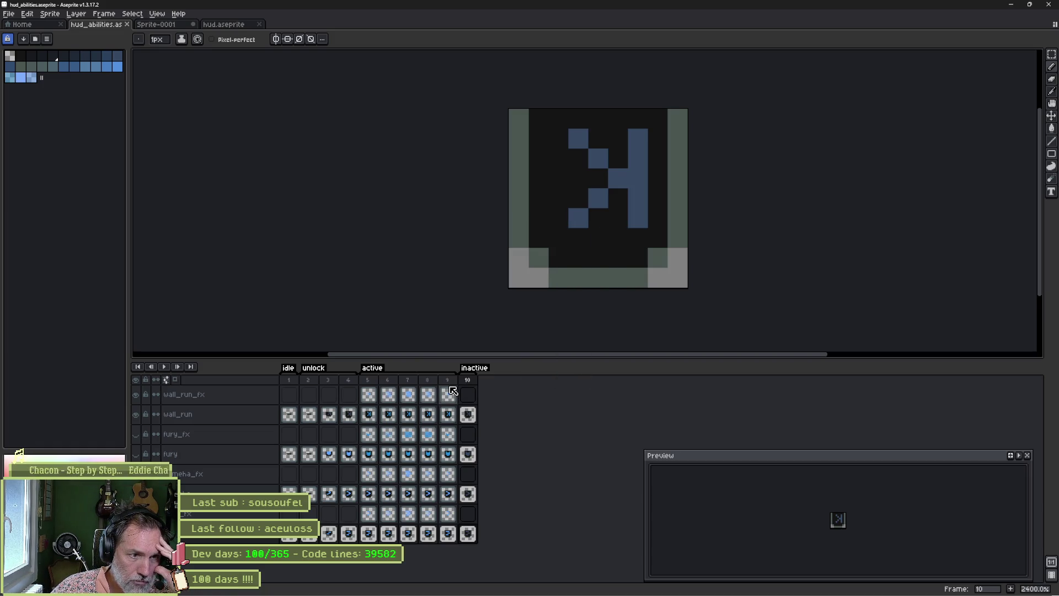
double_click(473, 368)
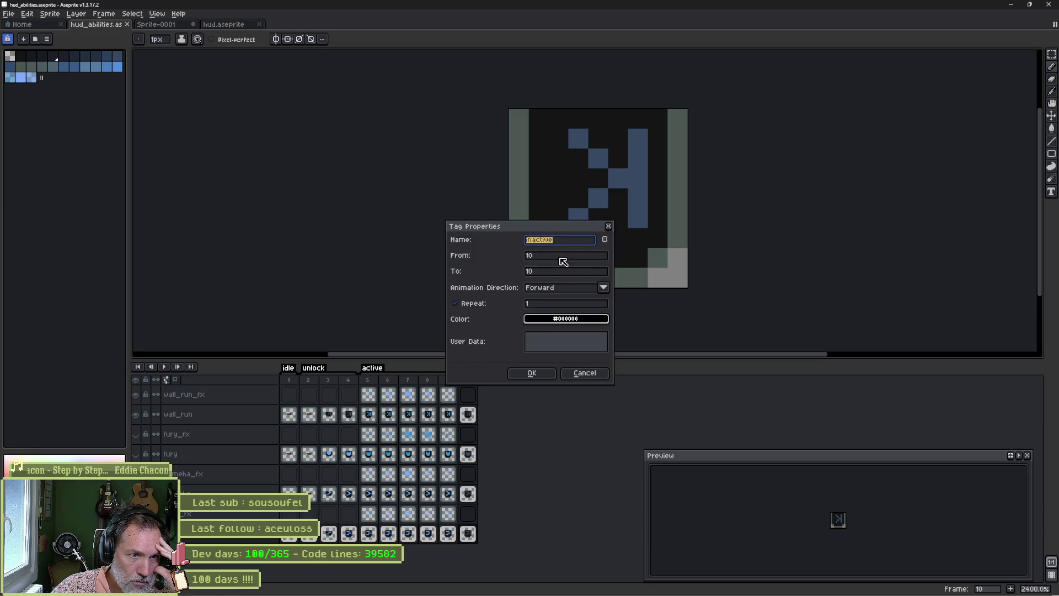
left_click(584, 373)
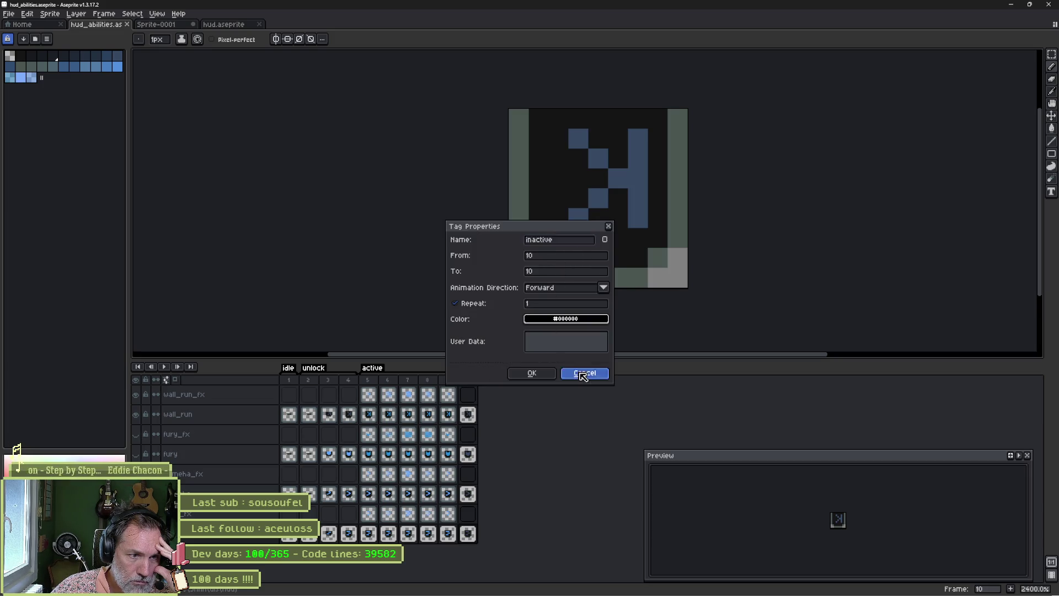
double_click(319, 371)
left_click(583, 373)
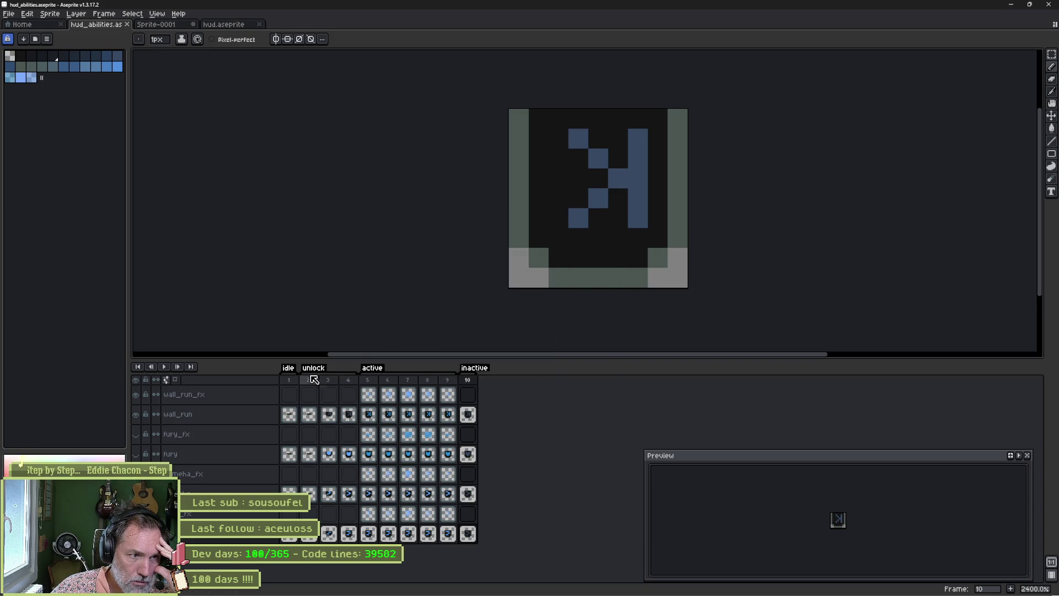
double_click(289, 370)
left_click(584, 373)
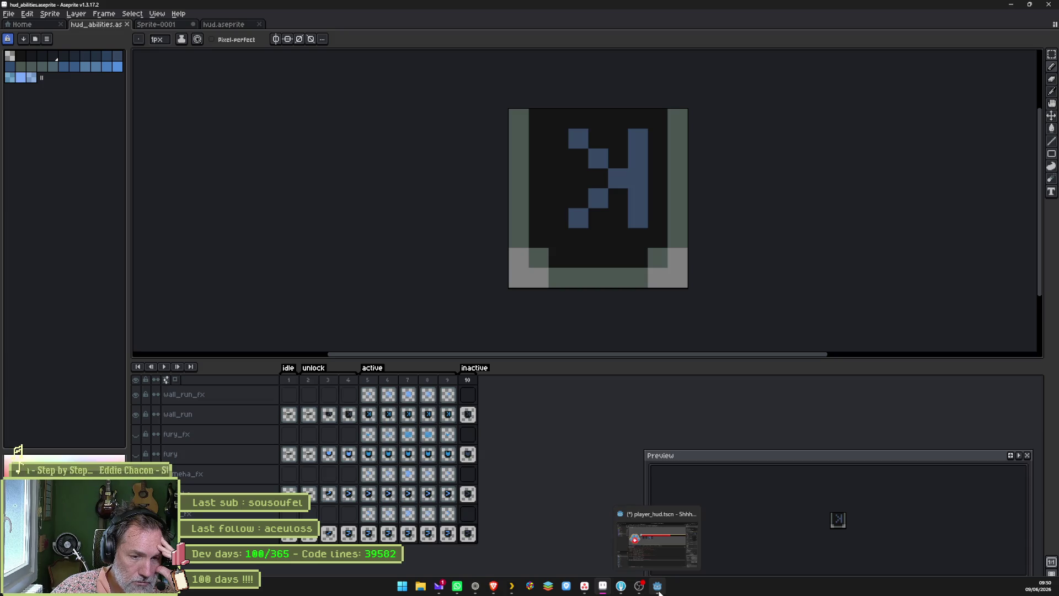
left_click(658, 589)
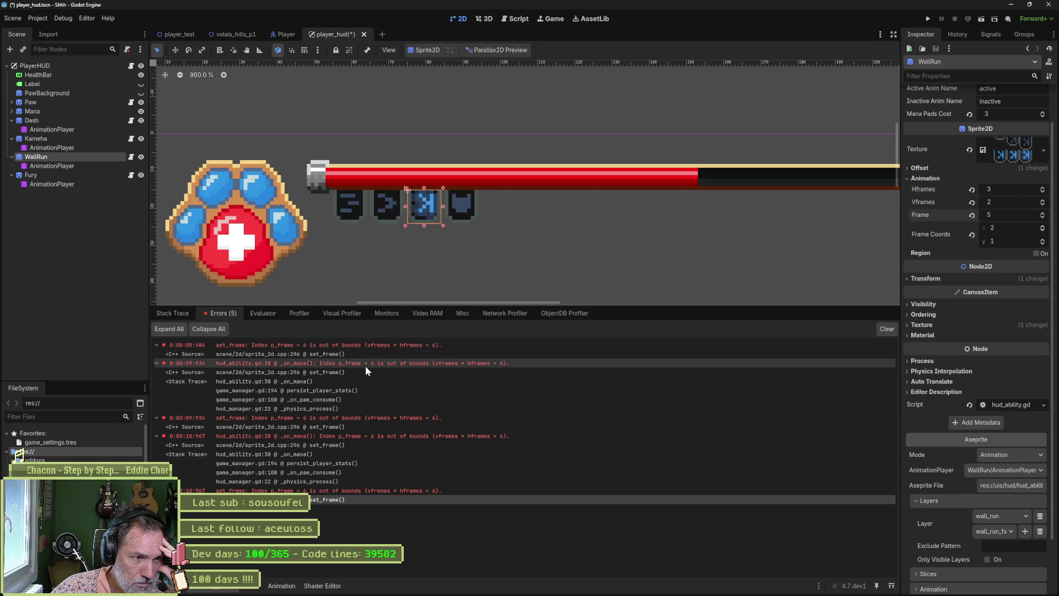
Add animation_player.stop() under else in _on_mana of hud_ability.gd and save the script
left_click(340, 381)
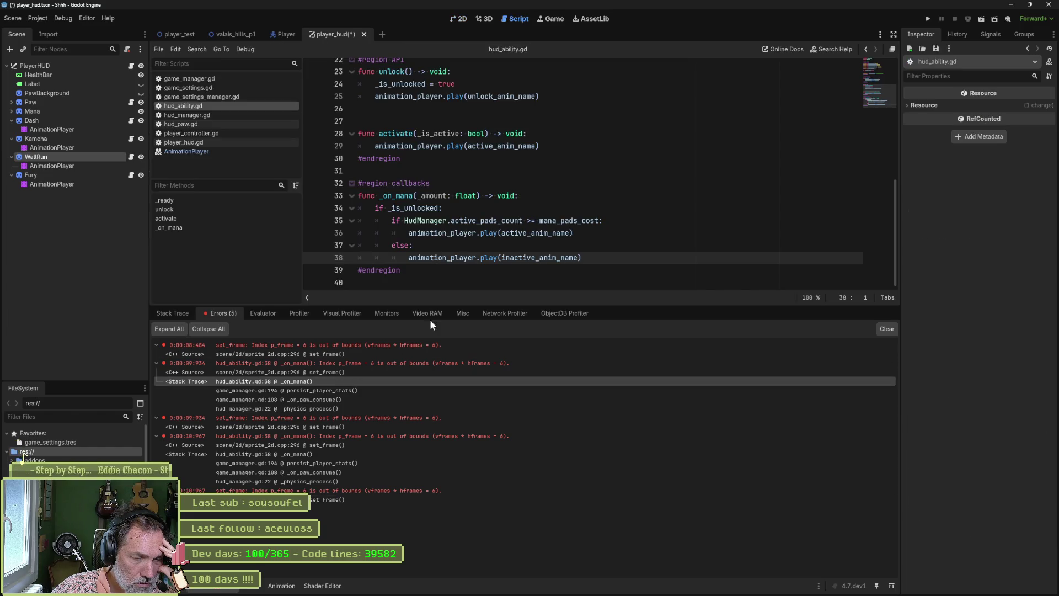
mouse_move(512, 258)
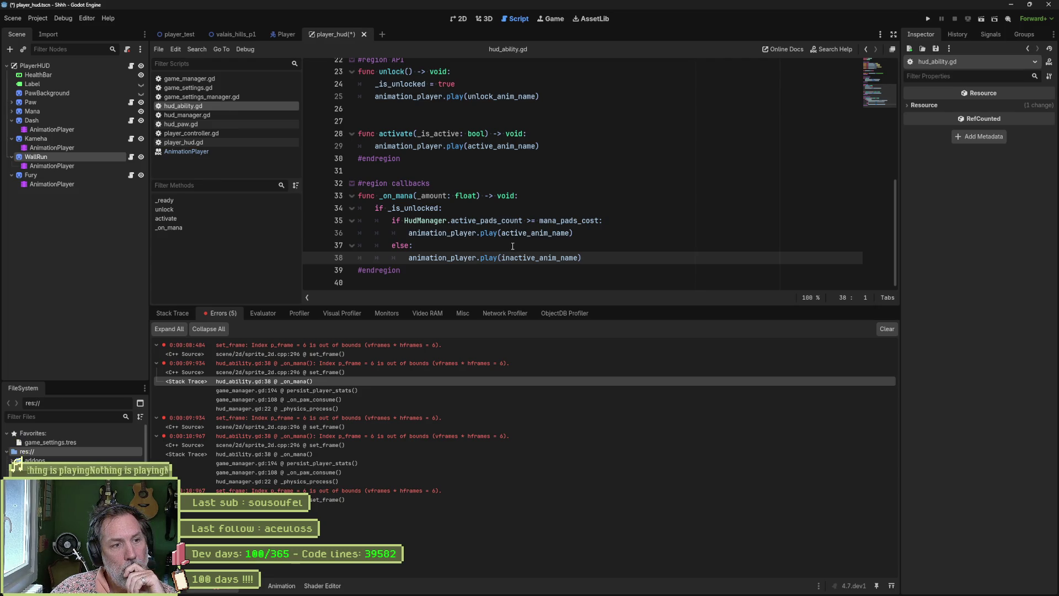
left_click(513, 246)
key("Return")
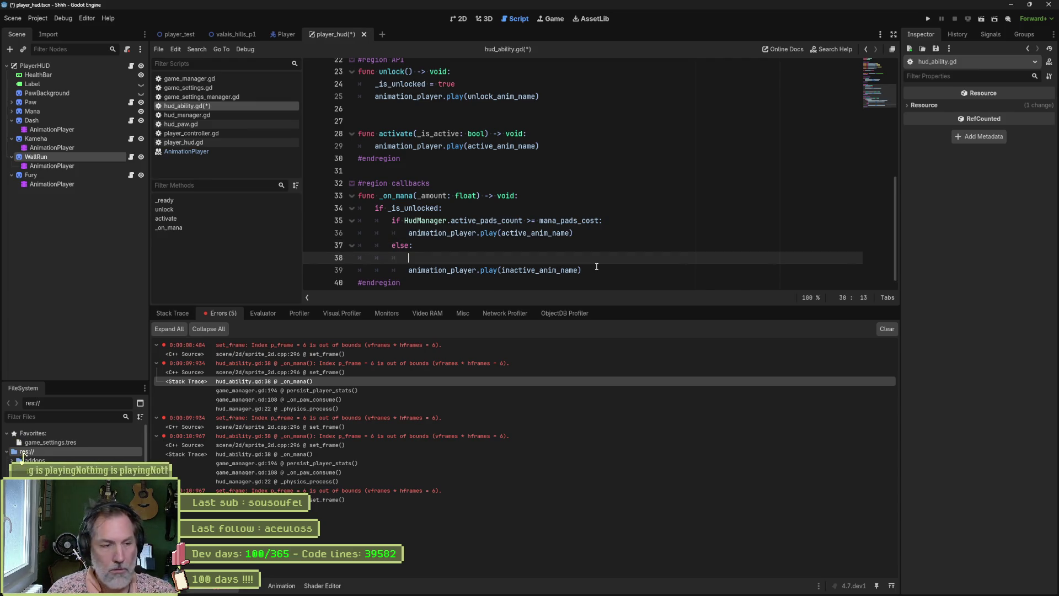
type("anim")
key("Return")
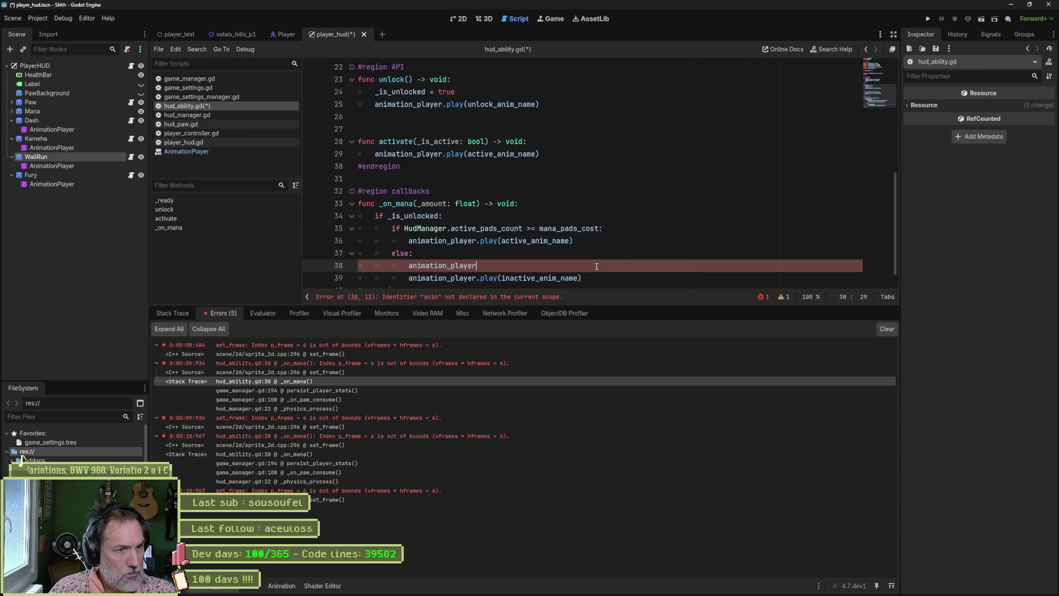
type(".stop()")
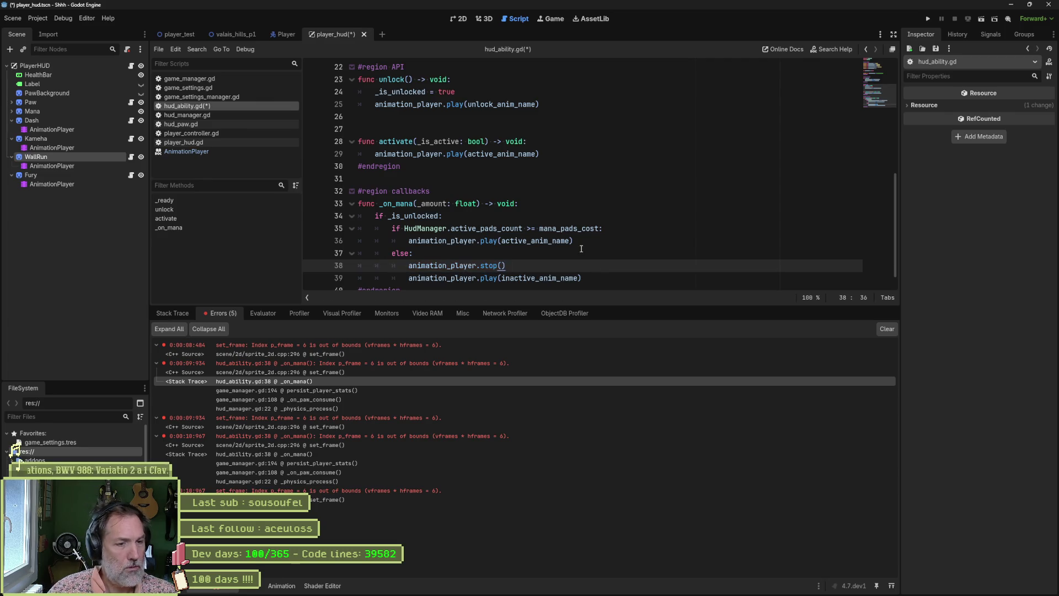
key("ctrl+s")
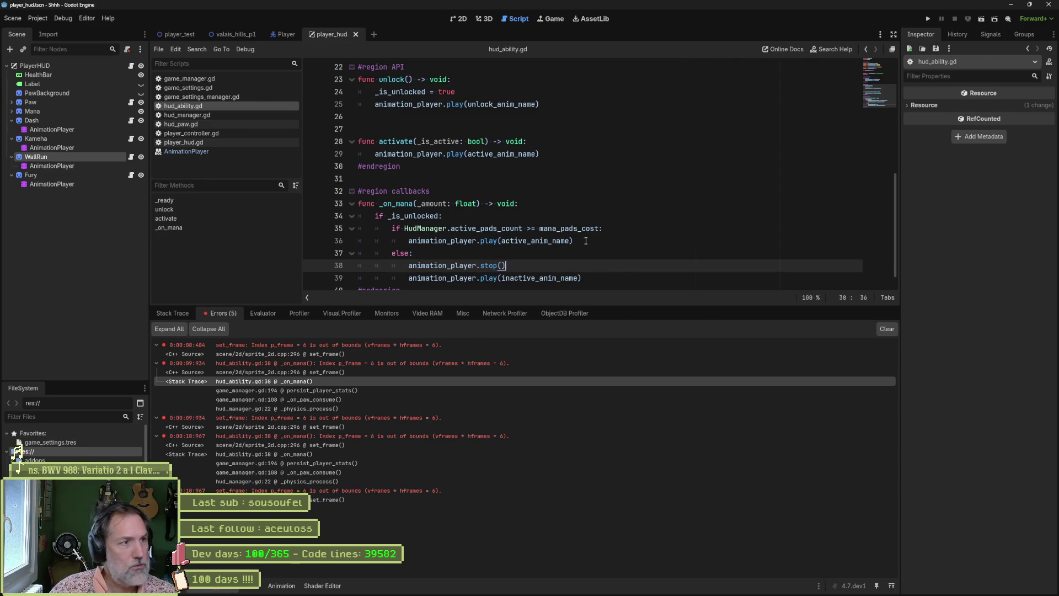
left_click(179, 35)
Playtest the HUD, walking the cat right to collect the orbs, then close the game
key("F6")
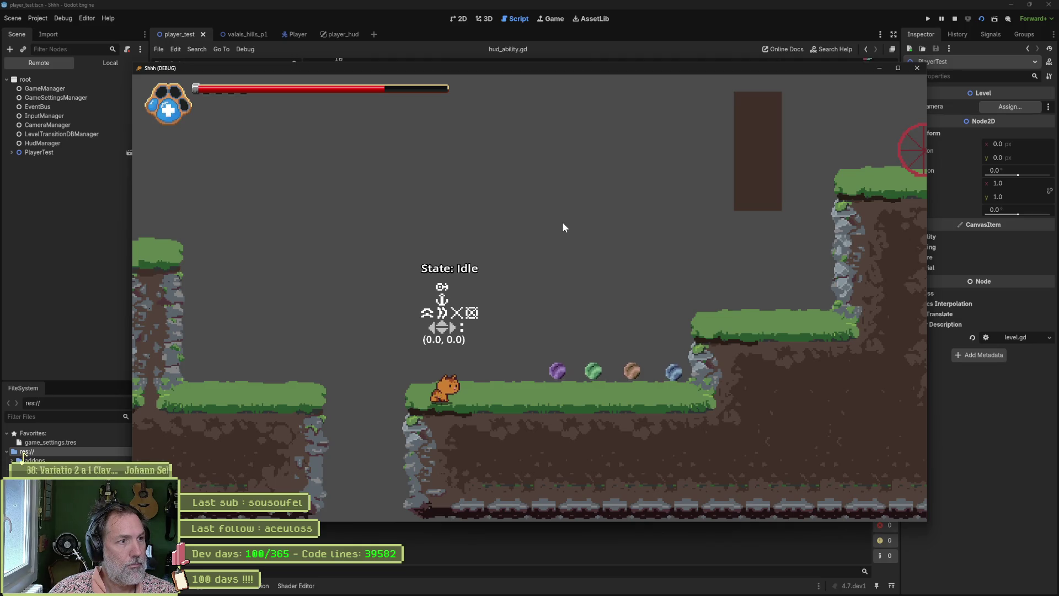
key("Right")
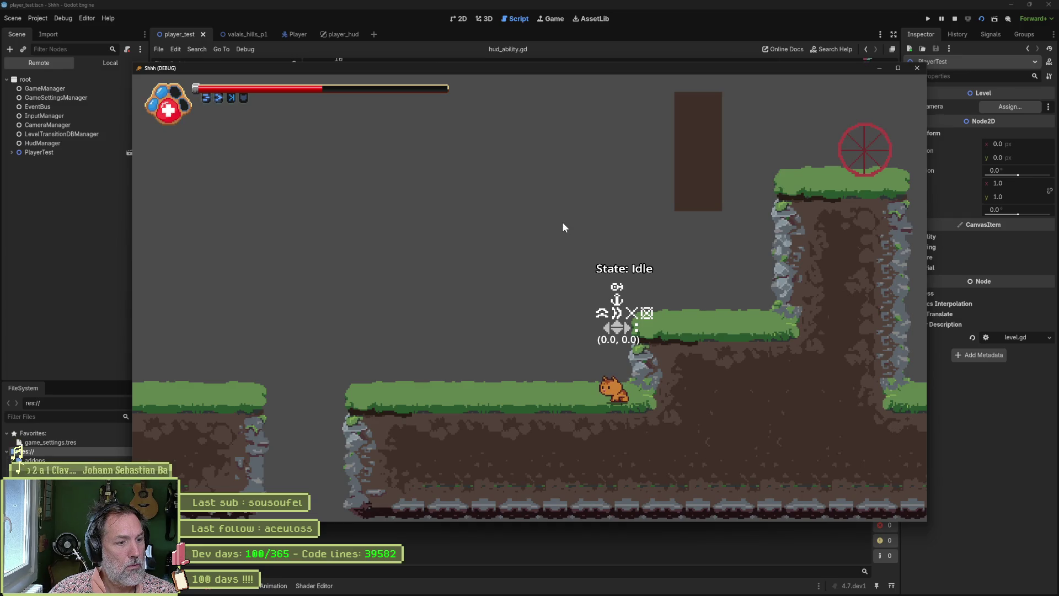
key("F8")
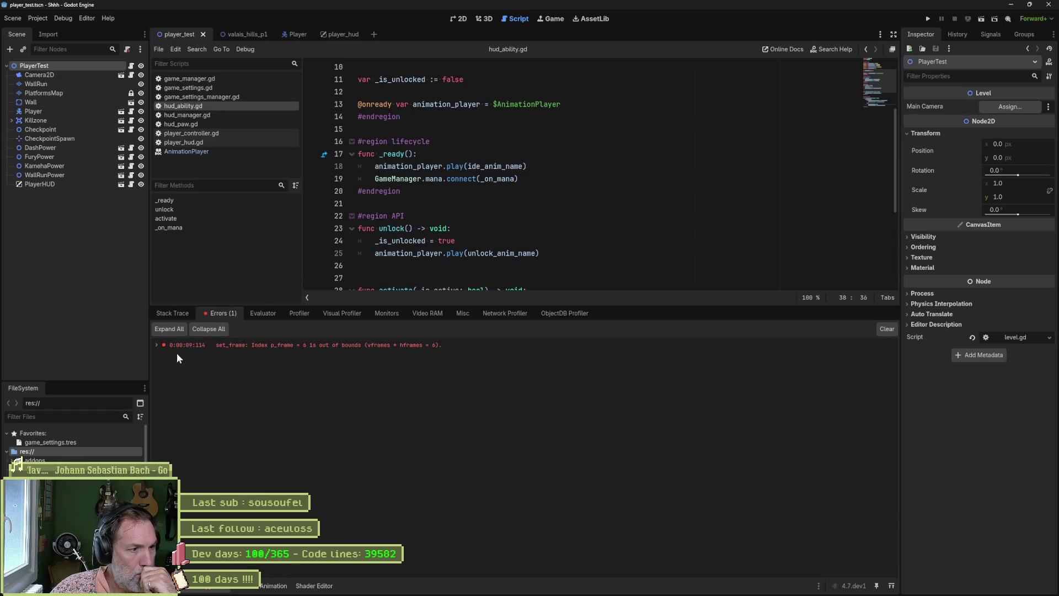
Expand the set_frame error details and put the cursor on the stop() call
left_click(155, 345)
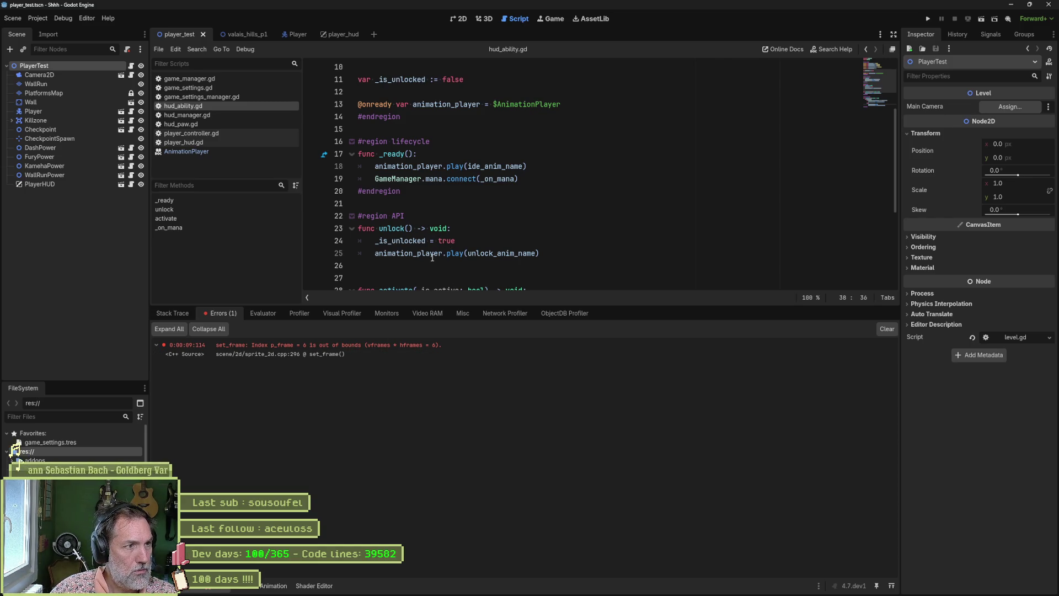
left_click_drag(468, 307, 482, 434)
scroll(494, 364, "down", 1)
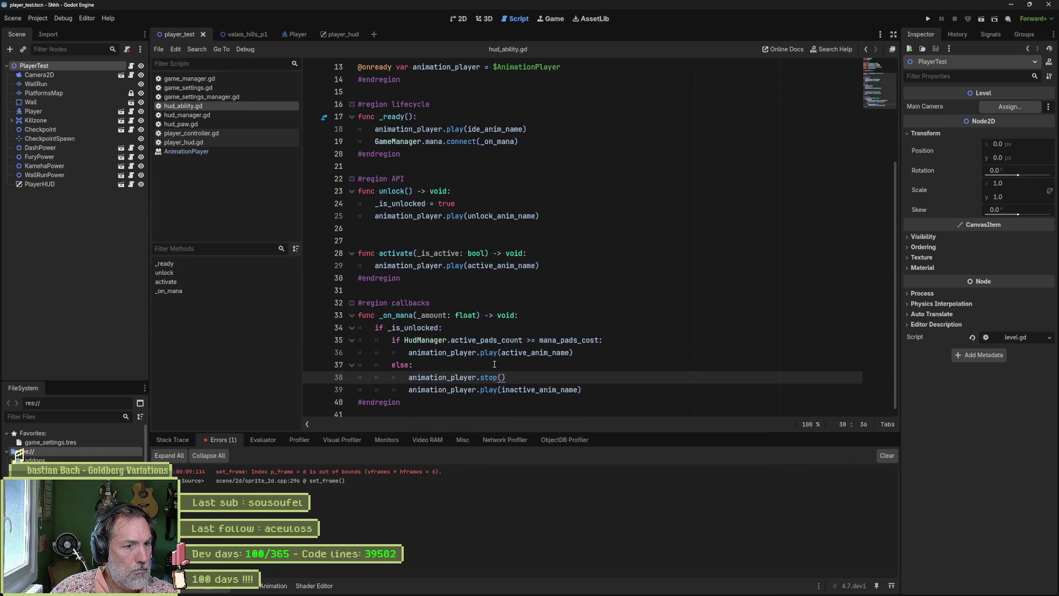
left_click(493, 377)
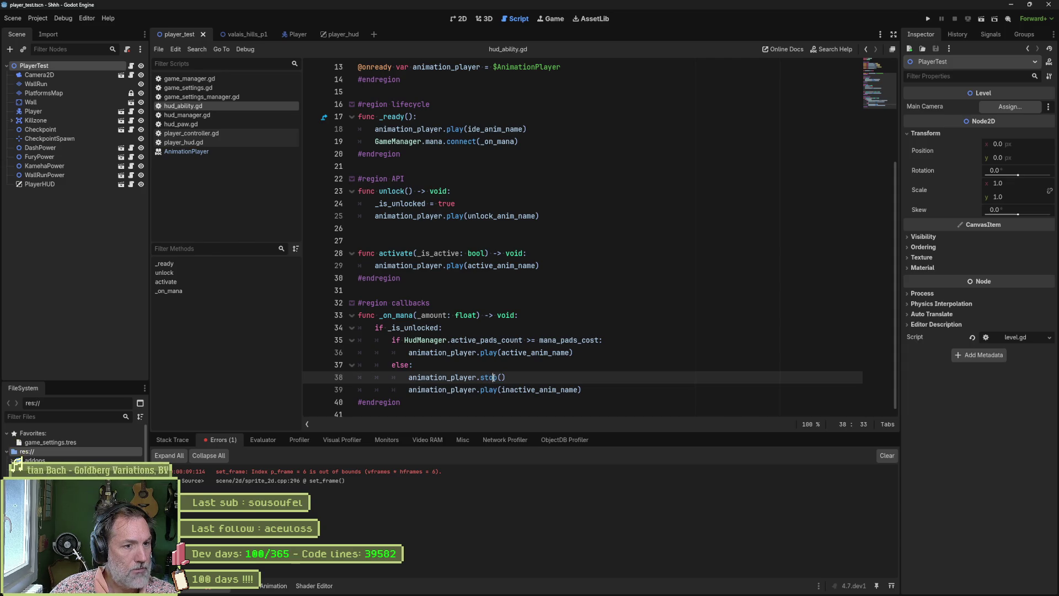
left_click(241, 153)
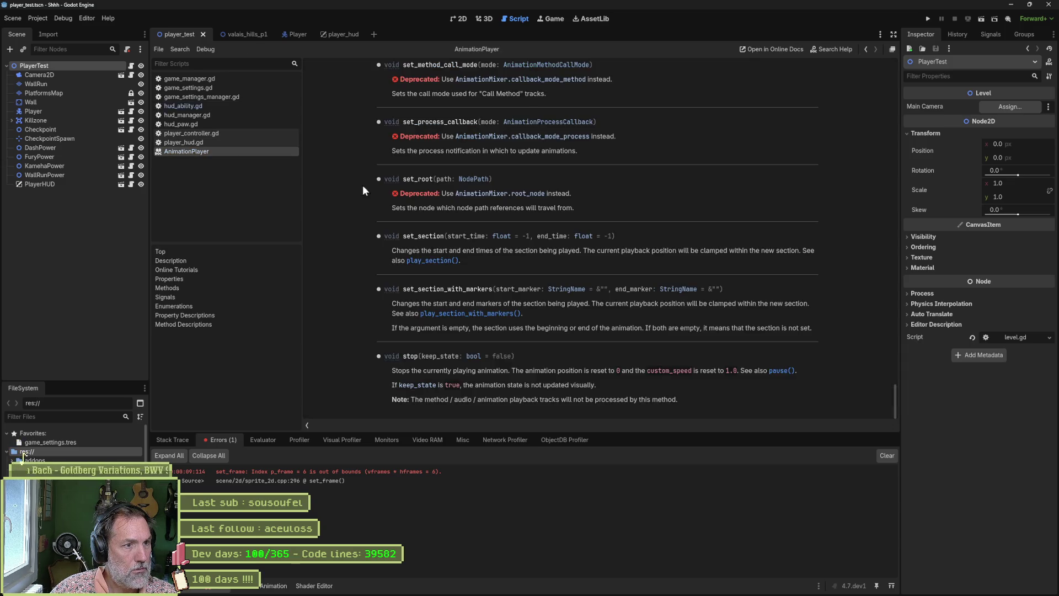
scroll(543, 280, "up", 5)
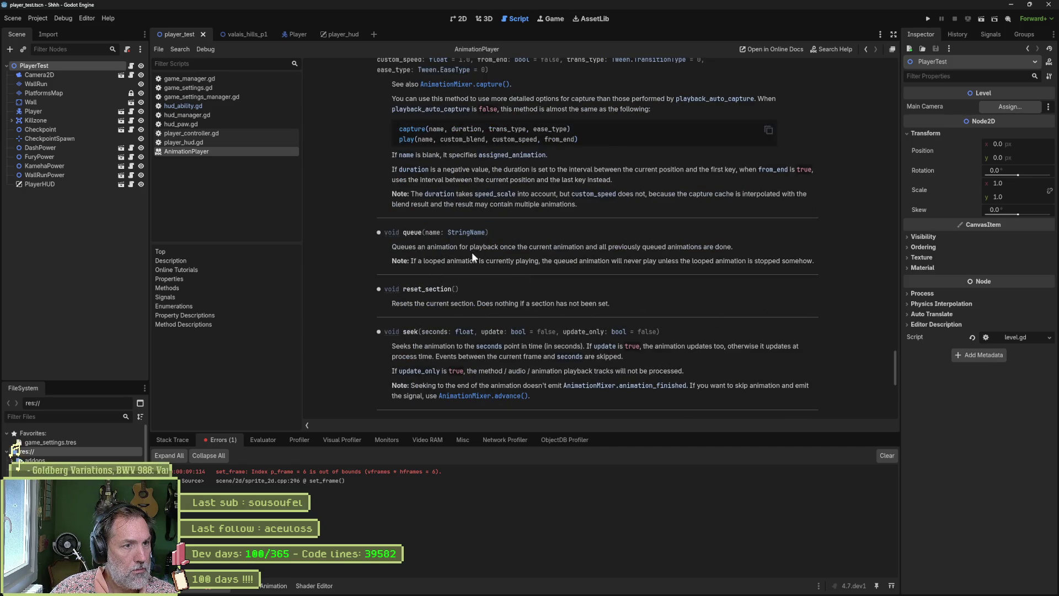
scroll(497, 262, "up", 5)
scroll(516, 271, "up", 5)
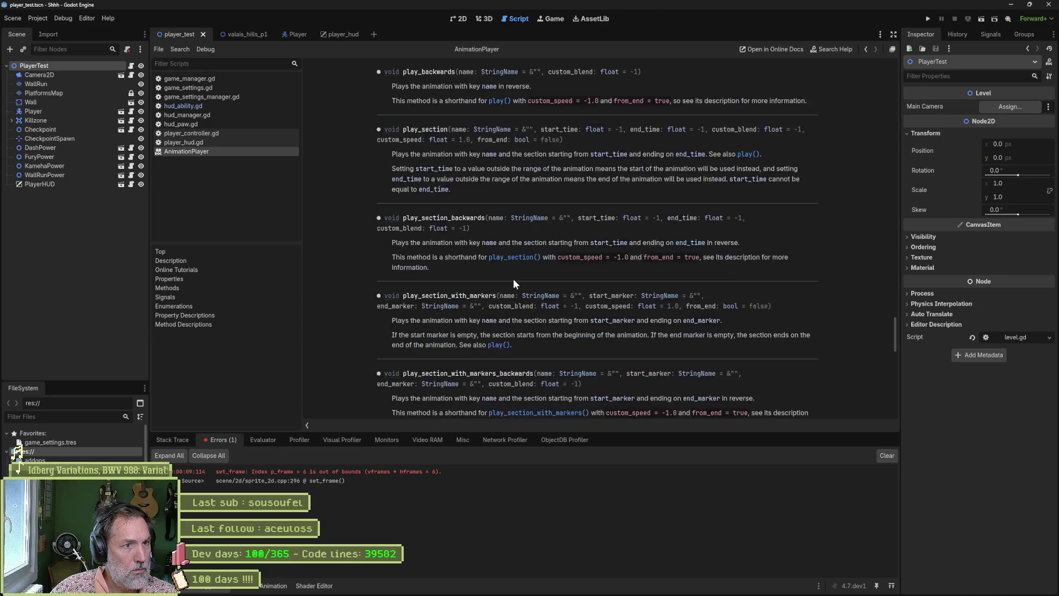
scroll(514, 281, "up", 5)
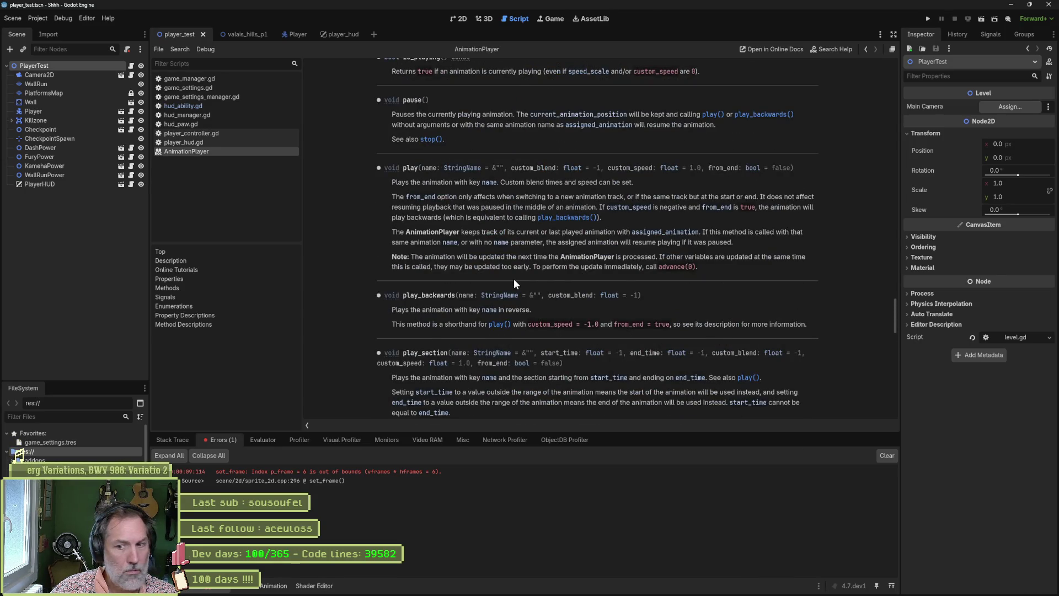
scroll(514, 284, "up", 4)
scroll(514, 282, "up", 3)
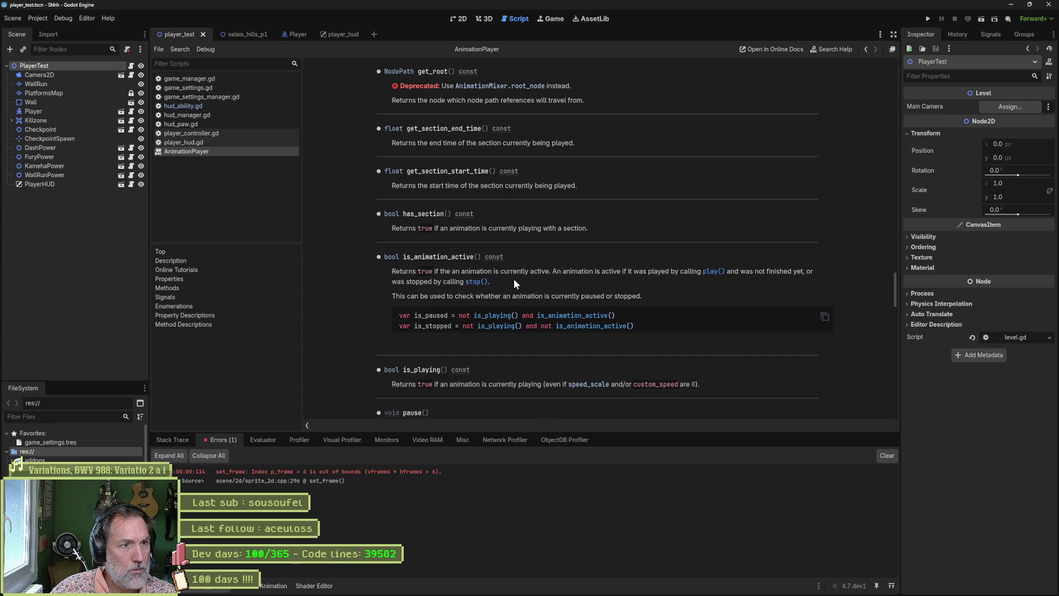
scroll(514, 279, "up", 3)
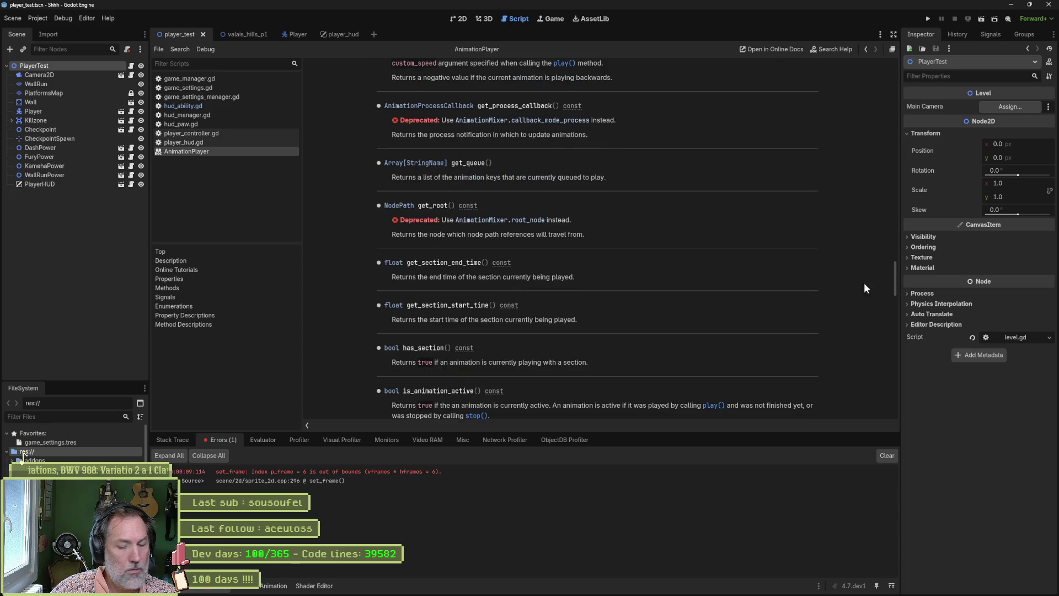
key("ctrl+f")
type("stop")
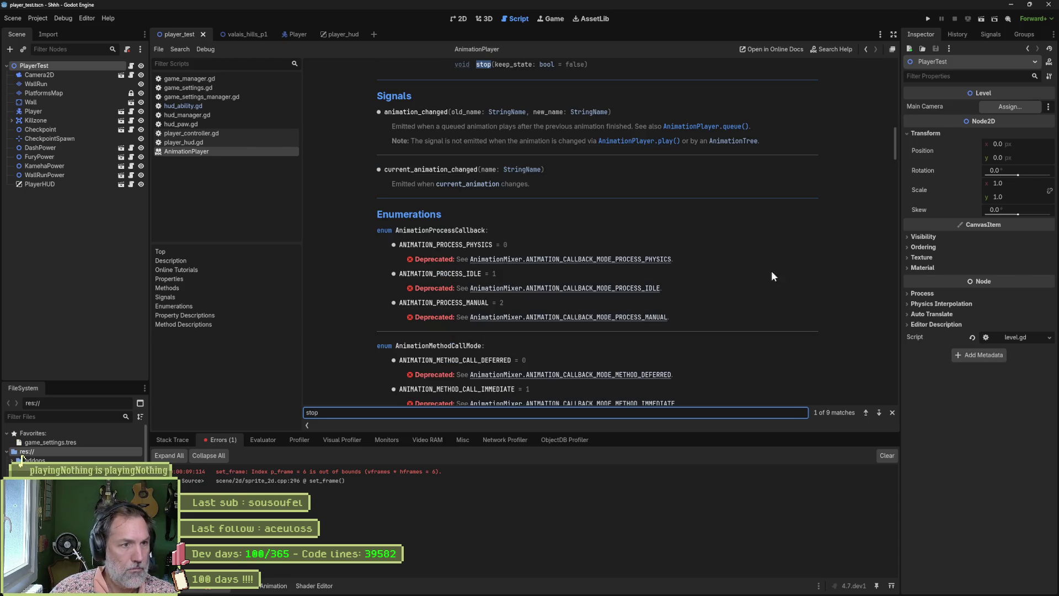
scroll(681, 235, "down", 1)
scroll(640, 215, "up", 2)
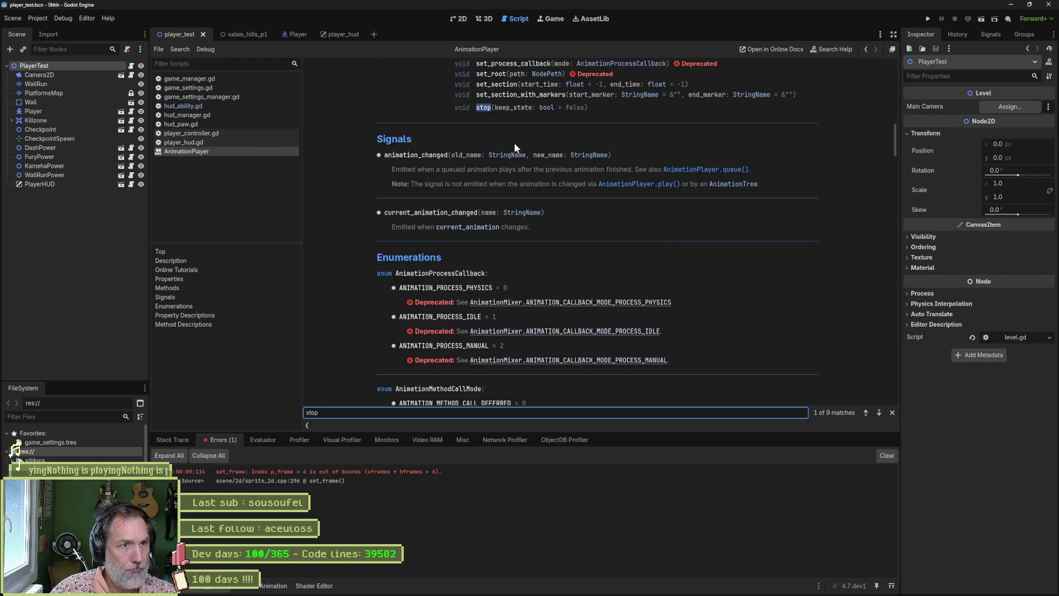
left_click(483, 107)
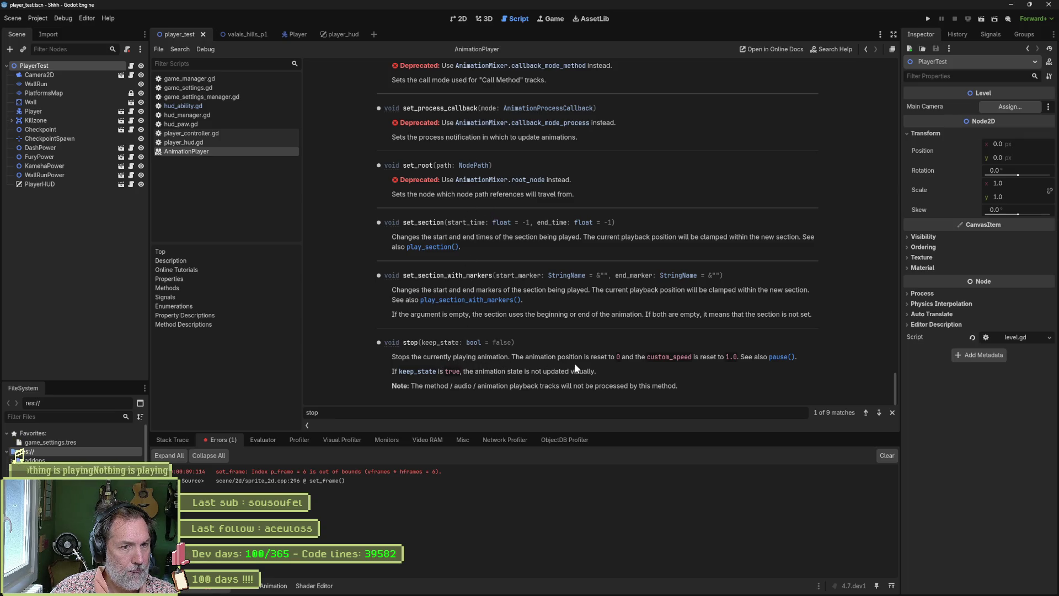
left_click_drag(609, 358, 633, 359)
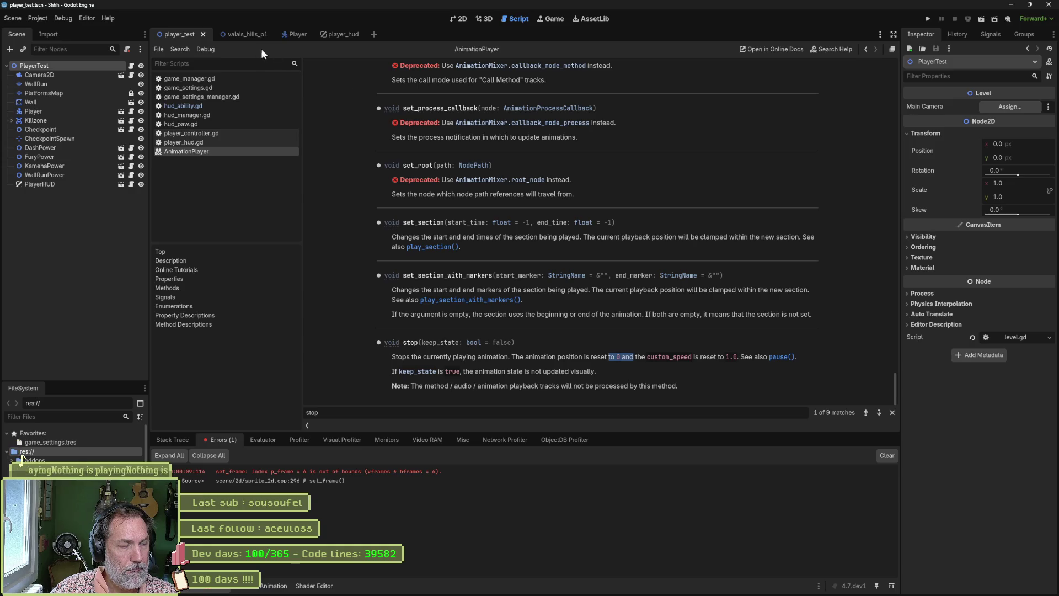
Move the stop() call from the else branch to under if _is_unlocked and save
left_click(210, 105)
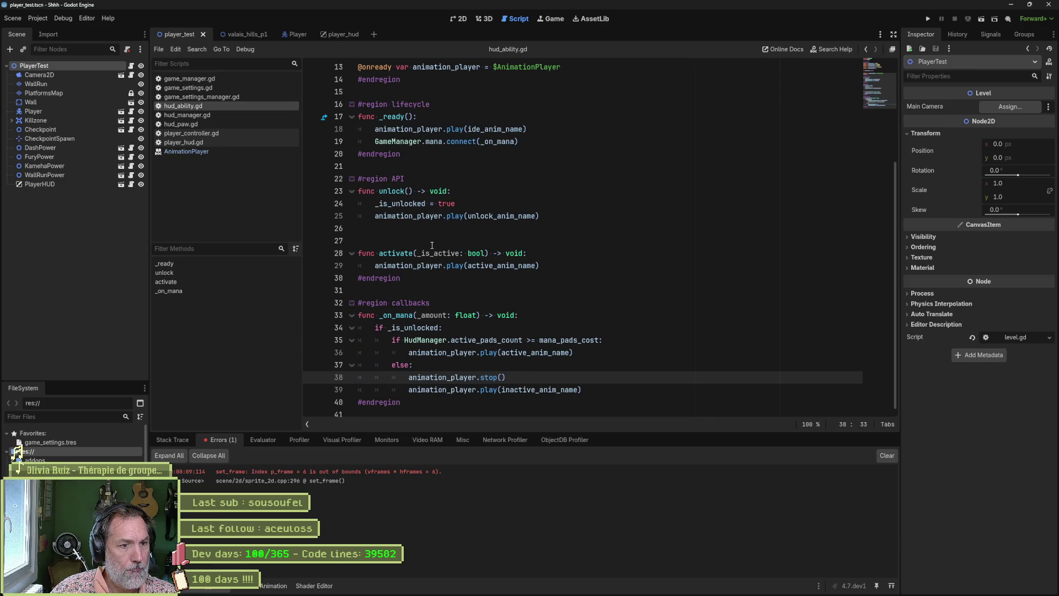
triple_click(517, 377)
key("ctrl+c")
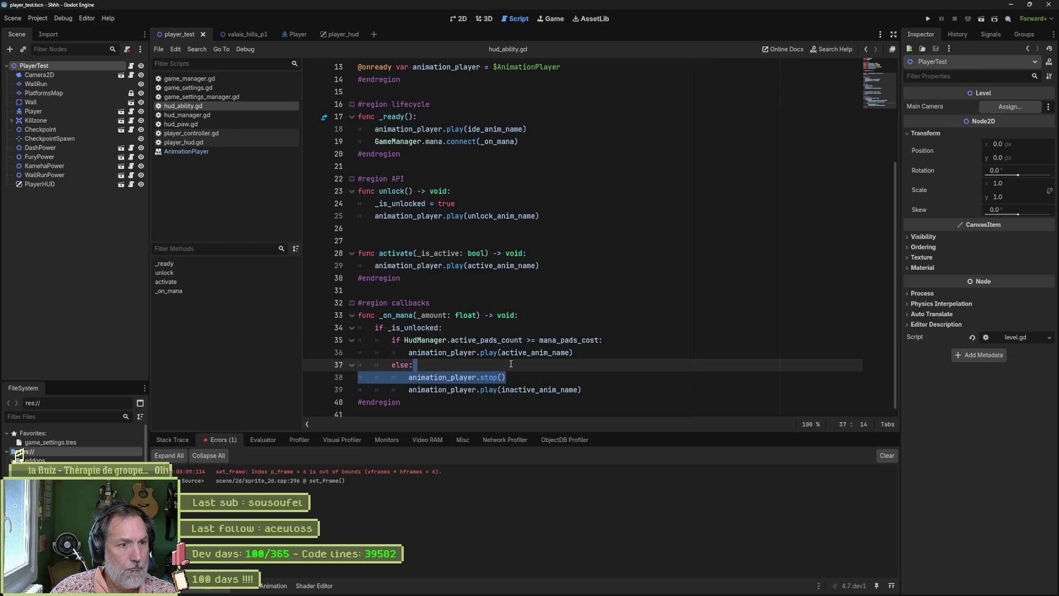
key("BackSpace")
key("BackSpace")
left_click(475, 325)
key("Return")
key("ctrl+v")
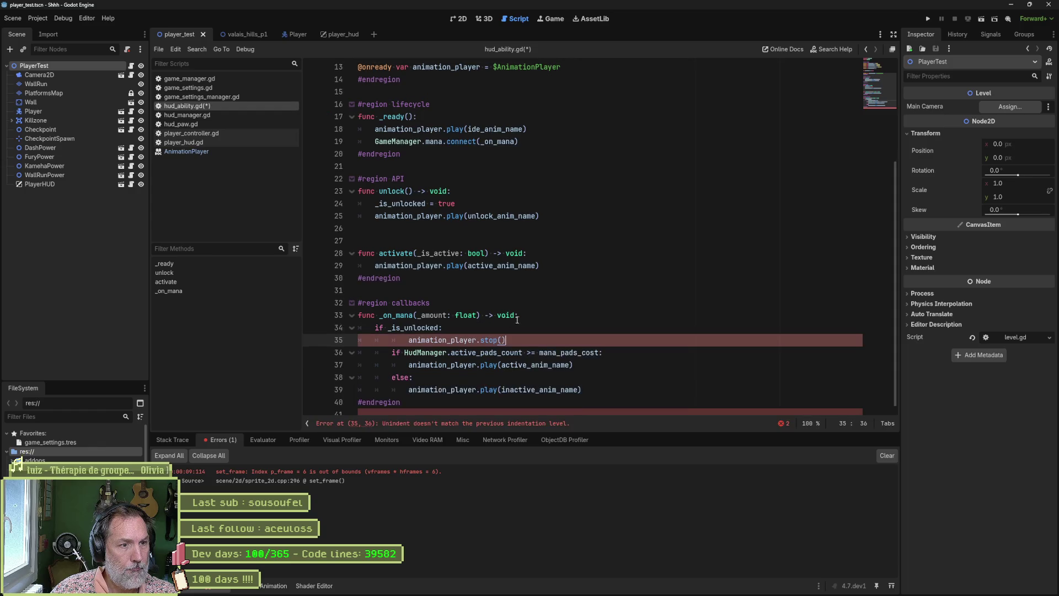
key("ctrl+s")
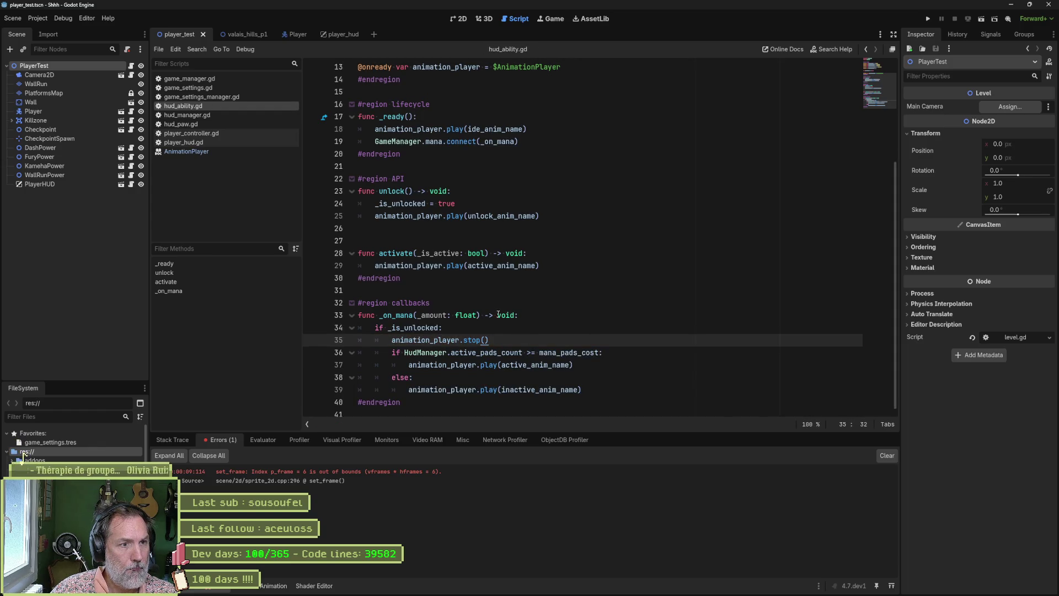
Insert animation_player.stop() before the play calls in activate, unlock and _ready, then relaunch the game
left_click(543, 253)
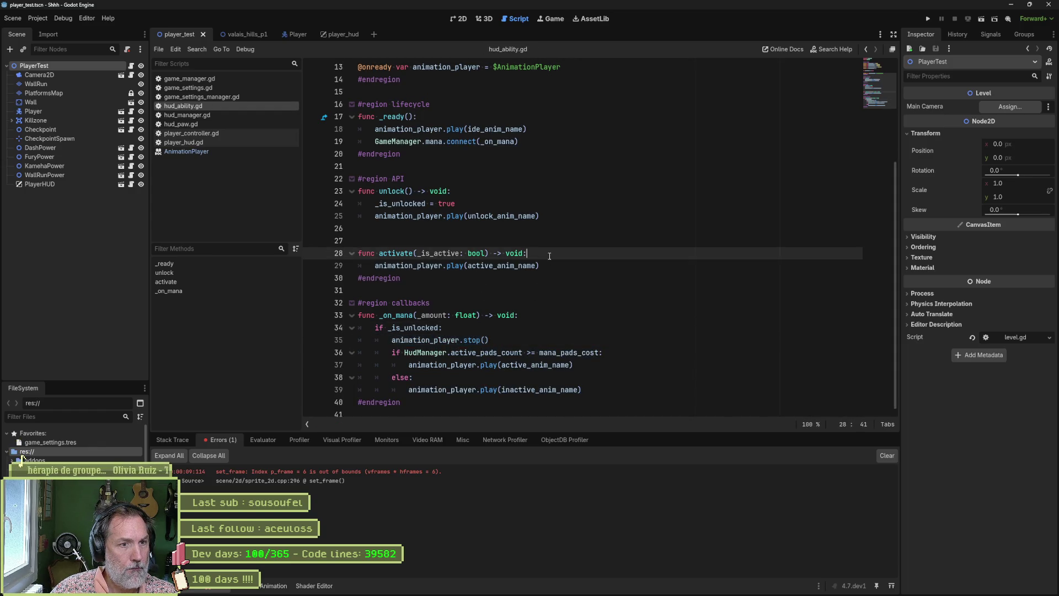
key("Return")
key("ctrl+v")
key("shift+Tab")
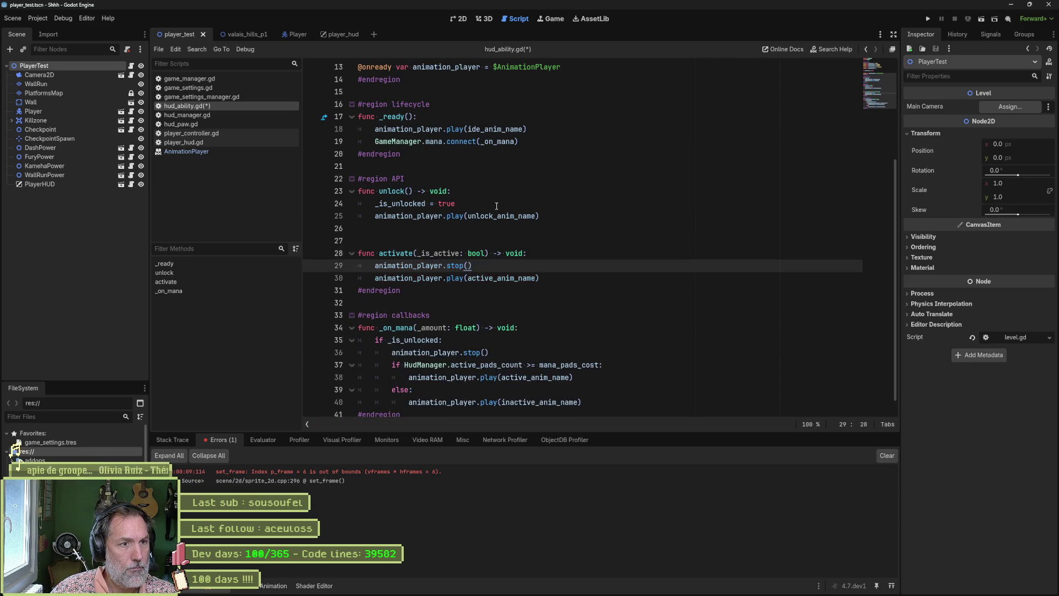
left_click(495, 203)
key("Return")
key("ctrl+v")
key("shift+Tab")
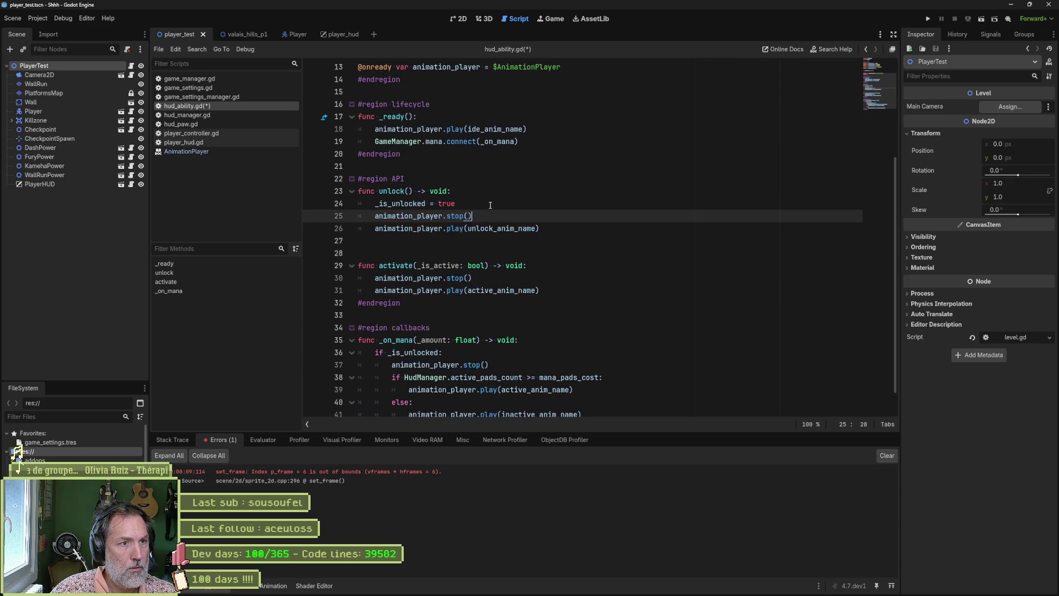
left_click(473, 114)
key("Return")
key("ctrl+v")
key("shift+Tab")
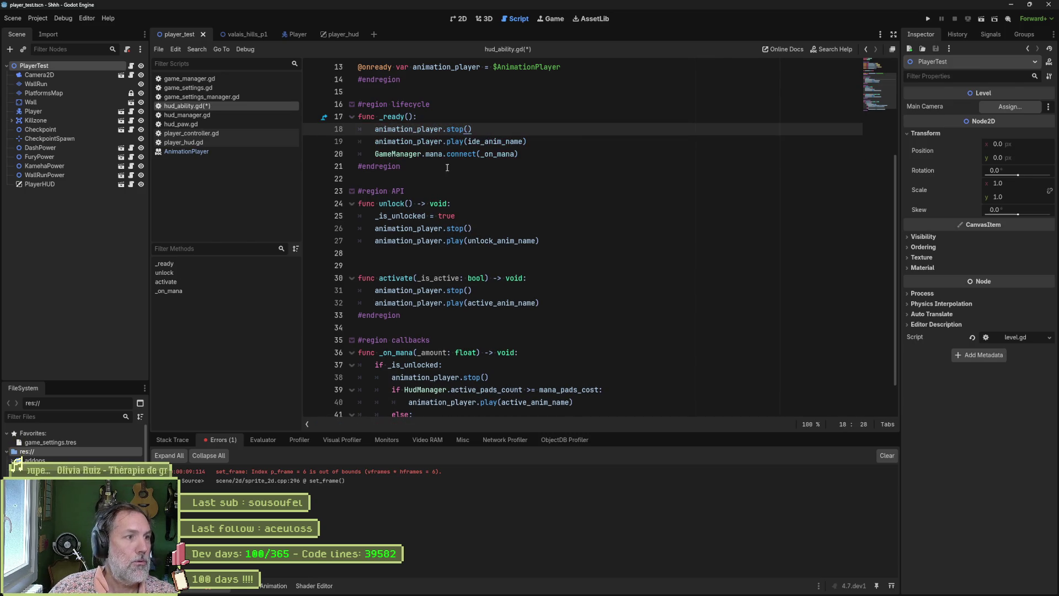
key("F6")
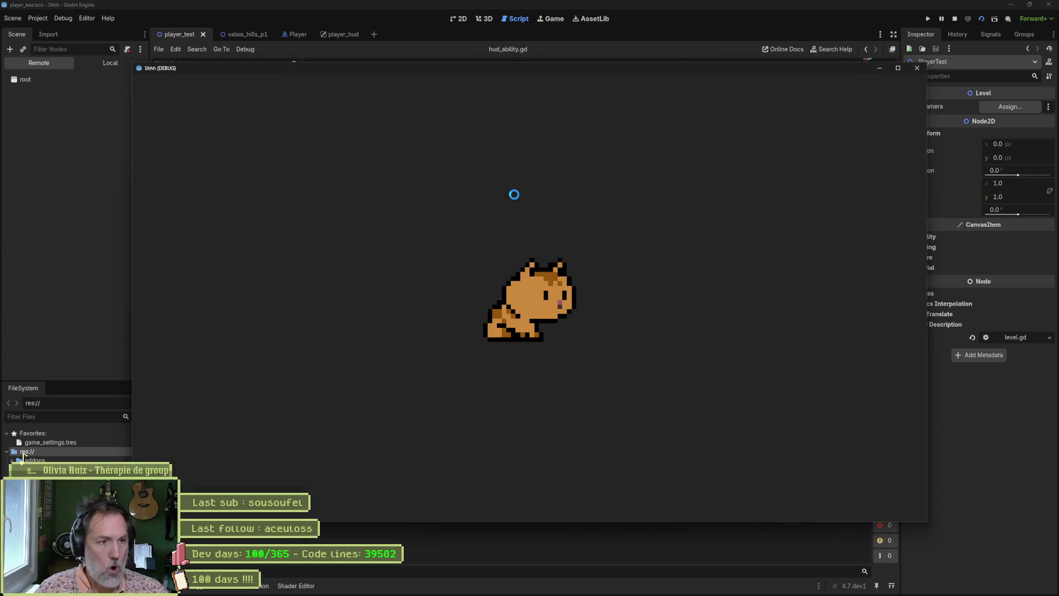
Collect the orbs, stop the game, and trace the frame 6 error to game_manager.gd line 108
key("Right")
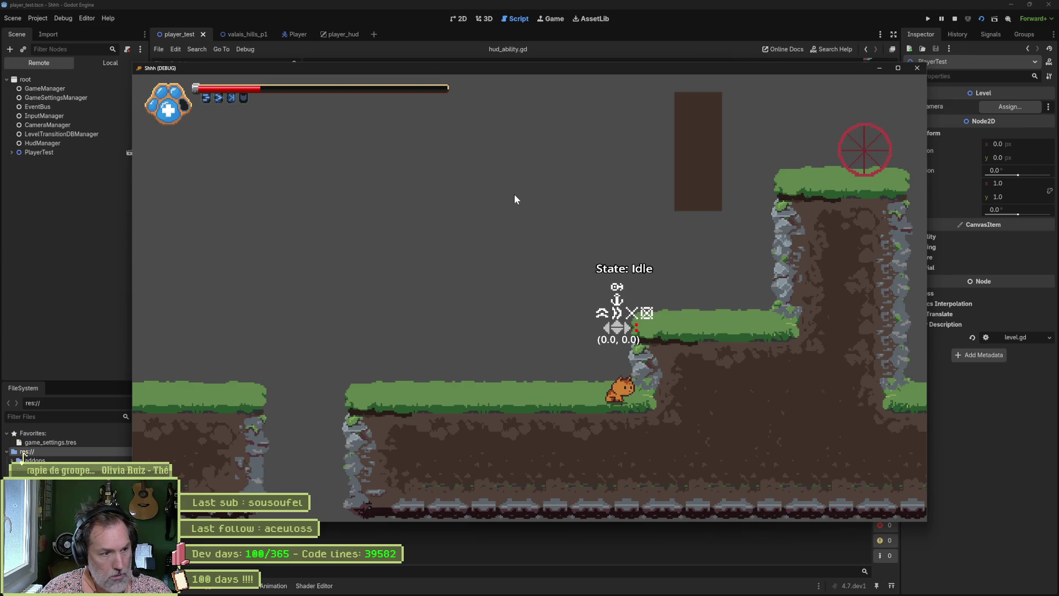
key("F8")
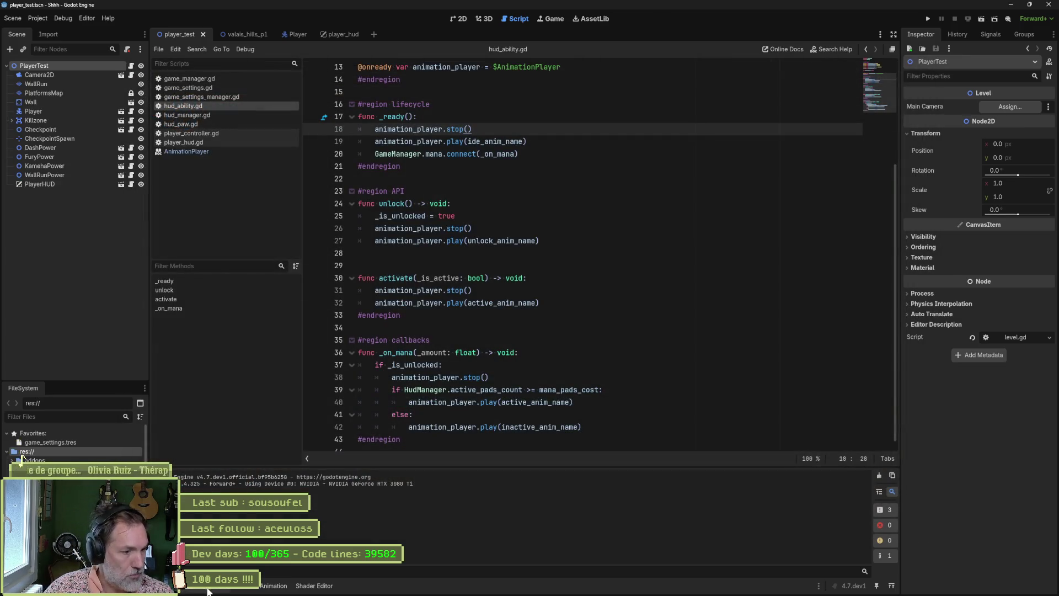
left_click(208, 591)
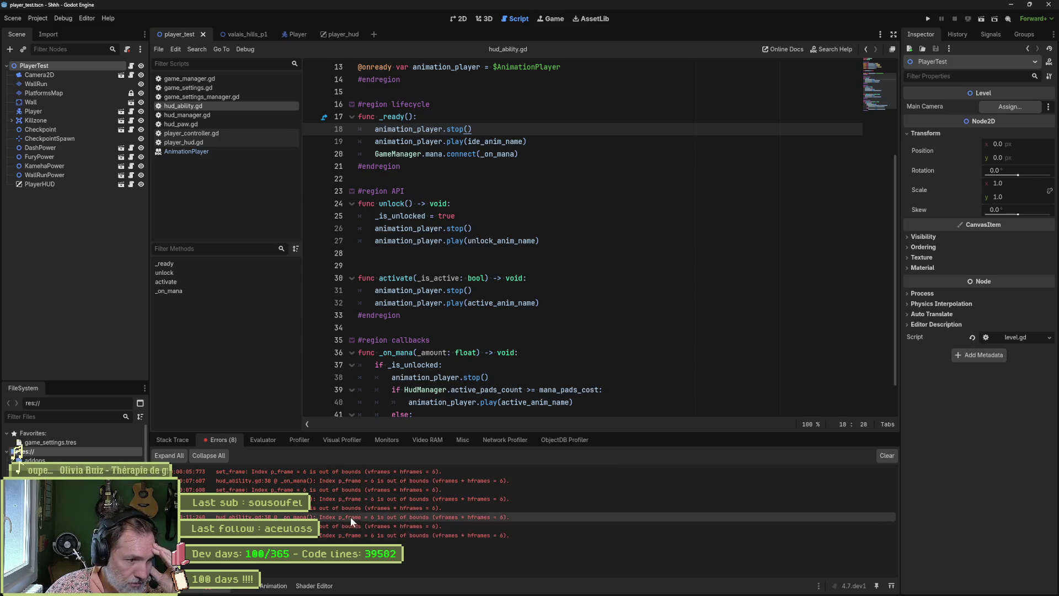
double_click(220, 517)
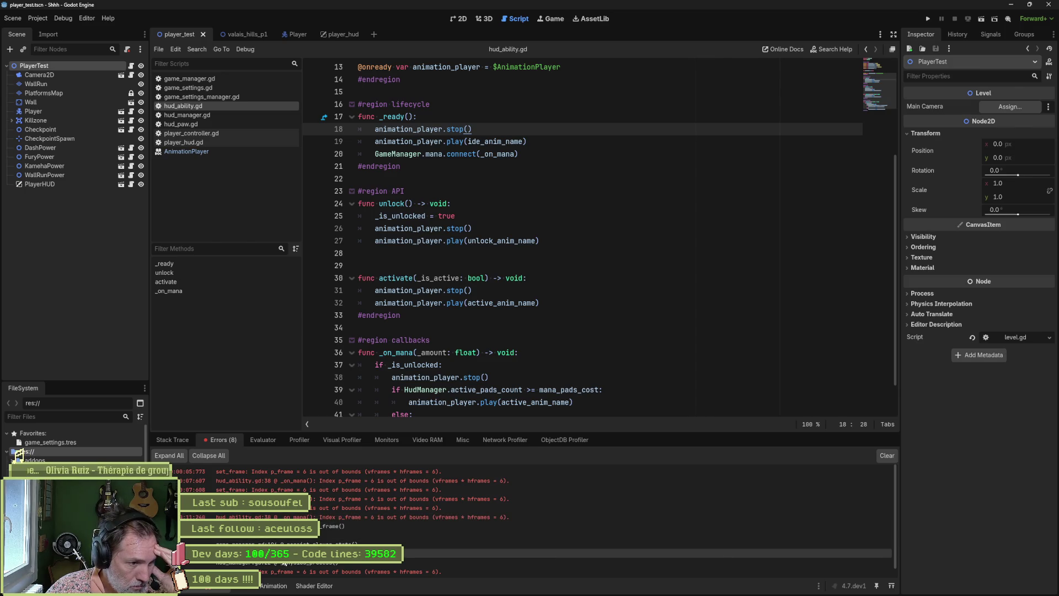
left_click(283, 553)
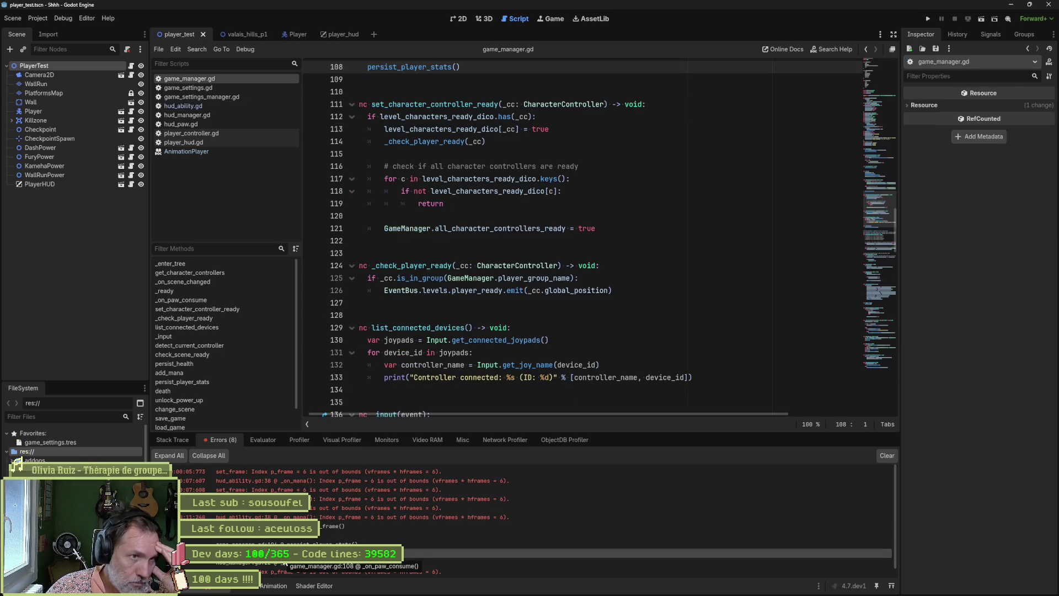
Trace the mana.emit call on line 194 of persist_player_stats to hud_ability.gd line 38
scroll(443, 376, "up", 3)
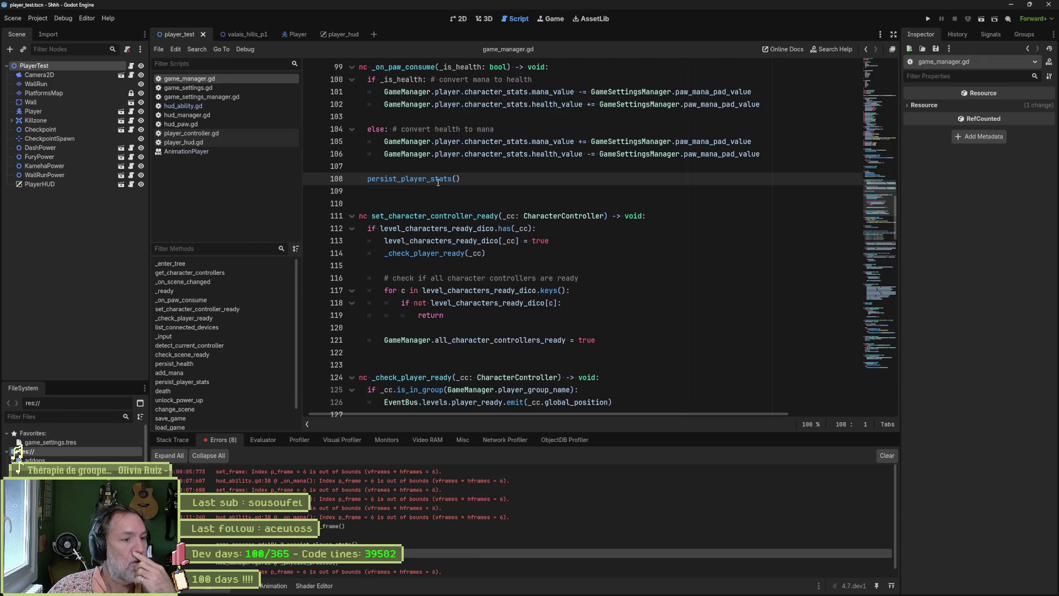
mouse_move(438, 182)
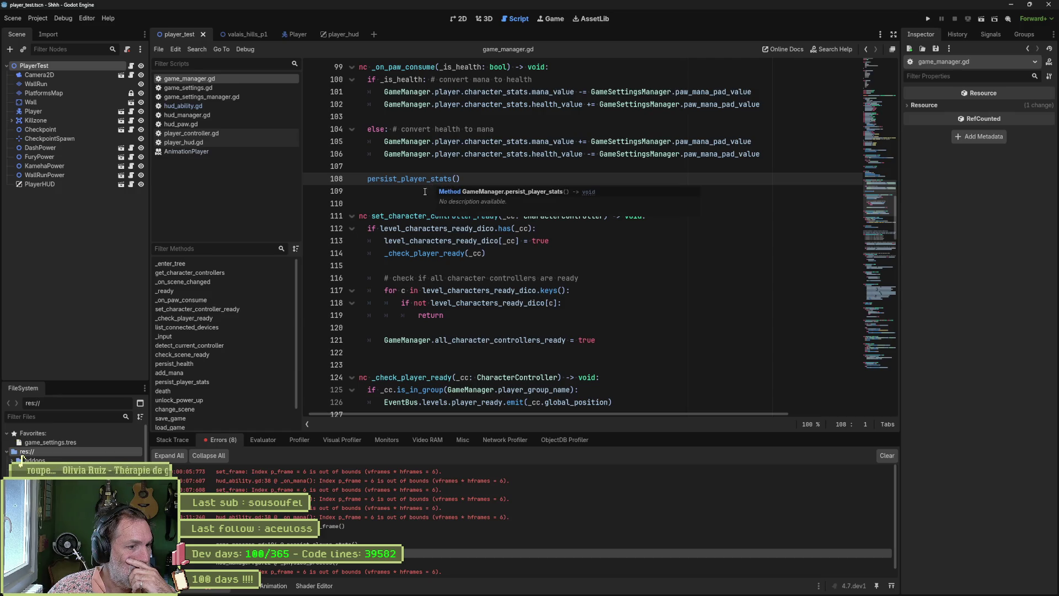
left_click(345, 545)
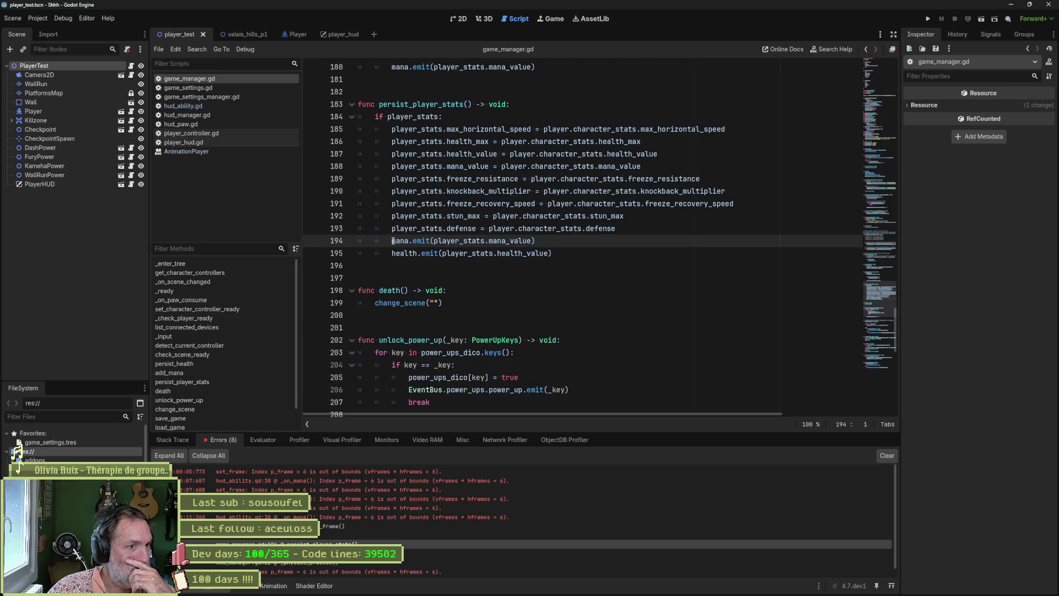
left_click_drag(393, 240, 537, 243)
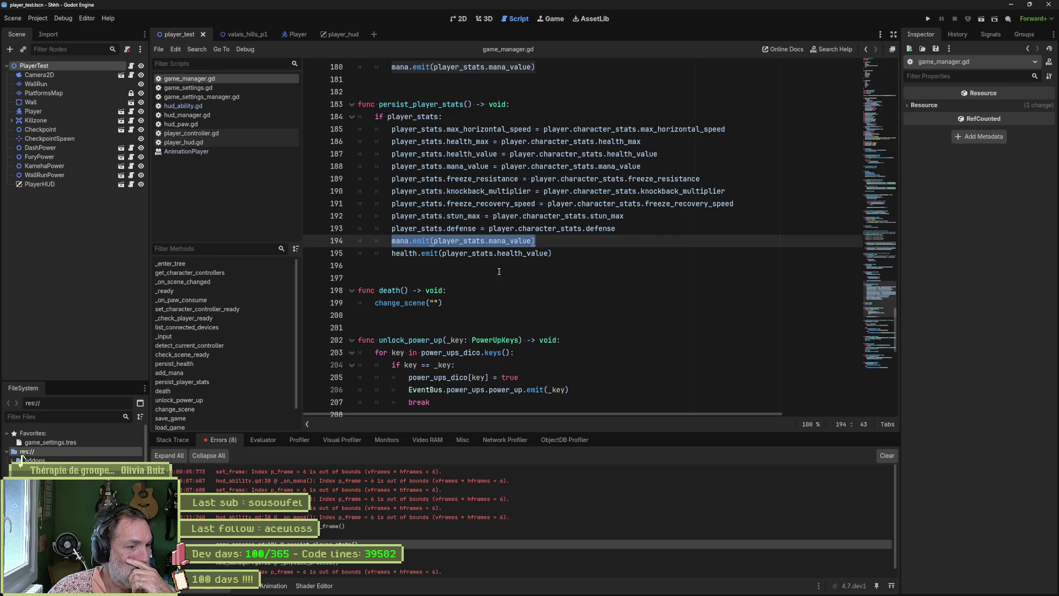
double_click(336, 535)
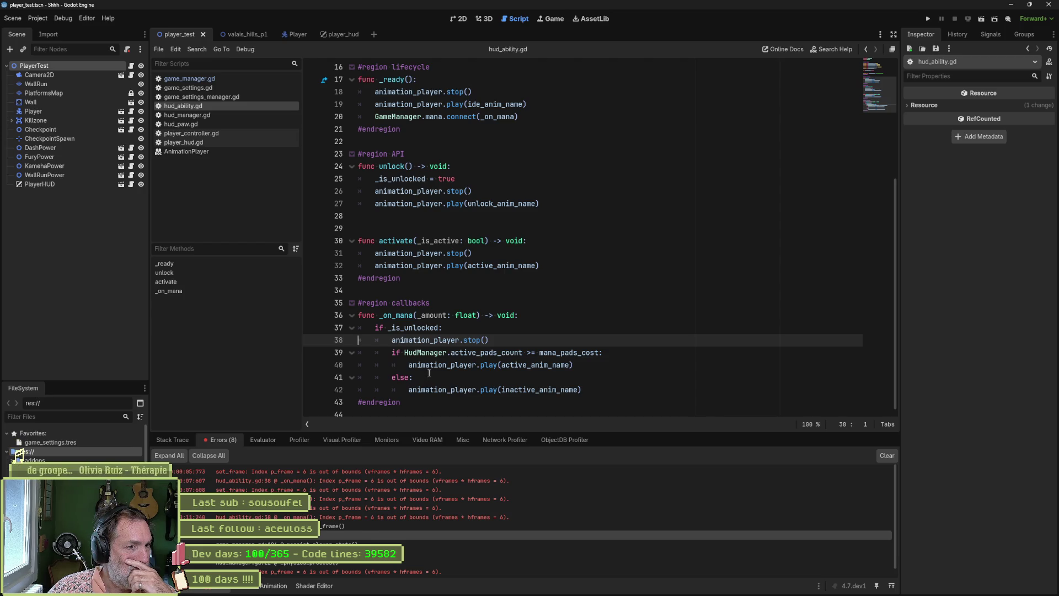
Highlight every animation_player use and select the AnimationPlayer node path on line 13
double_click(434, 339)
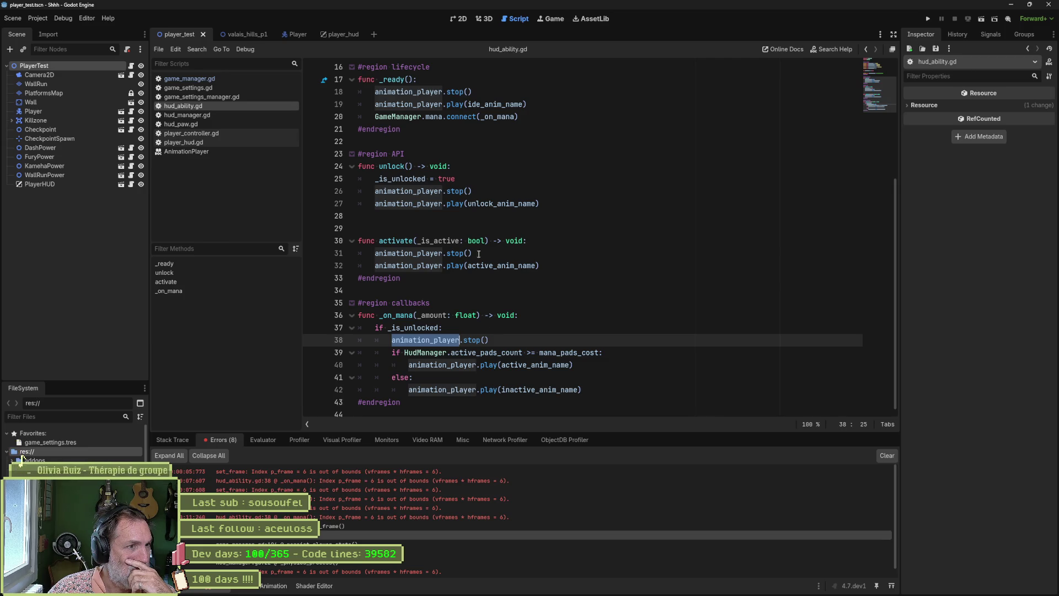
scroll(492, 325, "up", 5)
double_click(525, 215)
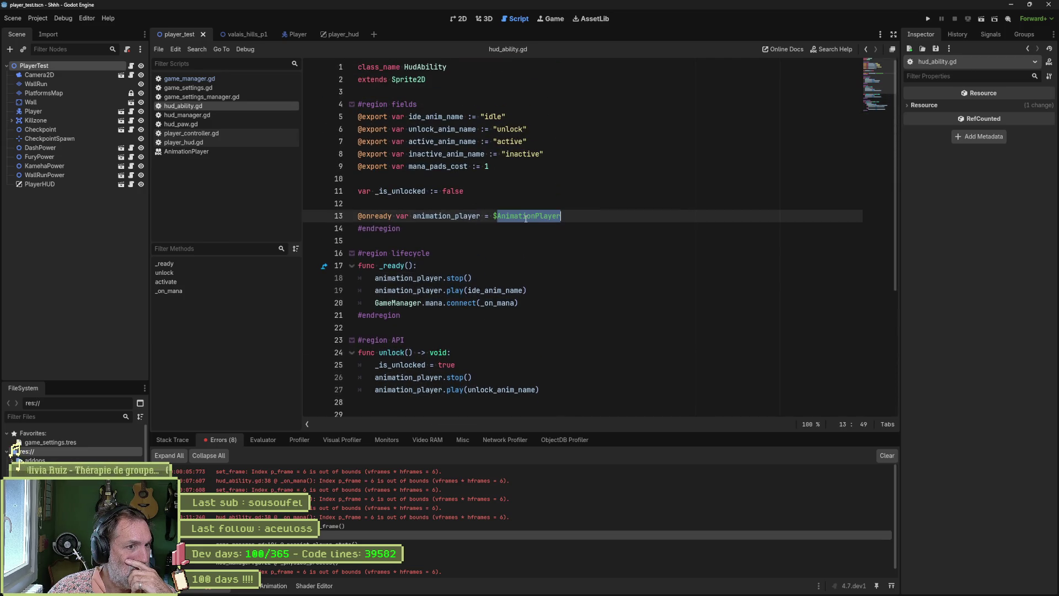
In player_hud, inspect the Kameha, WallRun and Dash AnimationPlayers and show Dash's active animation
left_click(341, 35)
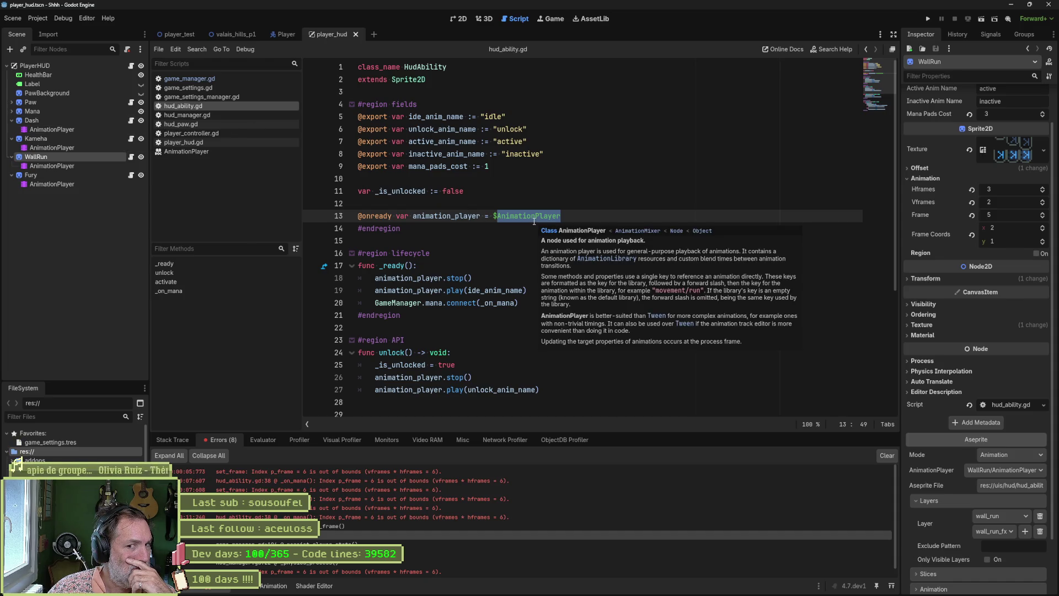
mouse_move(534, 221)
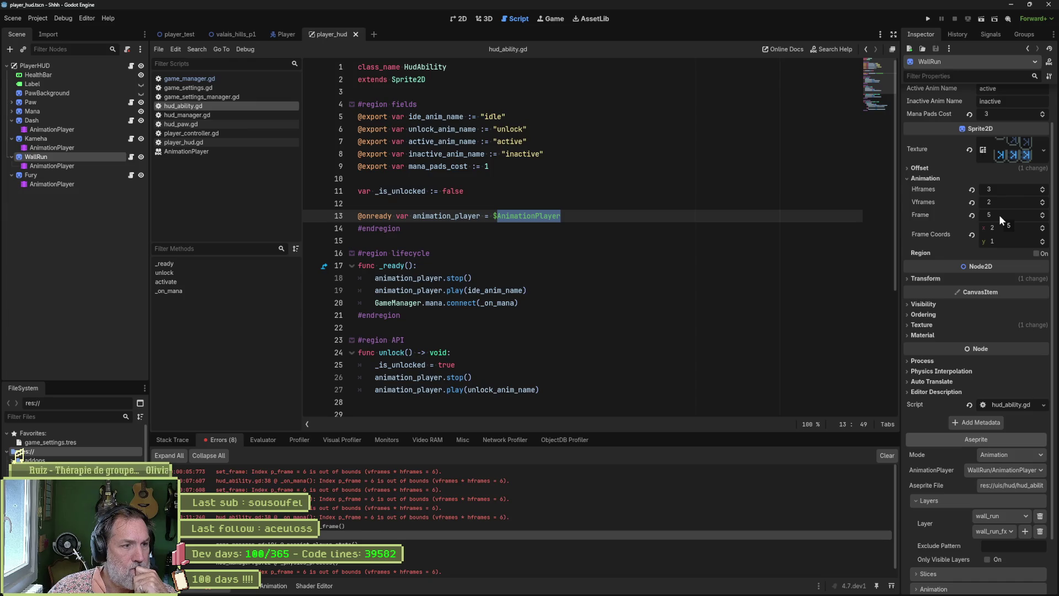
left_click(55, 146)
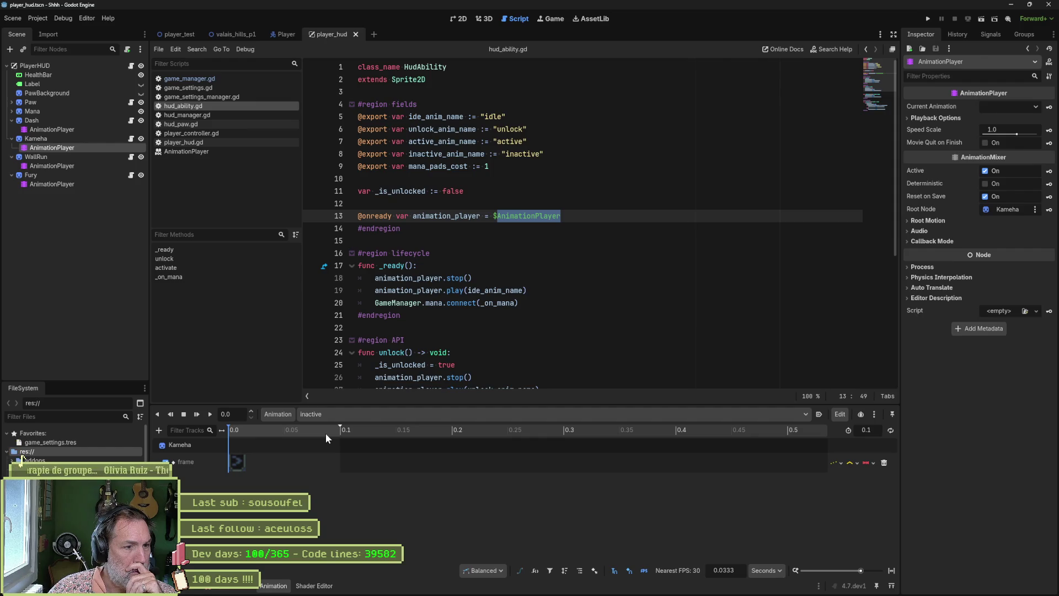
left_click(74, 164)
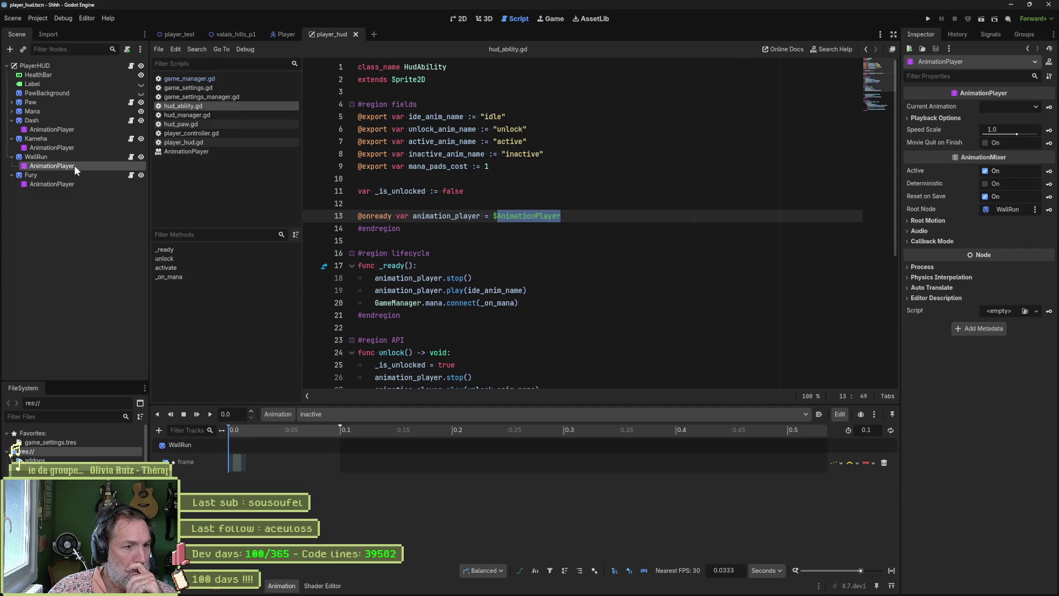
left_click(62, 131)
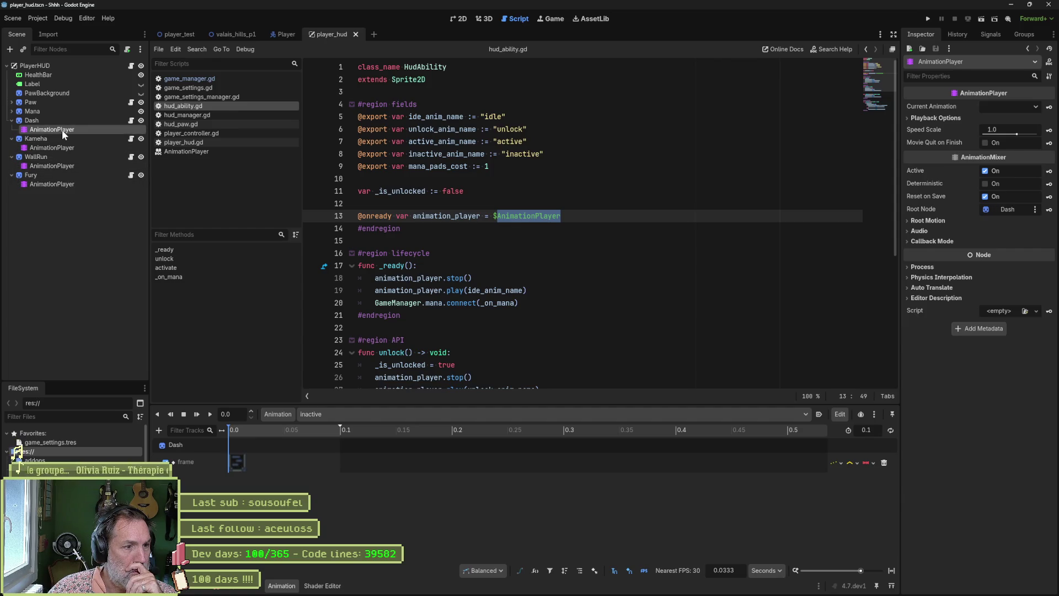
left_click(482, 415)
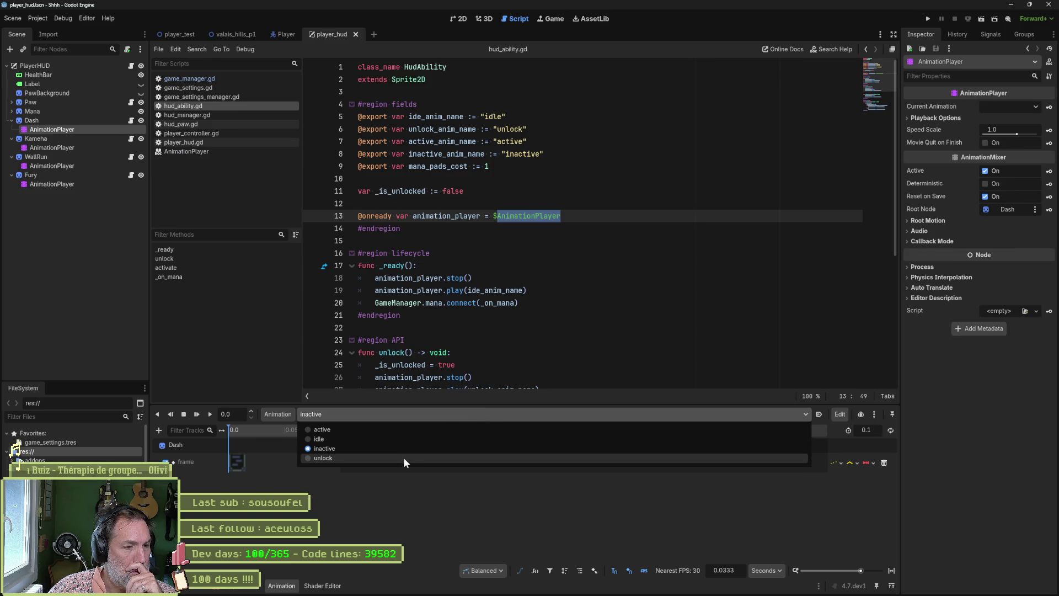
left_click(397, 429)
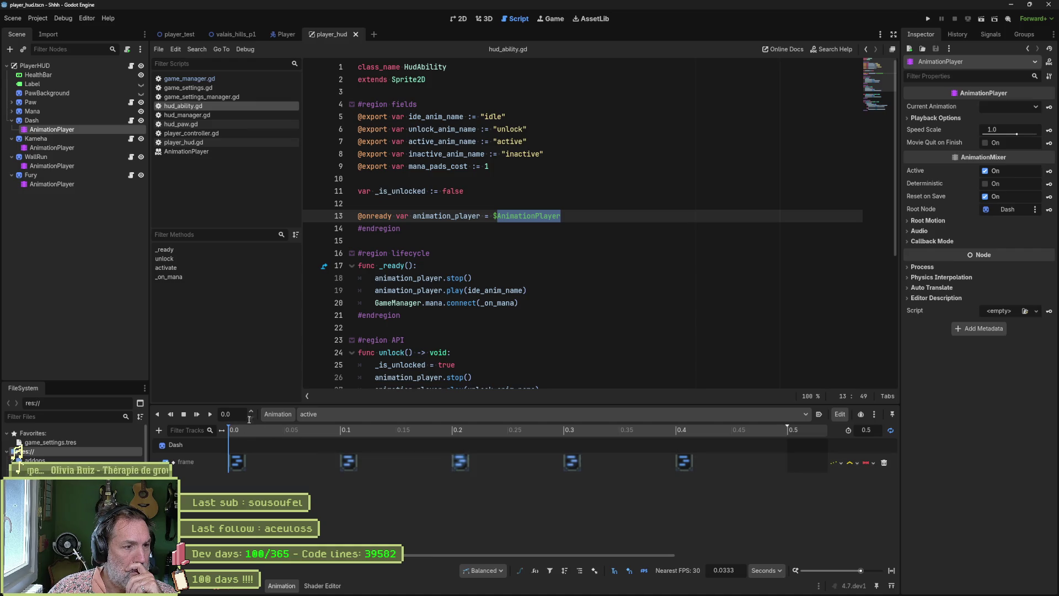
Review Dash's animation libraries under Manage Animations, then minimise Godot to reveal Aseprite
left_click(274, 415)
left_click(305, 443)
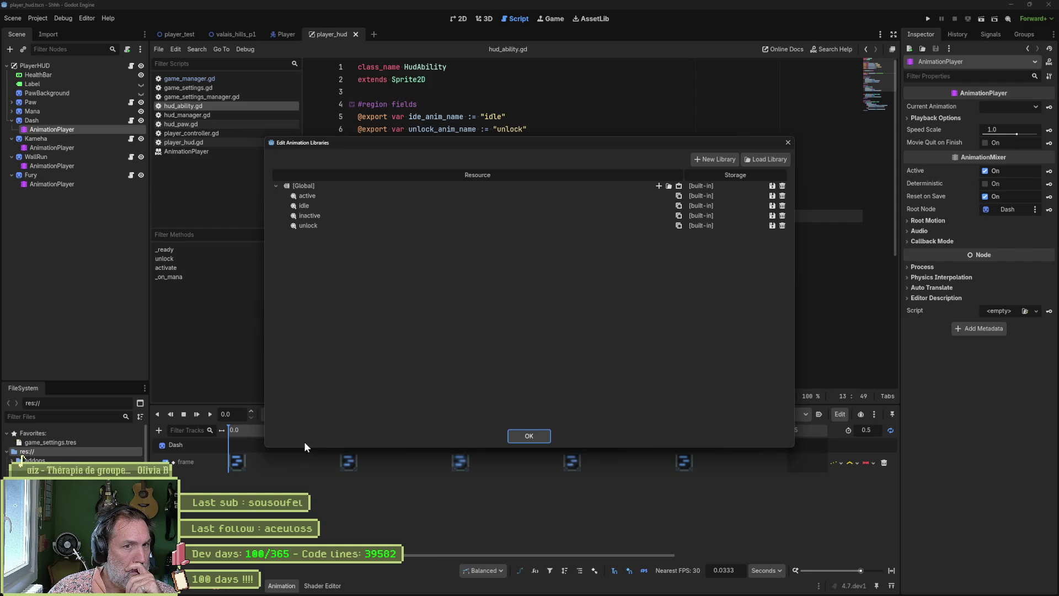
left_click(528, 436)
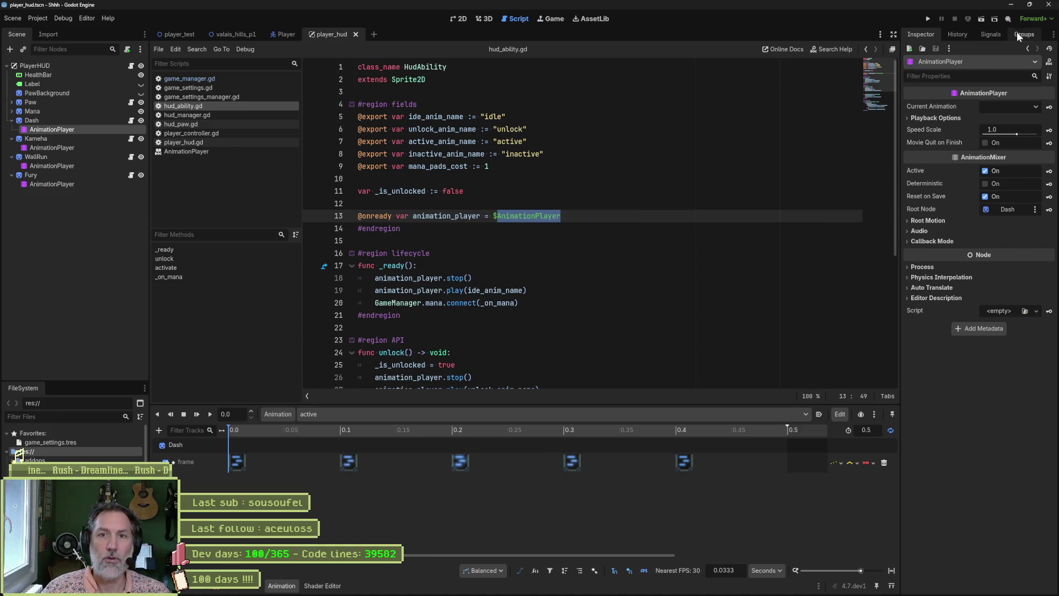
left_click(1010, 5)
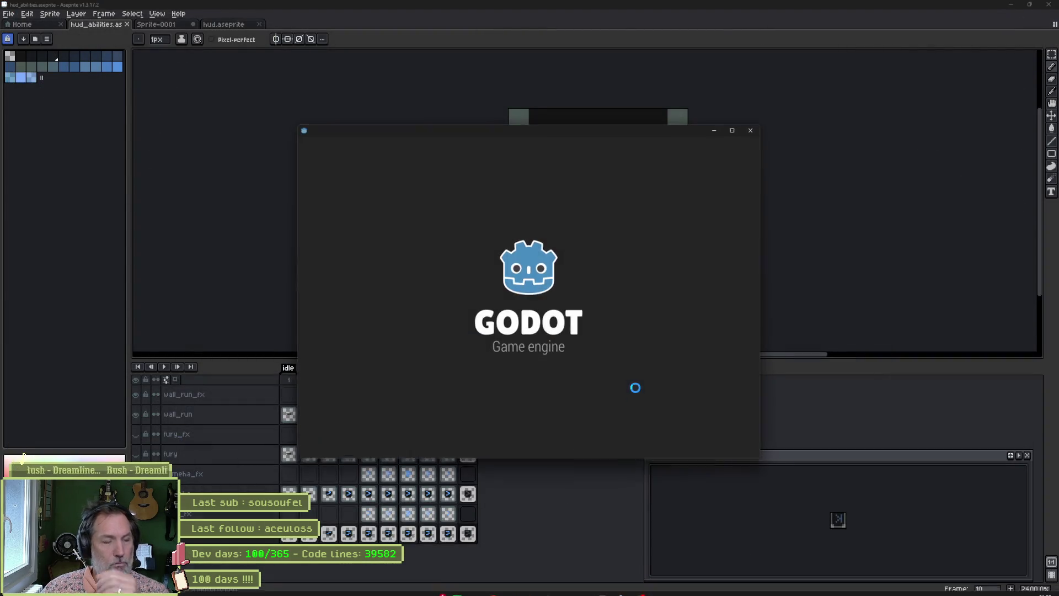
Bring the Godot editor back and show its Game view for player_hud
double_click(442, 197)
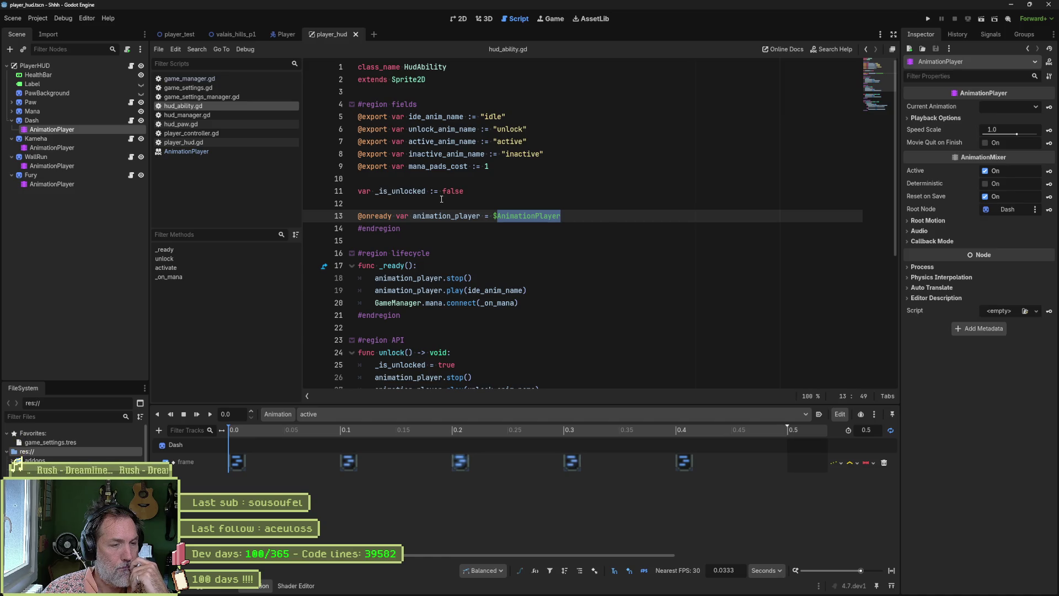
left_click(548, 20)
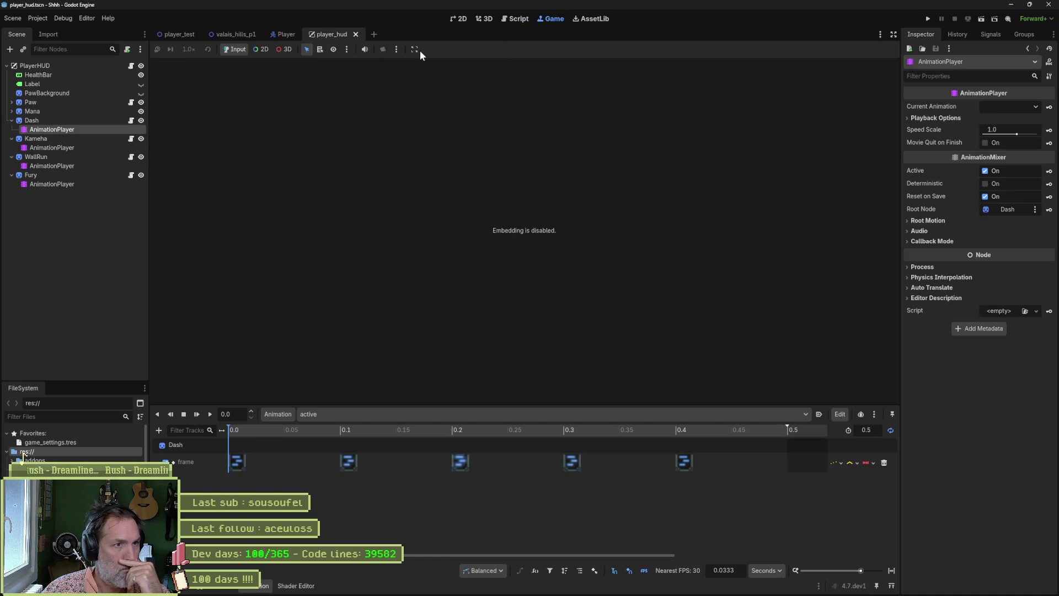
Run the player_test scene with F6 and walk the cat to the right
left_click(186, 36)
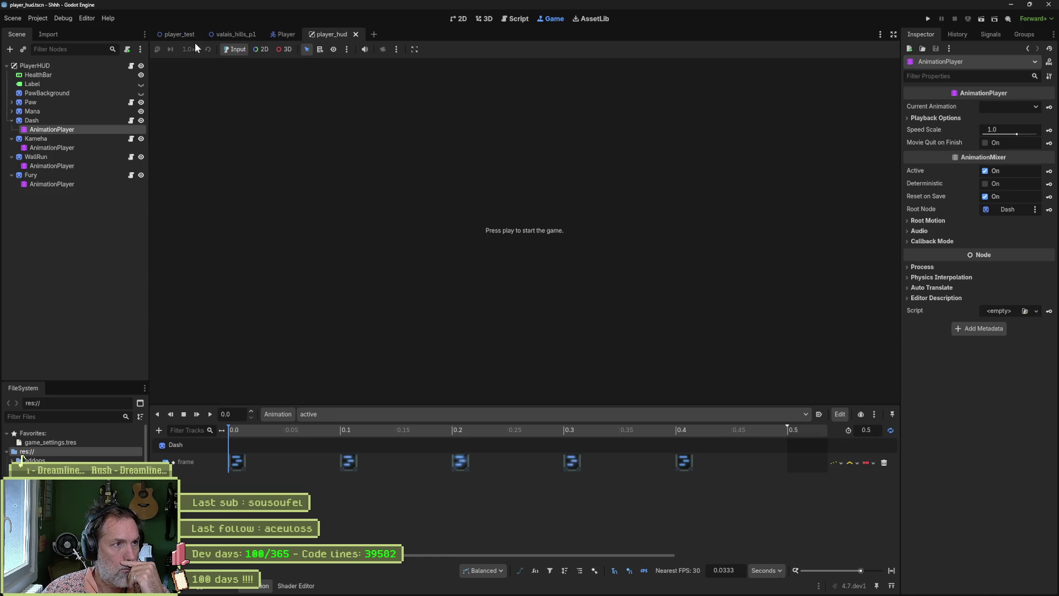
key("F6")
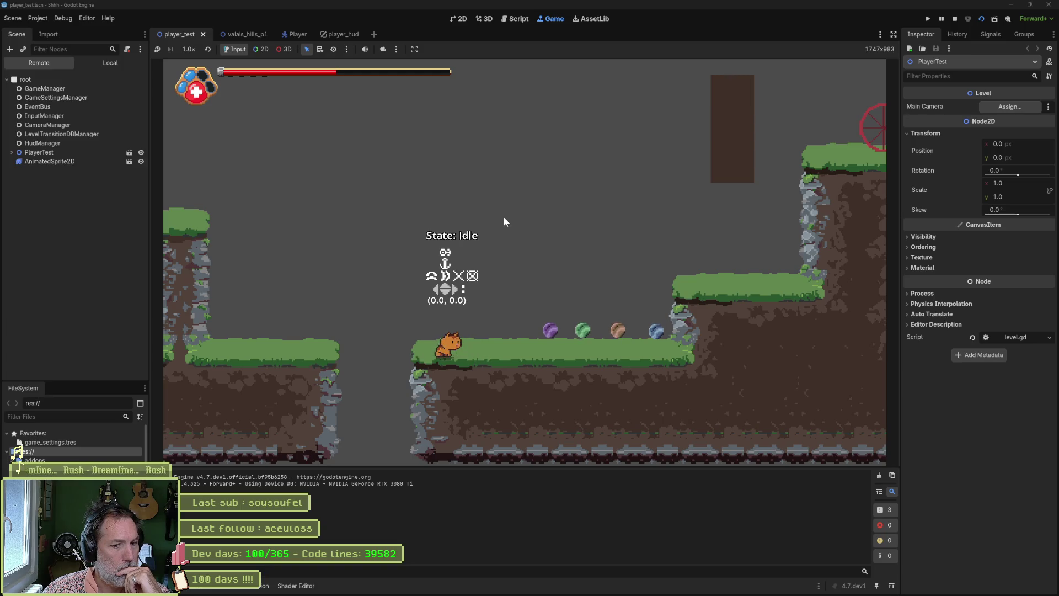
key("Right")
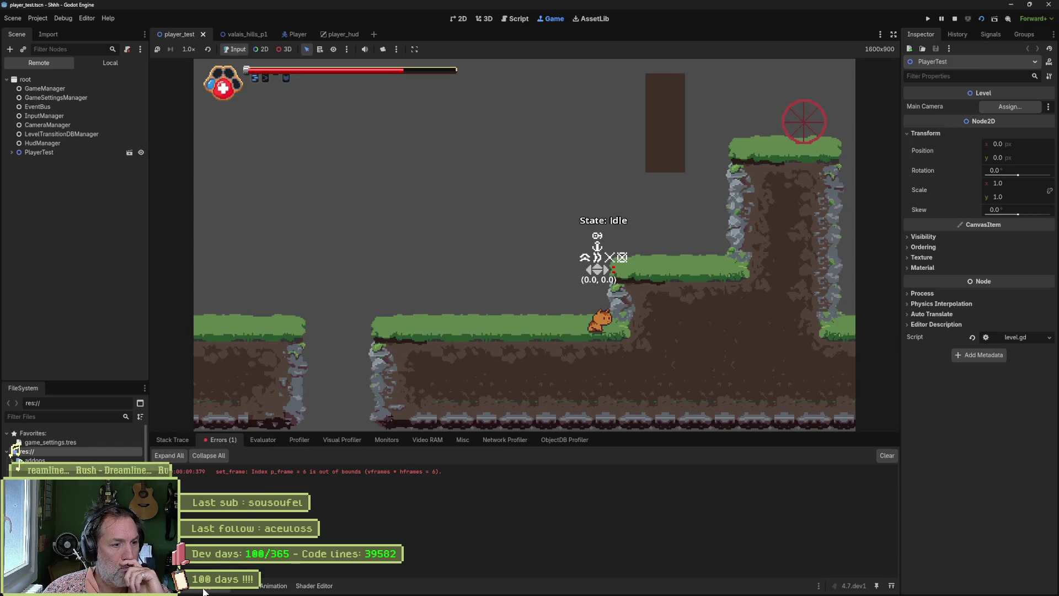
Expand the set_frame index 6 out-of-bounds error to see its source, then stop the game
mouse_move(366, 471)
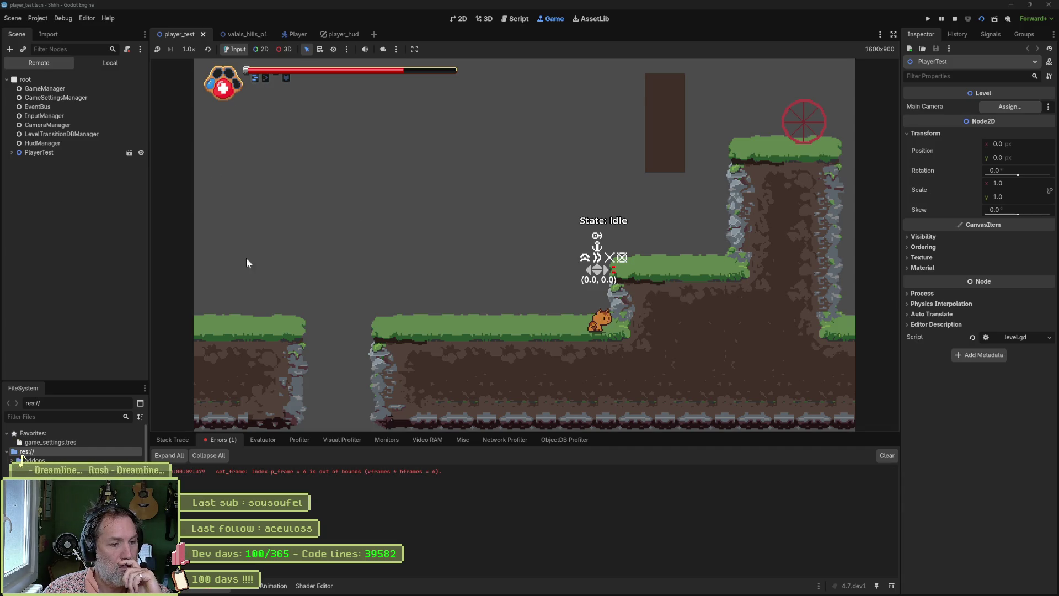
left_click(288, 478)
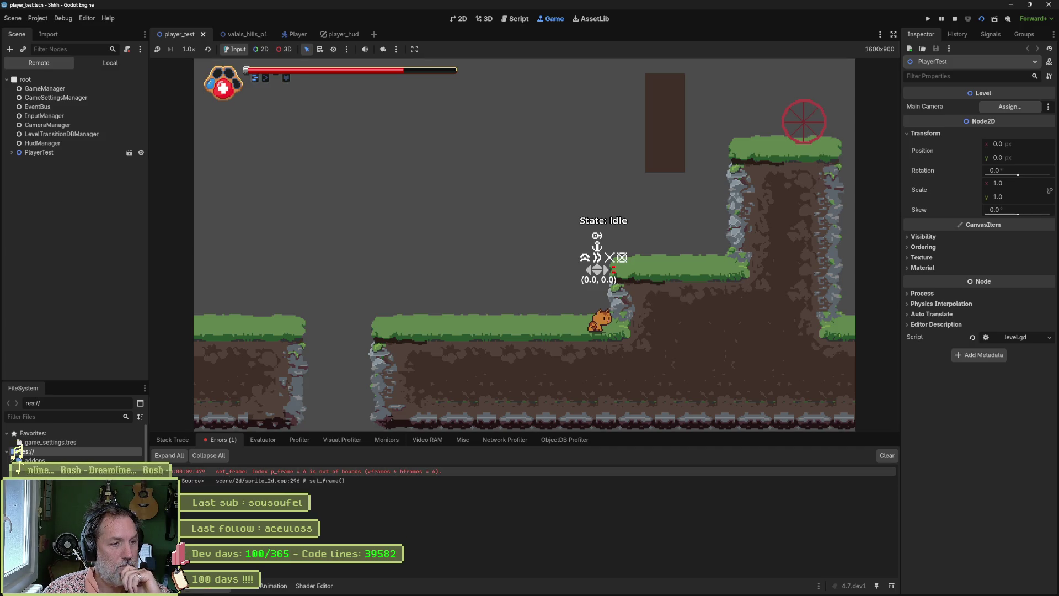
left_click(318, 471)
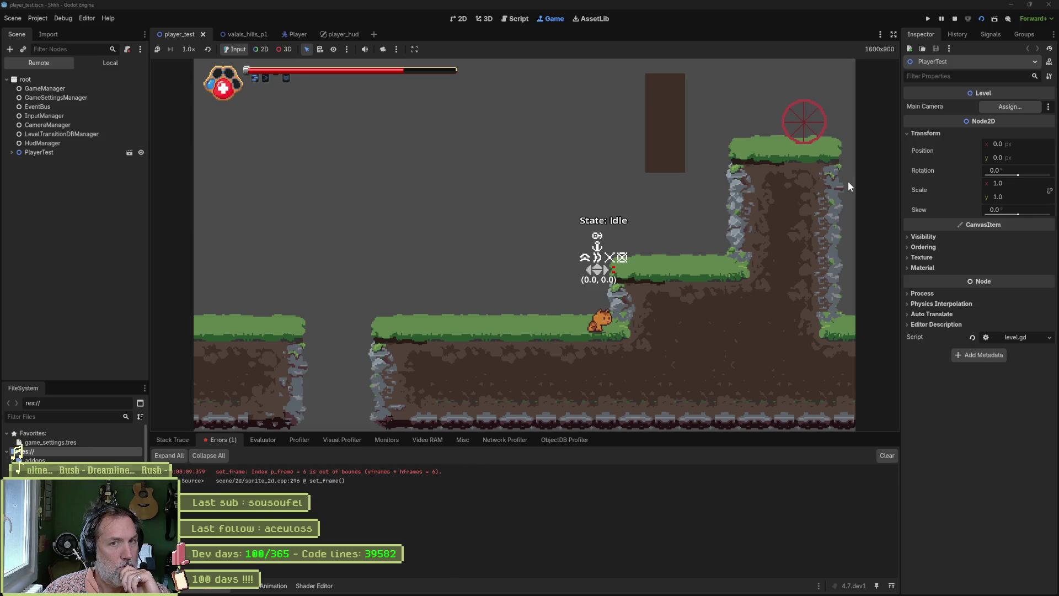
left_click(954, 19)
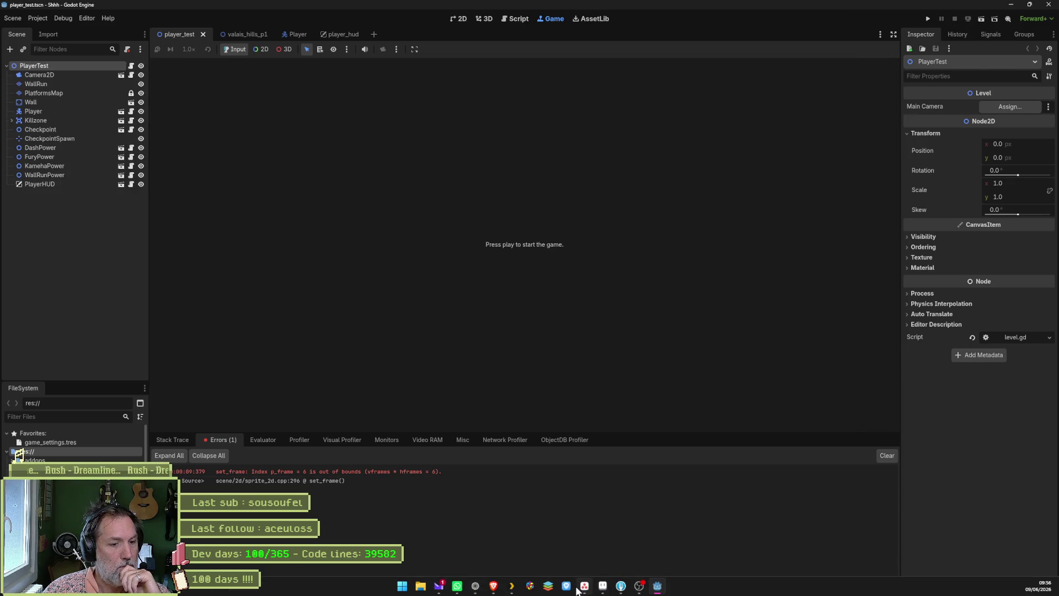
In hud_abilities.aseprite, step through timeline frames 6 to 9 and save the file
left_click(585, 588)
left_click(388, 380)
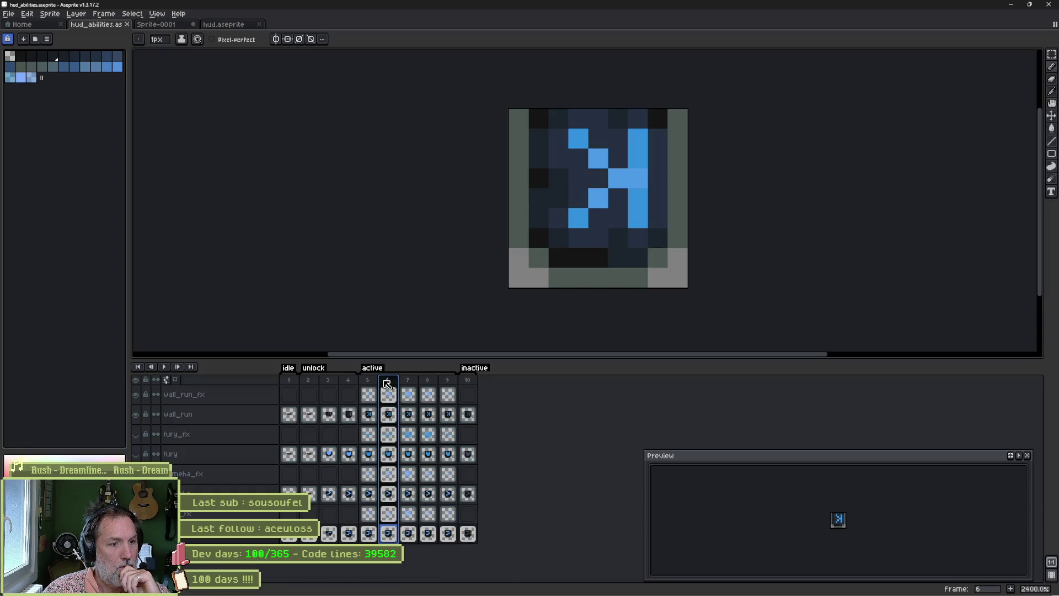
left_click(408, 380)
left_click(427, 380)
left_click(448, 380)
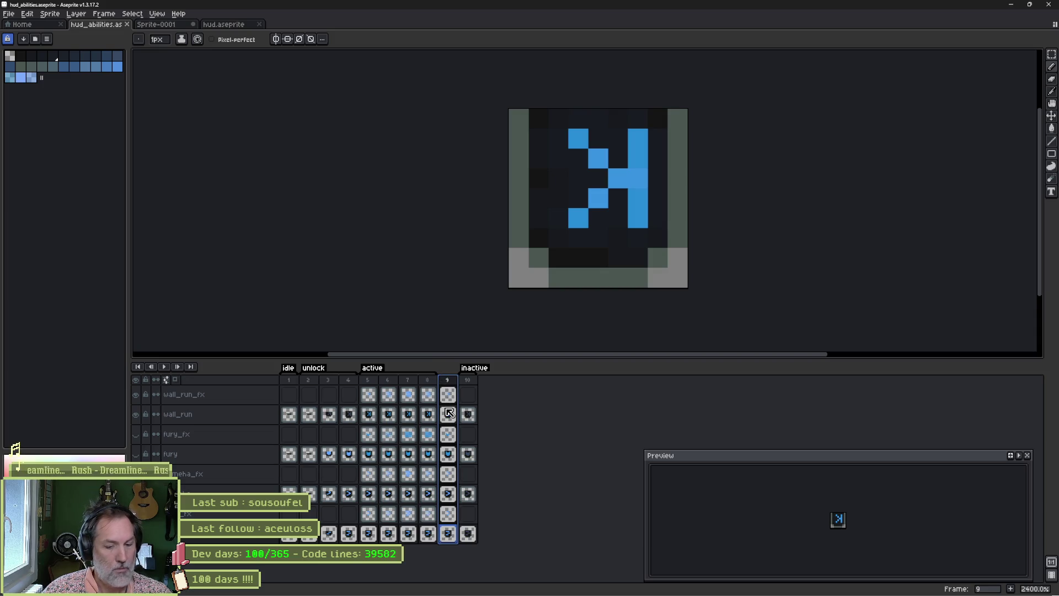
key("ctrl+s")
Back in Godot's player_hud, reimport the Dash and Kameha icon animations from Aseprite
key("alt+Tab")
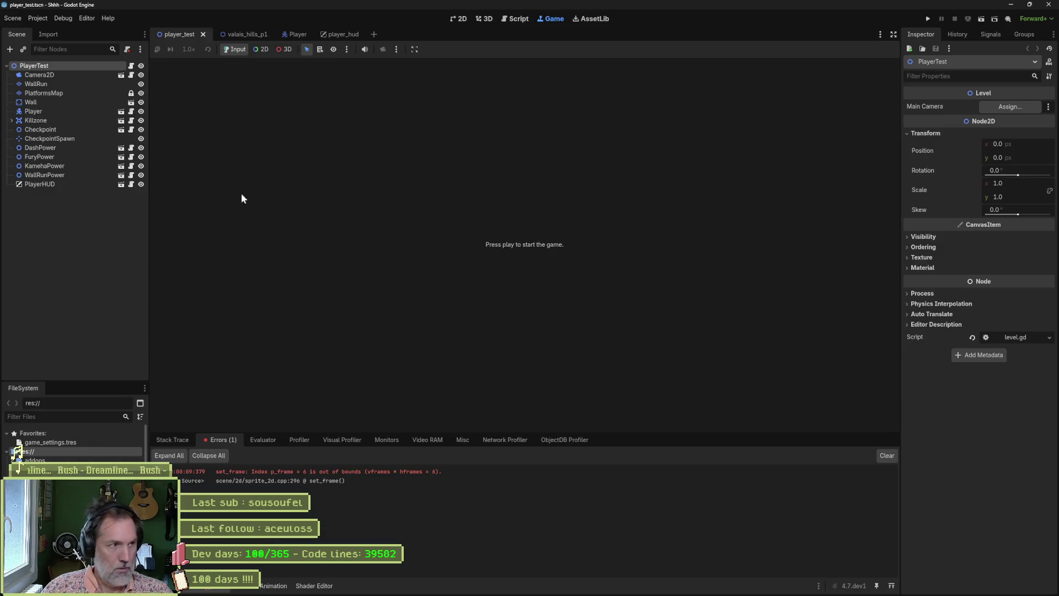
left_click(332, 34)
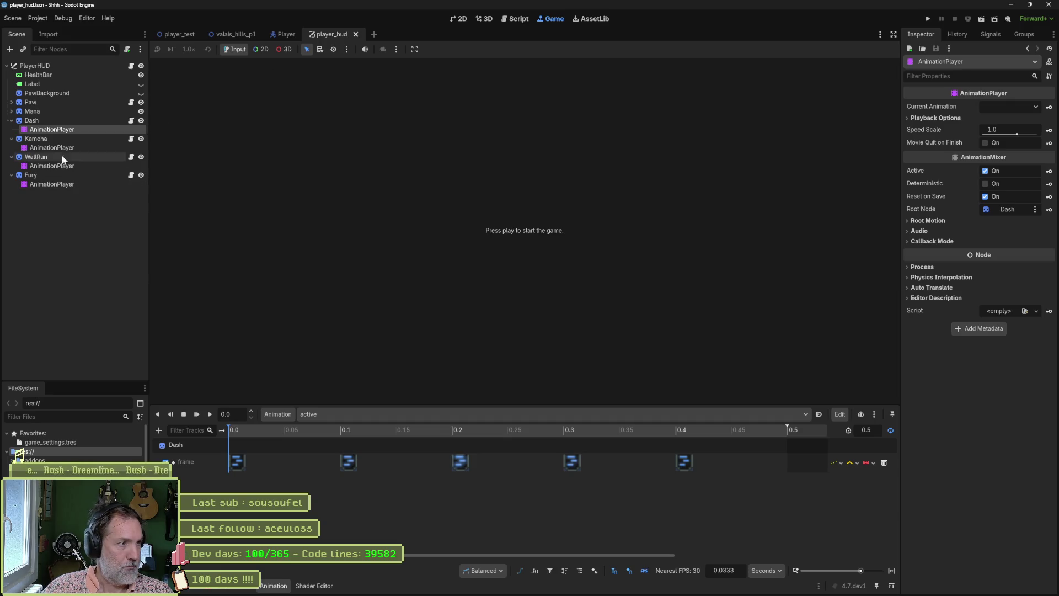
left_click(48, 121)
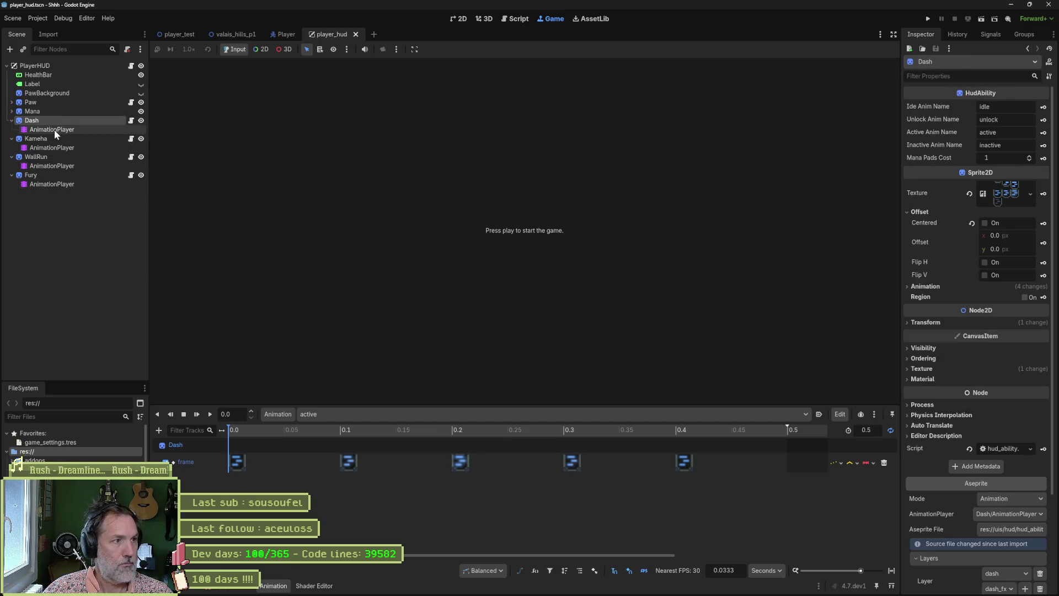
scroll(948, 441, "down", 5)
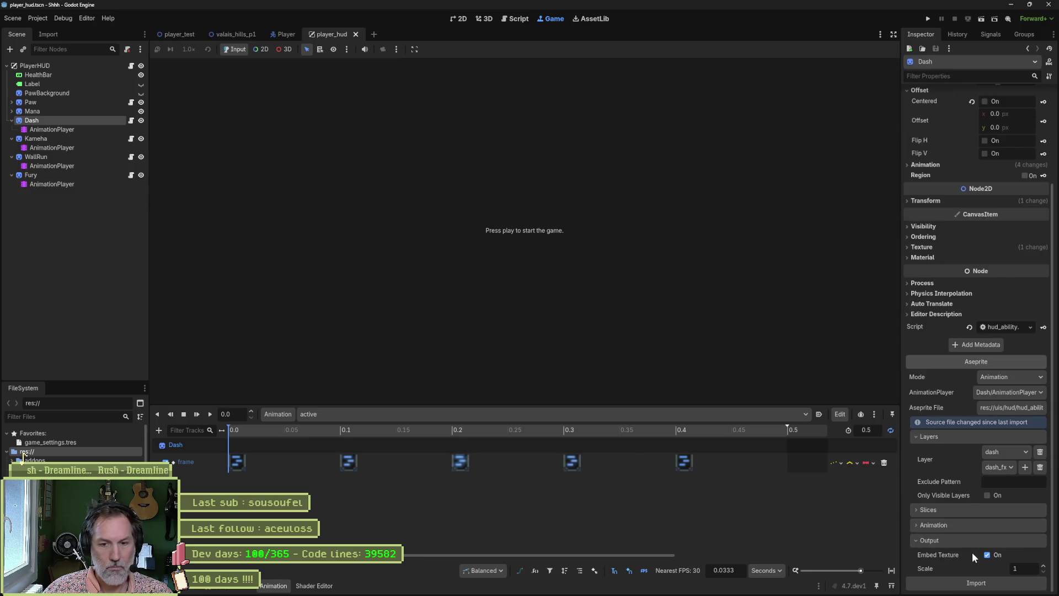
left_click(974, 582)
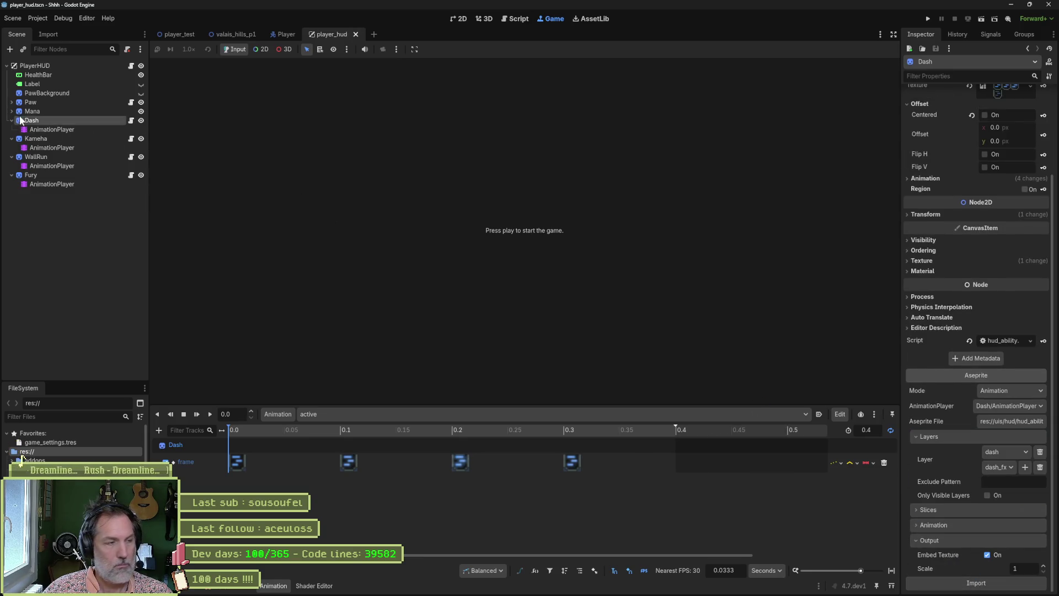
left_click(44, 138)
left_click(975, 582)
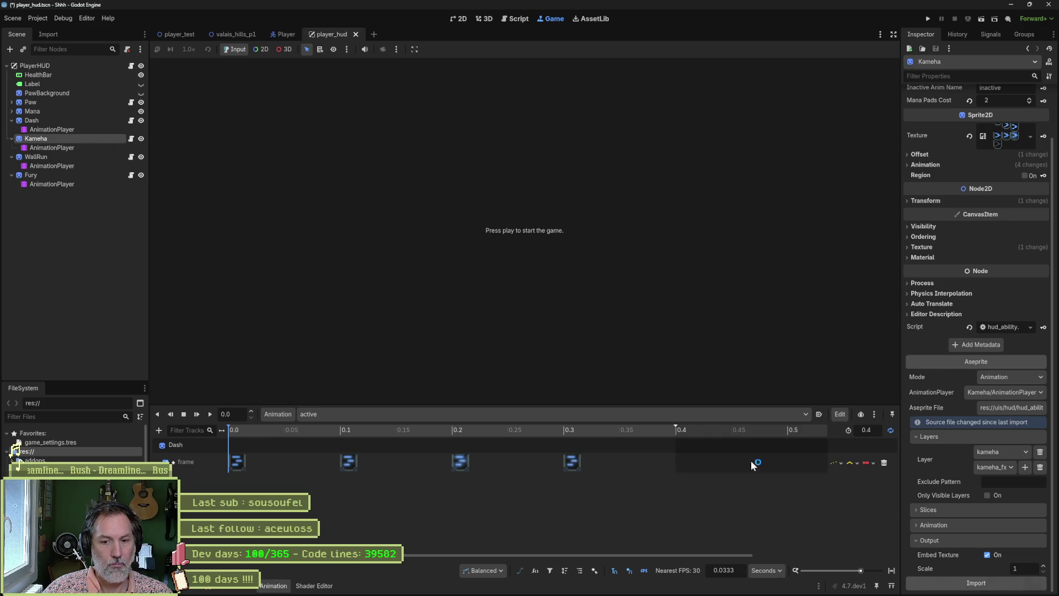
Reimport the WallRun and Fury icons too, then run player_test with F6
left_click(83, 156)
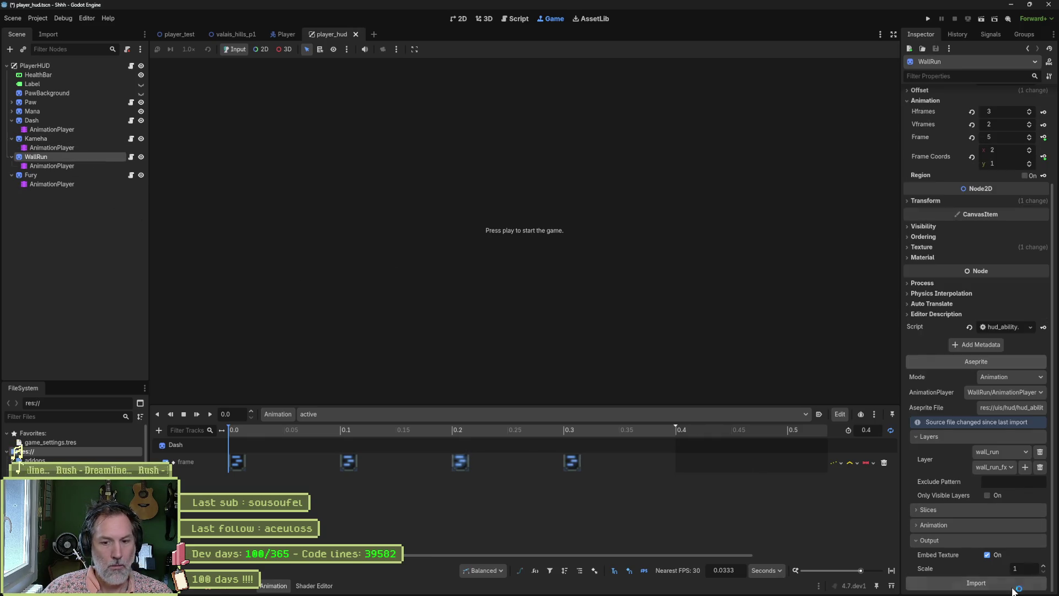
left_click(31, 175)
left_click(975, 582)
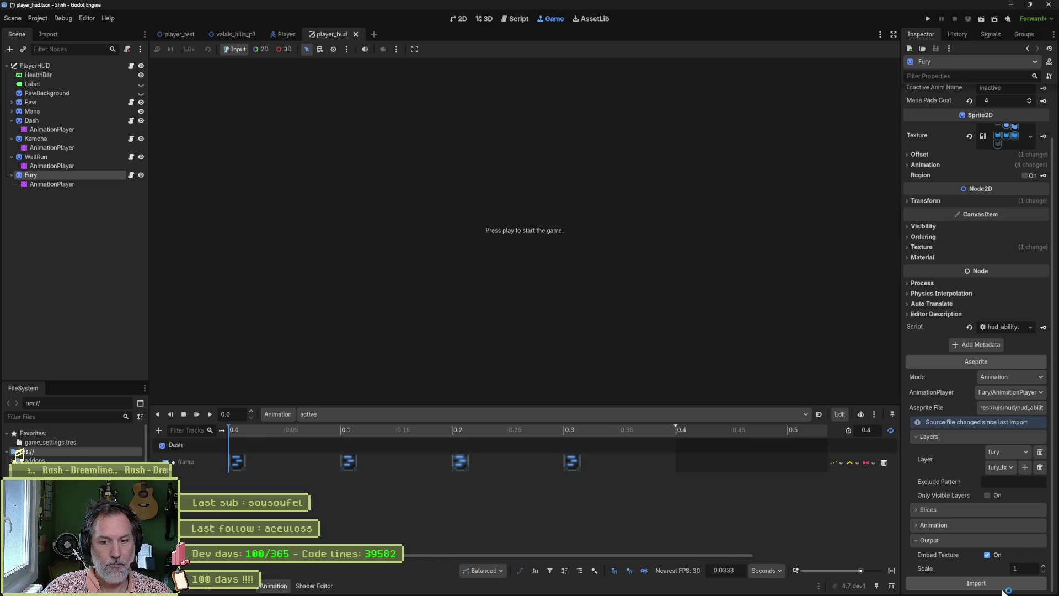
key("ctrl+Tab")
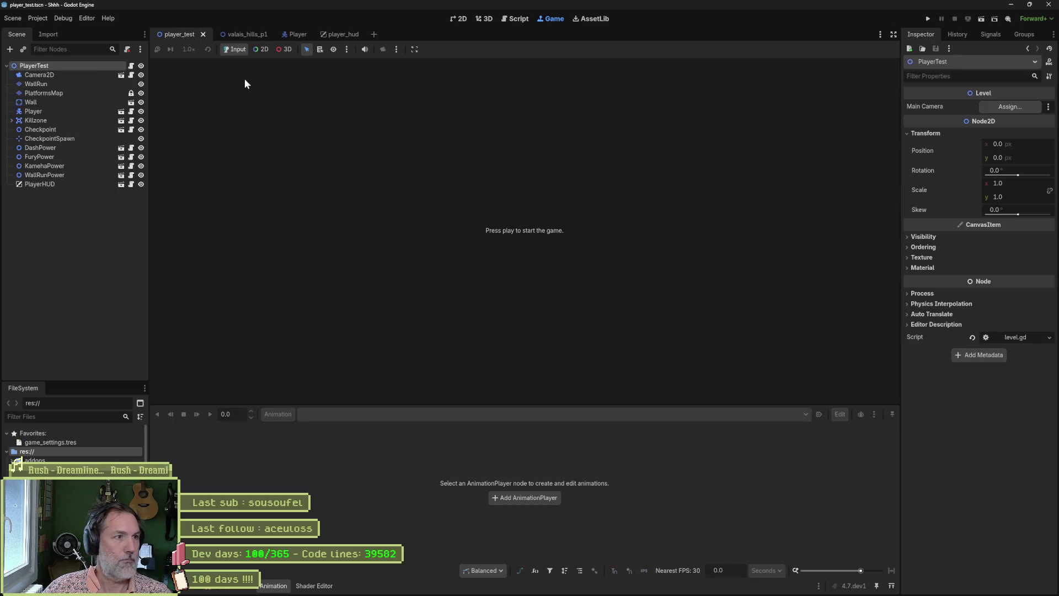
key("F6")
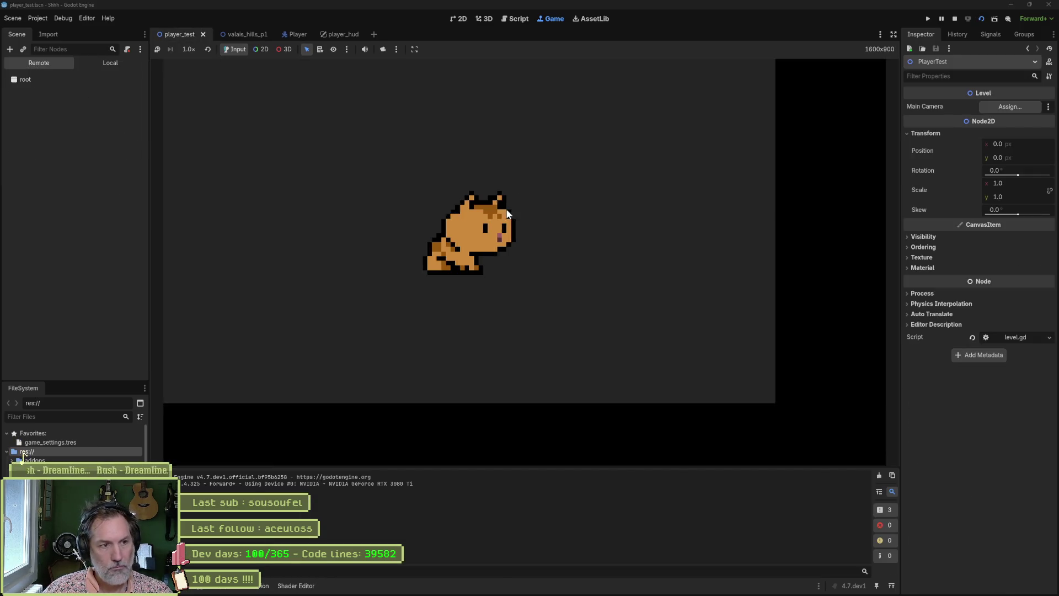
Play the level walking right, stop it with F8, and glance at Aseprite
key("Right")
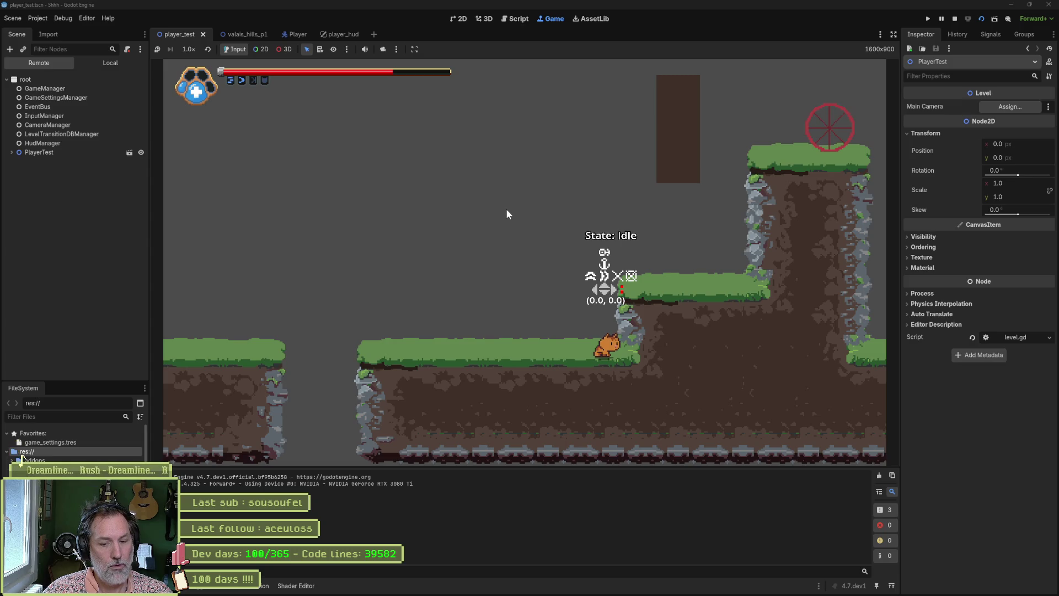
key("F8")
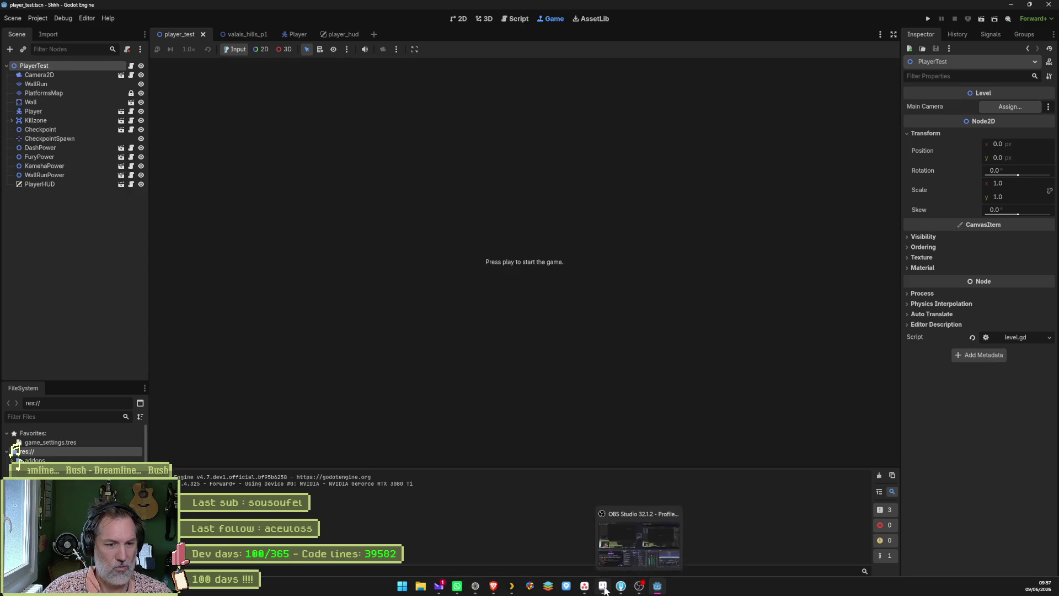
left_click(634, 587)
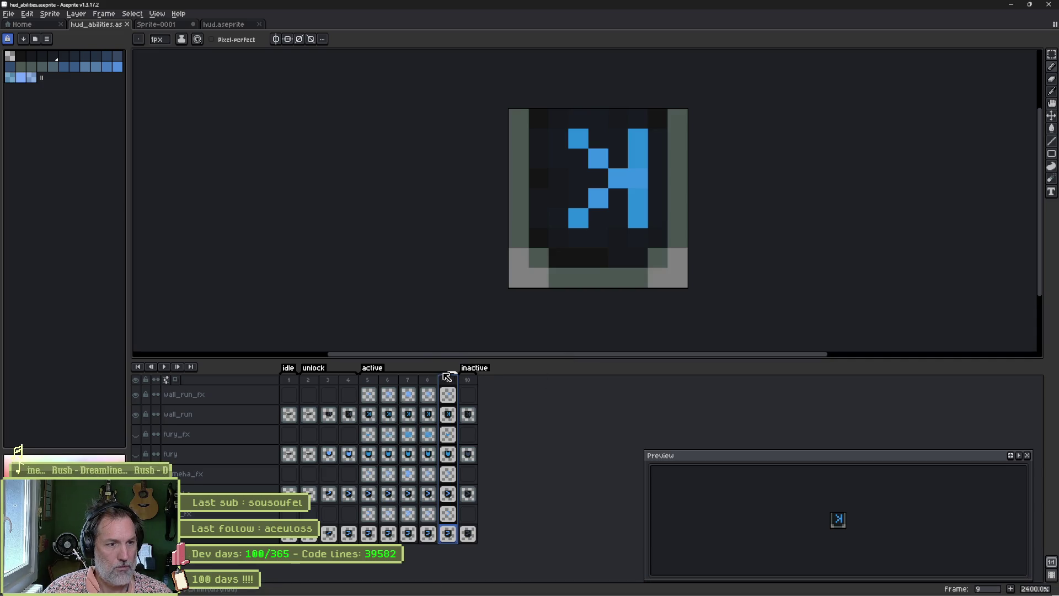
Return to player_hud and reimport the Dash and Kameha icons from the Aseprite file again
key("alt+Tab")
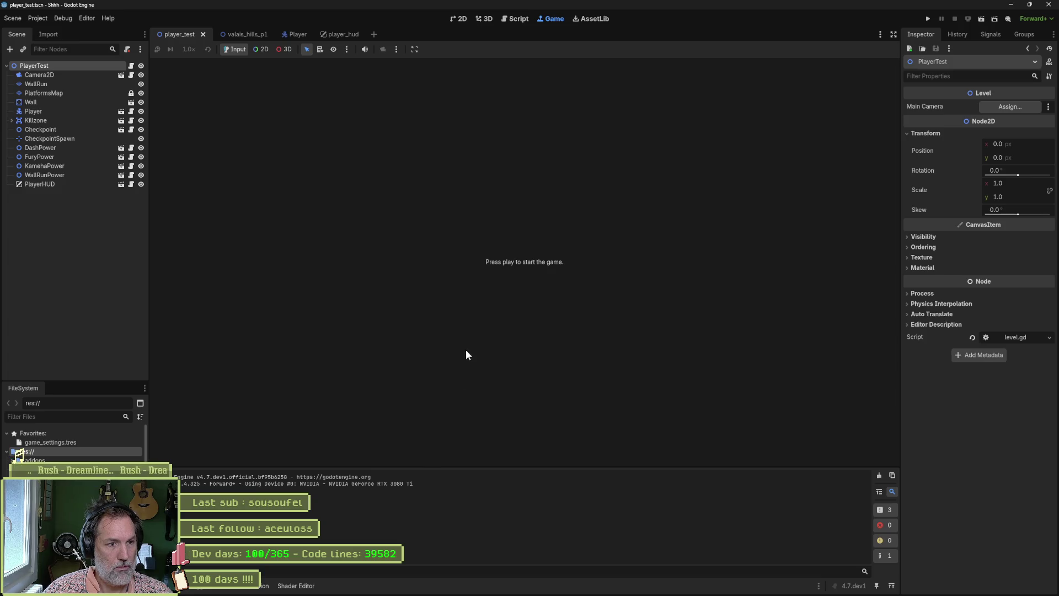
left_click(333, 35)
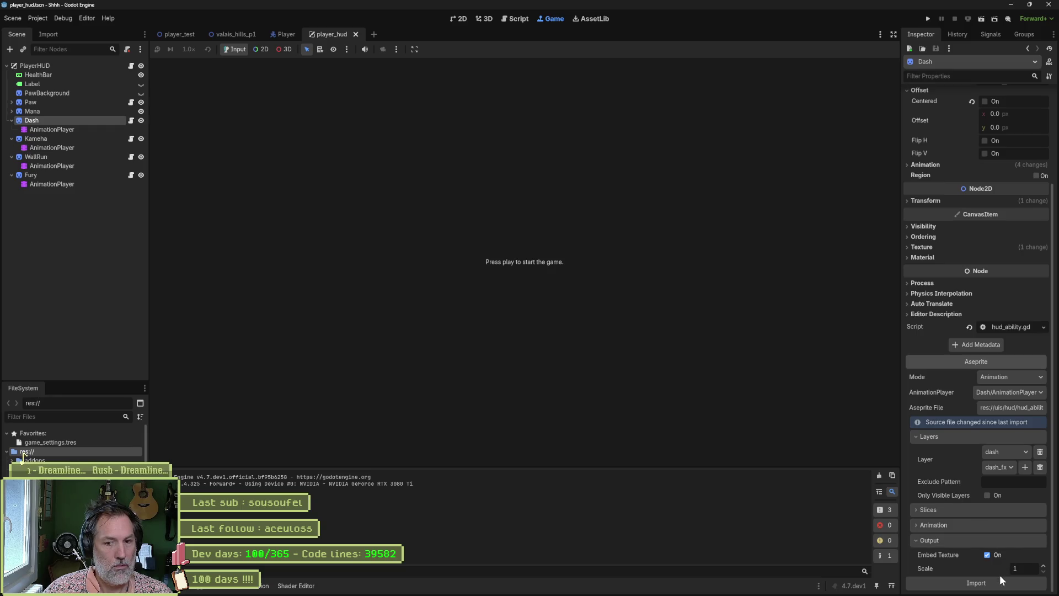
left_click(1000, 576)
left_click(88, 131)
left_click(84, 138)
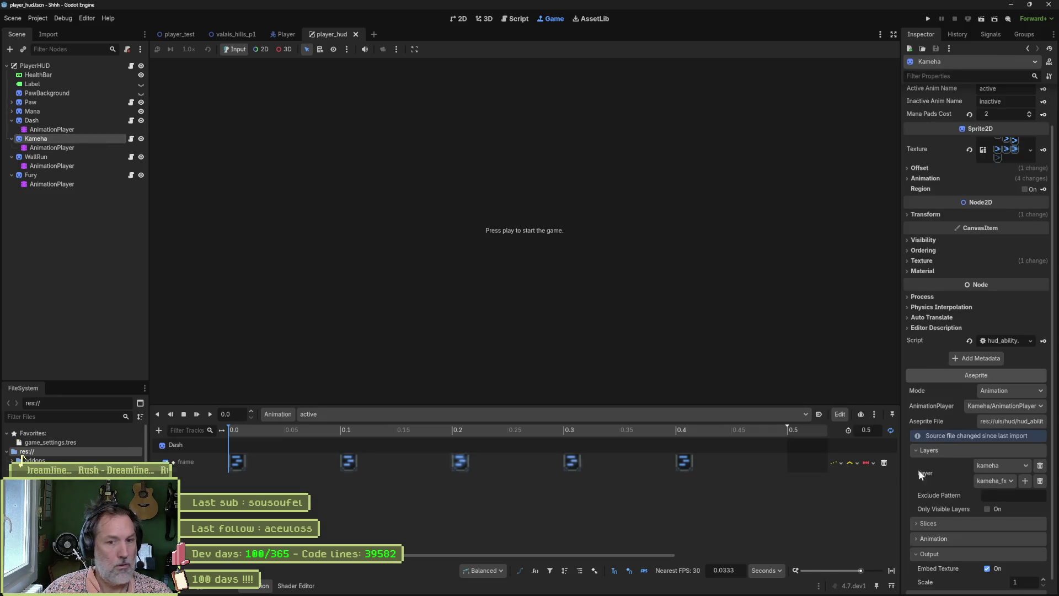
left_click(999, 581)
Reimport the WallRun and Fury icons as well, then launch player_test with F6
left_click(71, 156)
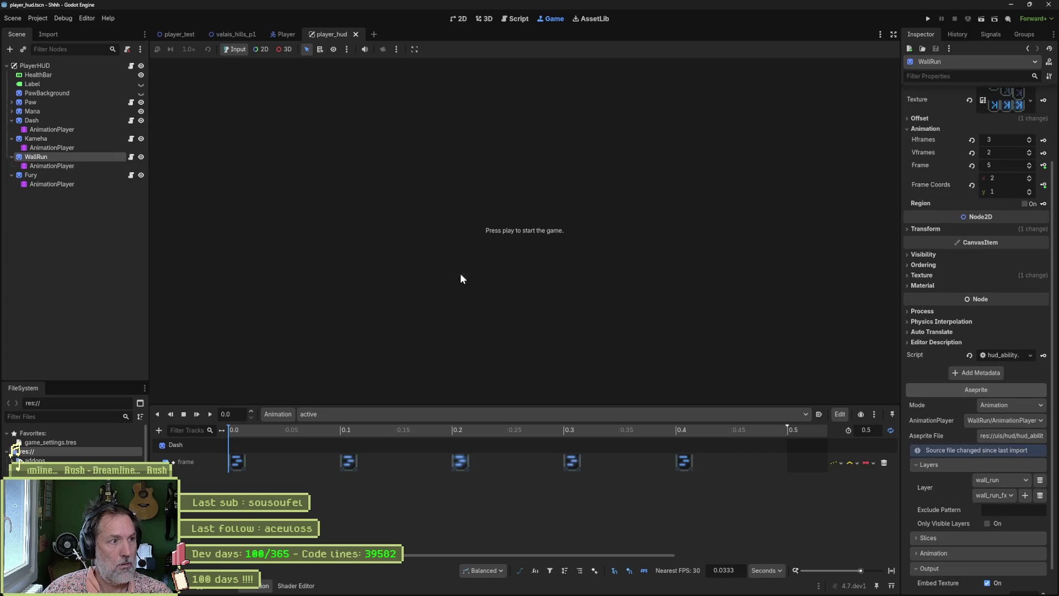
scroll(994, 554, "down", 2)
left_click(987, 583)
left_click(55, 175)
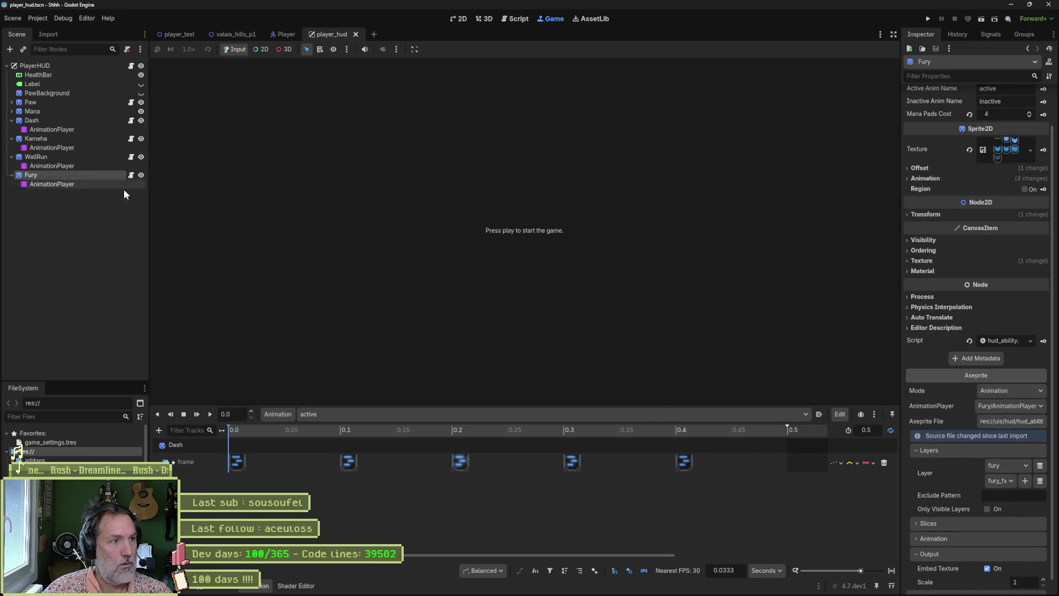
scroll(1001, 519, "down", 1)
left_click(999, 583)
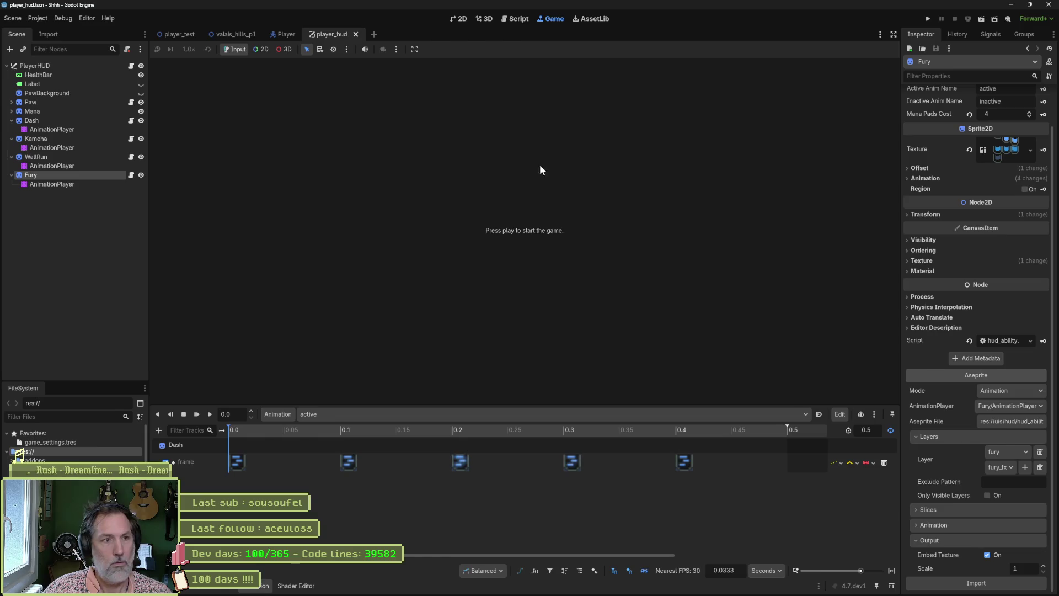
left_click(190, 35)
key("F6")
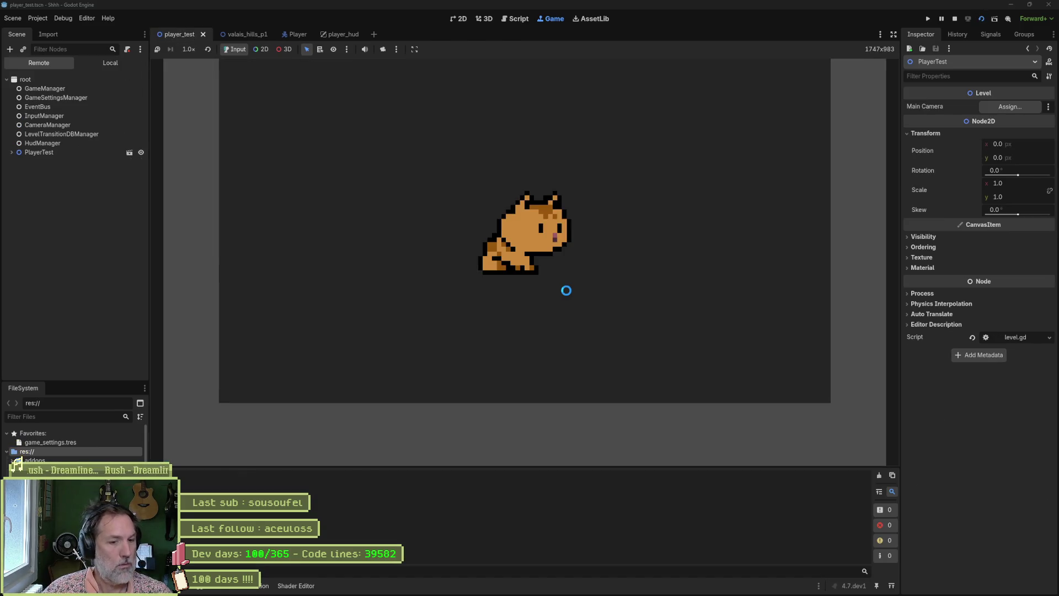
Walk right to collect the power orbs, stop with F8, and open player_hud
key("Right")
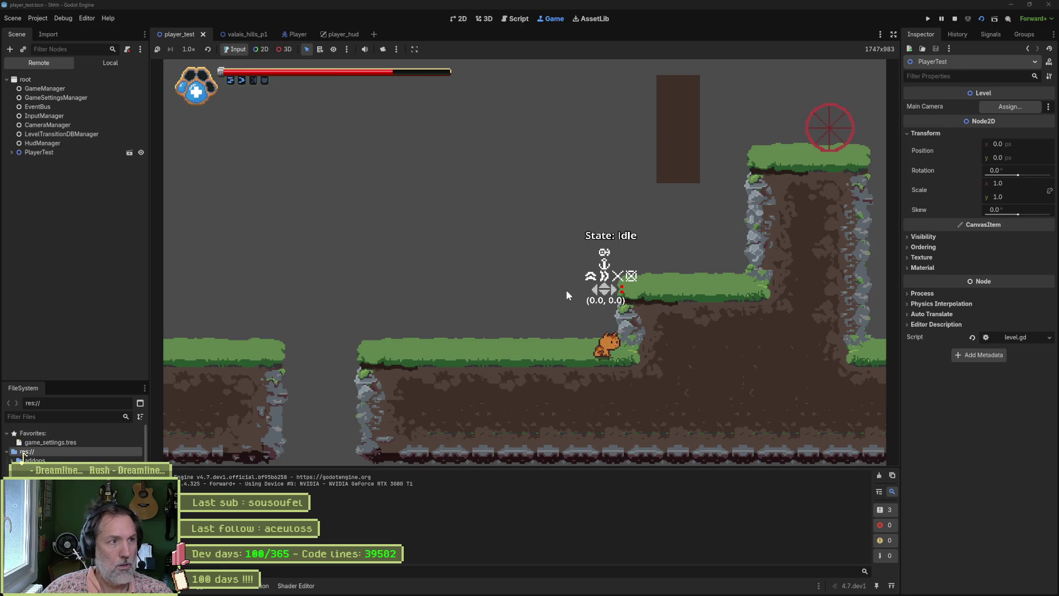
key("F8")
left_click(337, 34)
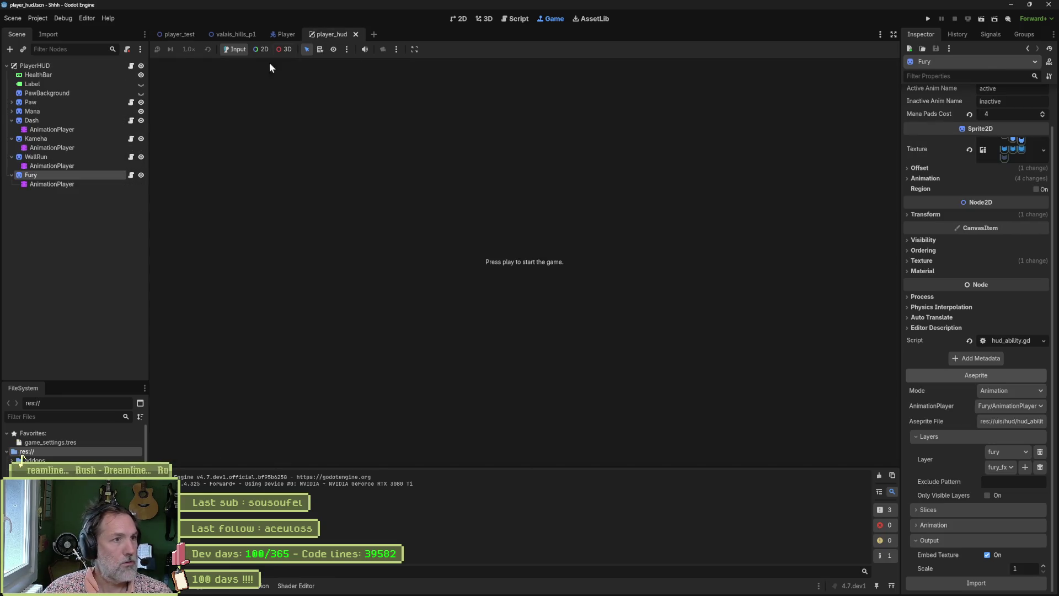
Load the inactive animation of Kameha's AnimationPlayer onto the timeline, showing its single key
left_click(66, 138)
left_click(91, 147)
left_click(365, 413)
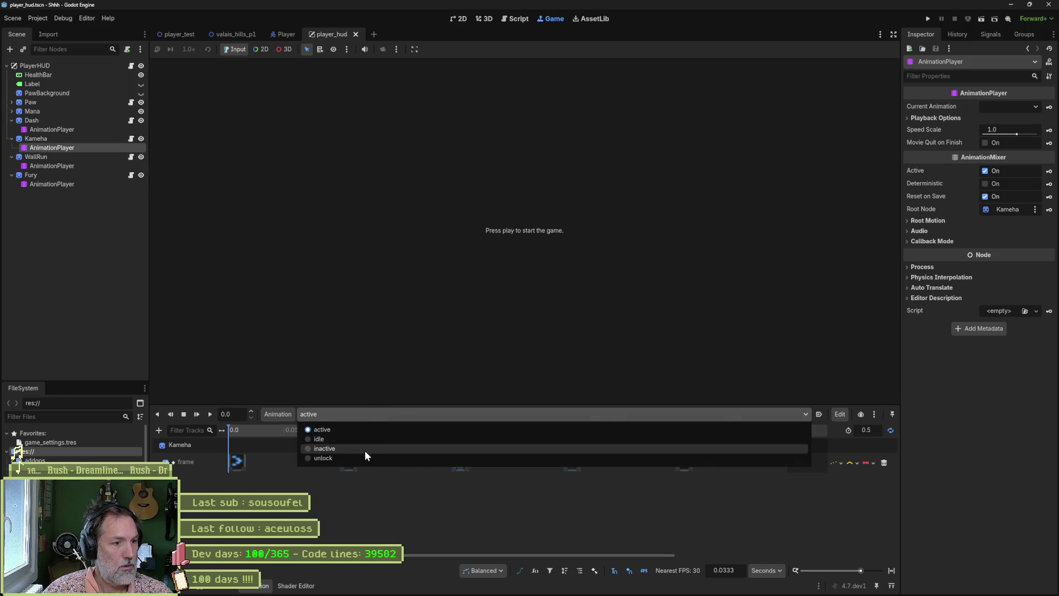
left_click(365, 451)
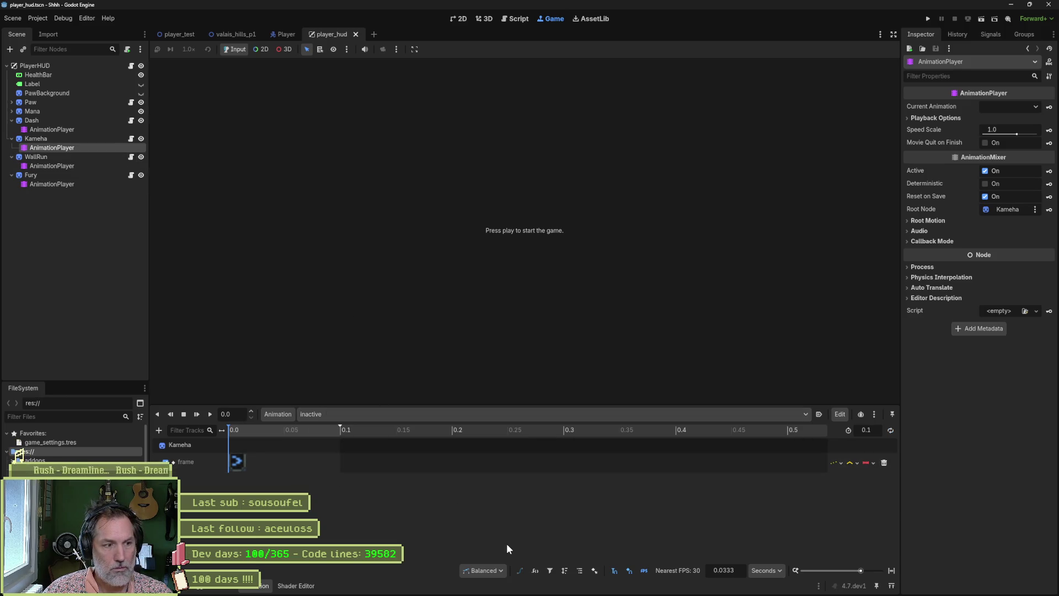
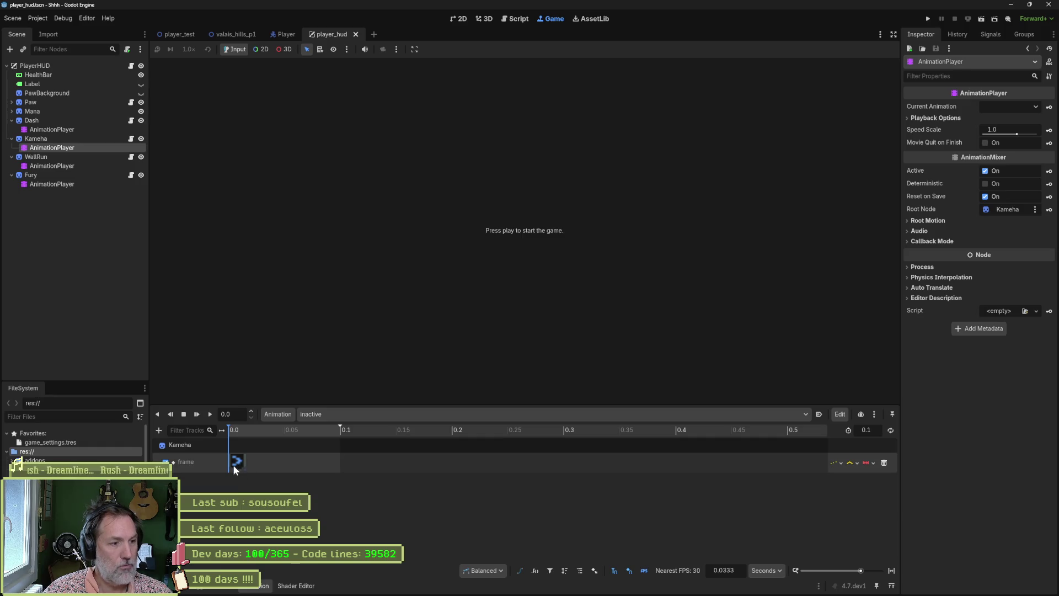
Bring the Aseprite sprite to the front and view frame 4 of the icon animation
mouse_move(657, 590)
left_click(620, 588)
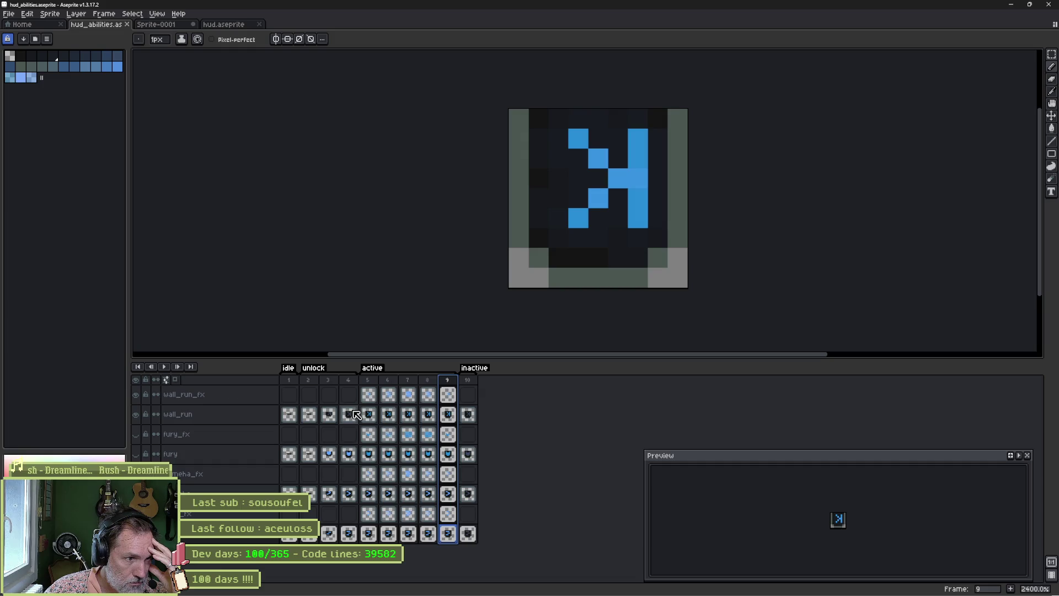
left_click(349, 495)
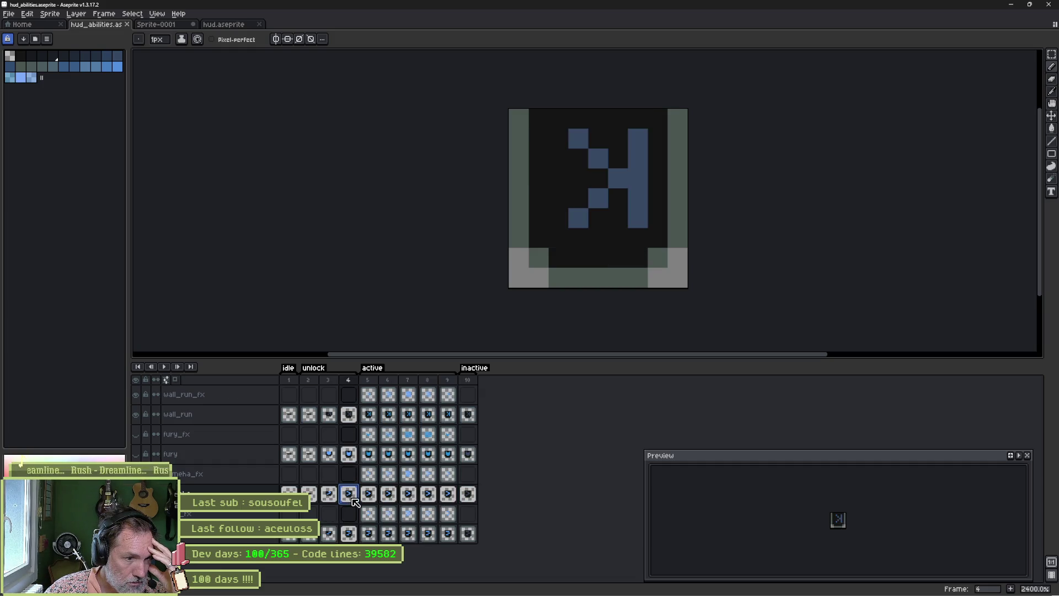
scroll(348, 502, "up", 3)
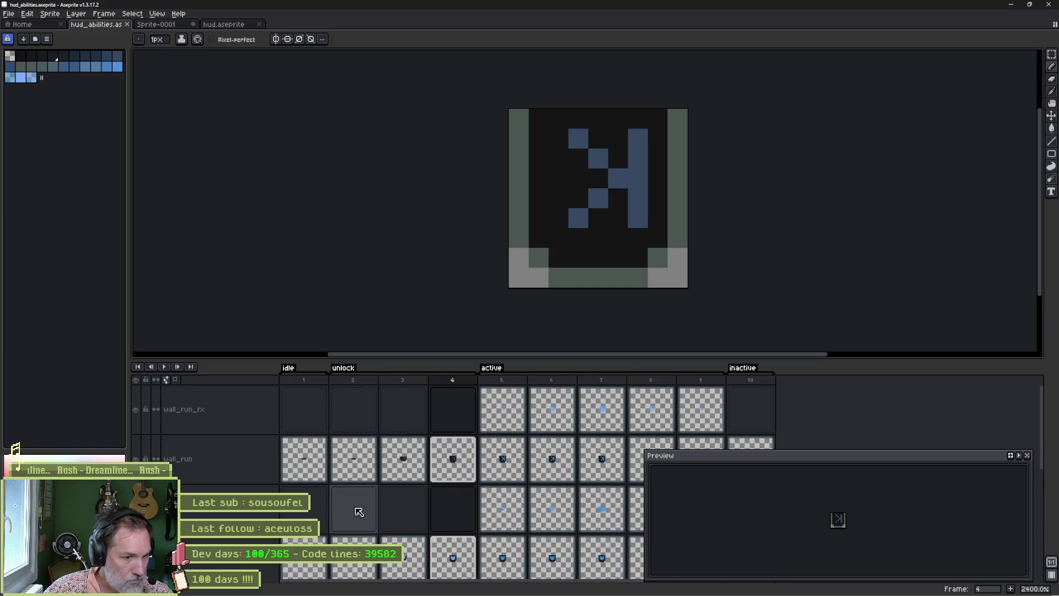
scroll(438, 524, "down", 3)
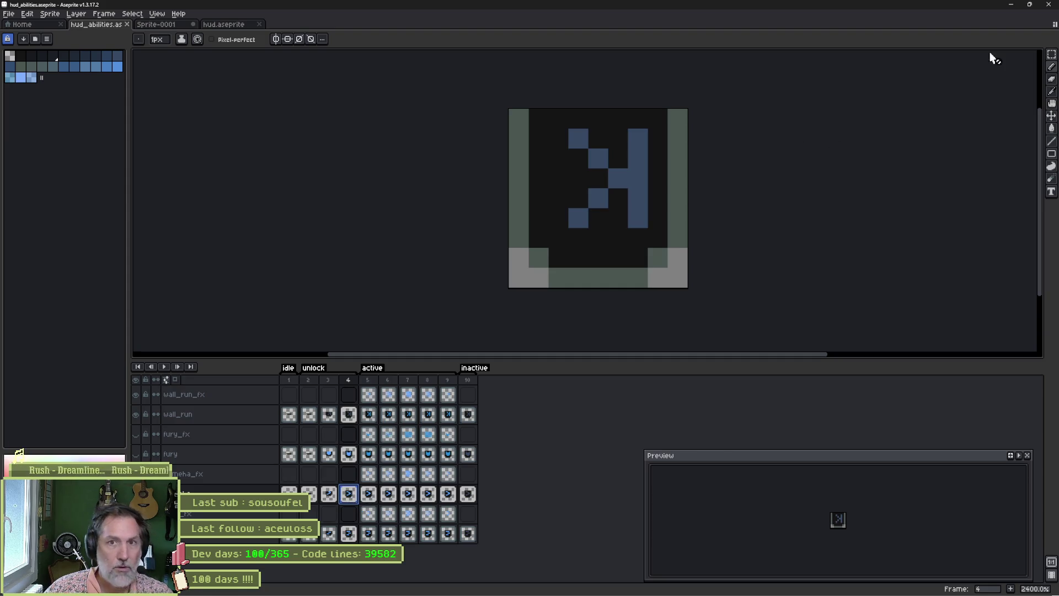
Quit Aseprite without saving Sprite-0001, then relaunch it
left_click(1049, 4)
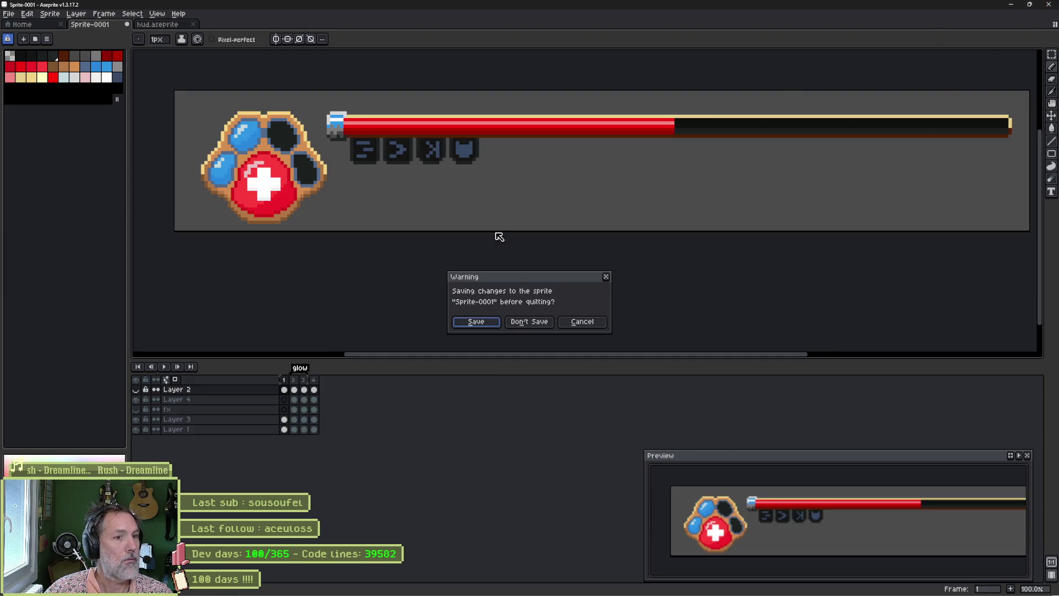
left_click(527, 323)
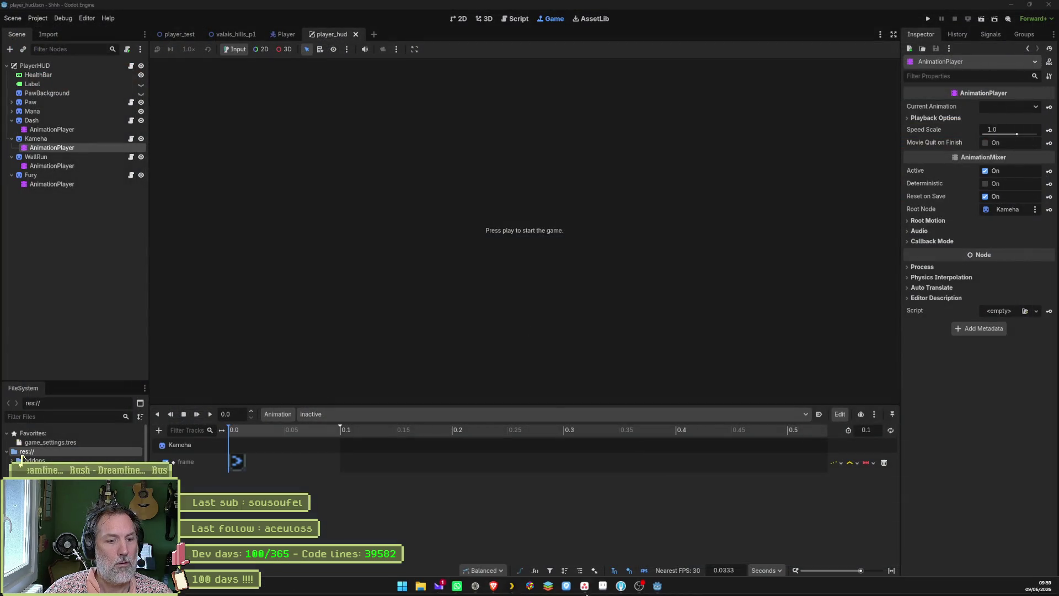
left_click(604, 587)
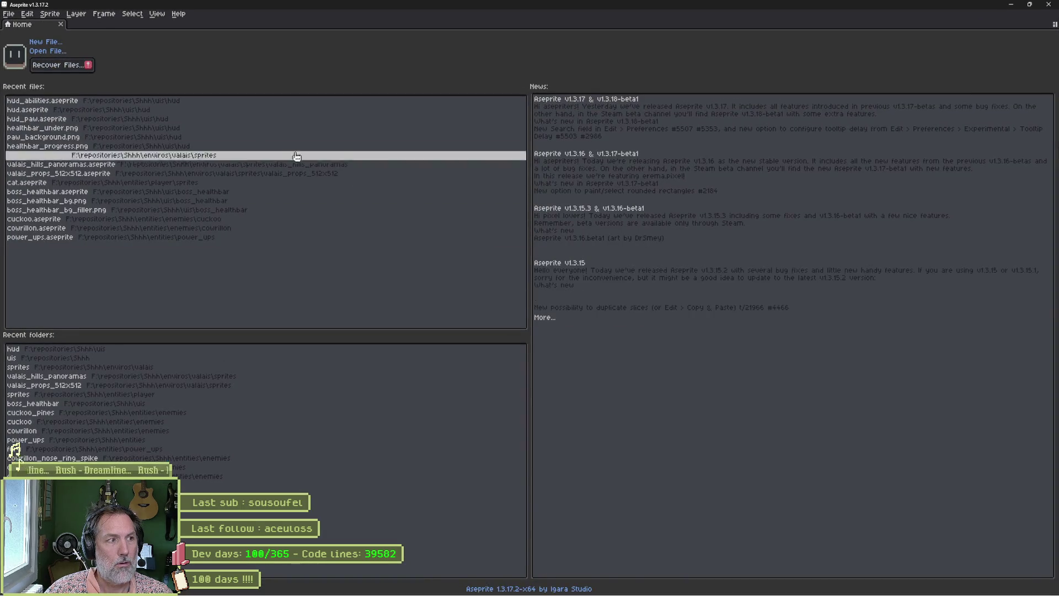
Reopen hud_abilities.aseprite from Recent files, then switch to the ChatGPT browser
left_click(99, 105)
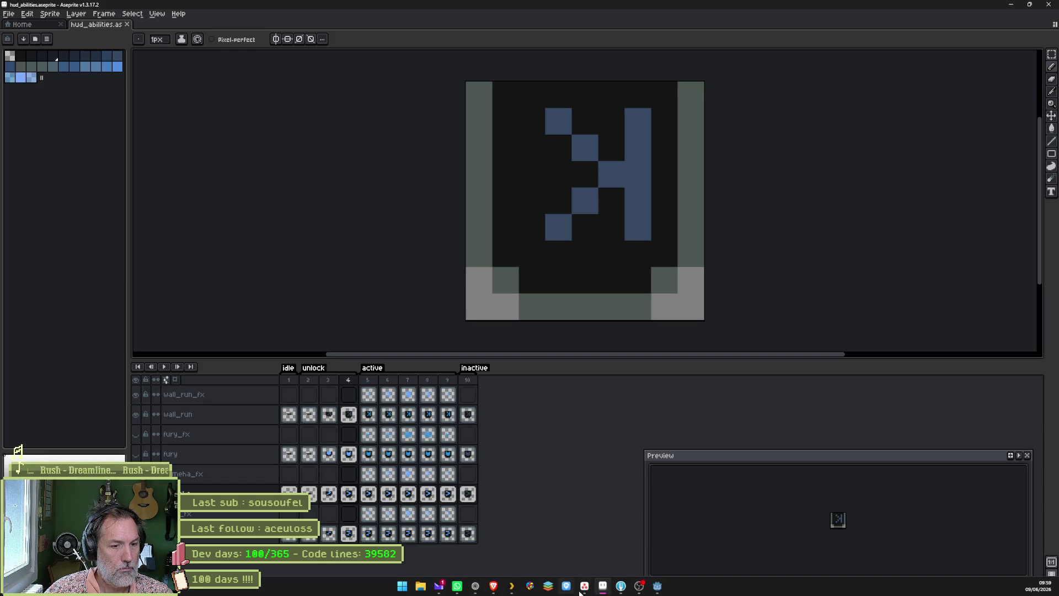
mouse_move(620, 587)
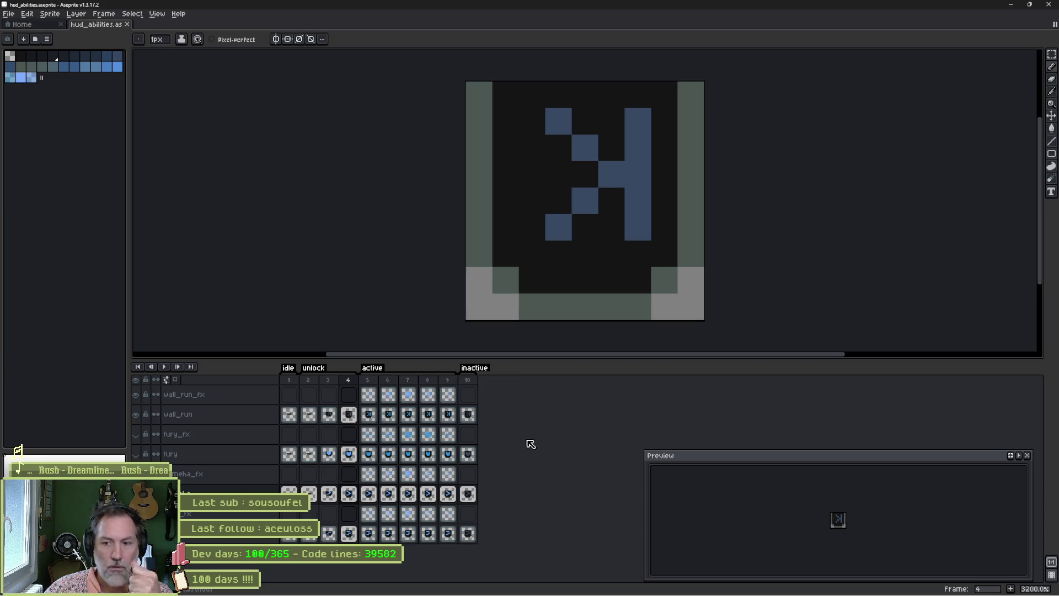
Search the web for 'aseprite wizard' in the browser
mouse_move(530, 594)
left_click(475, 587)
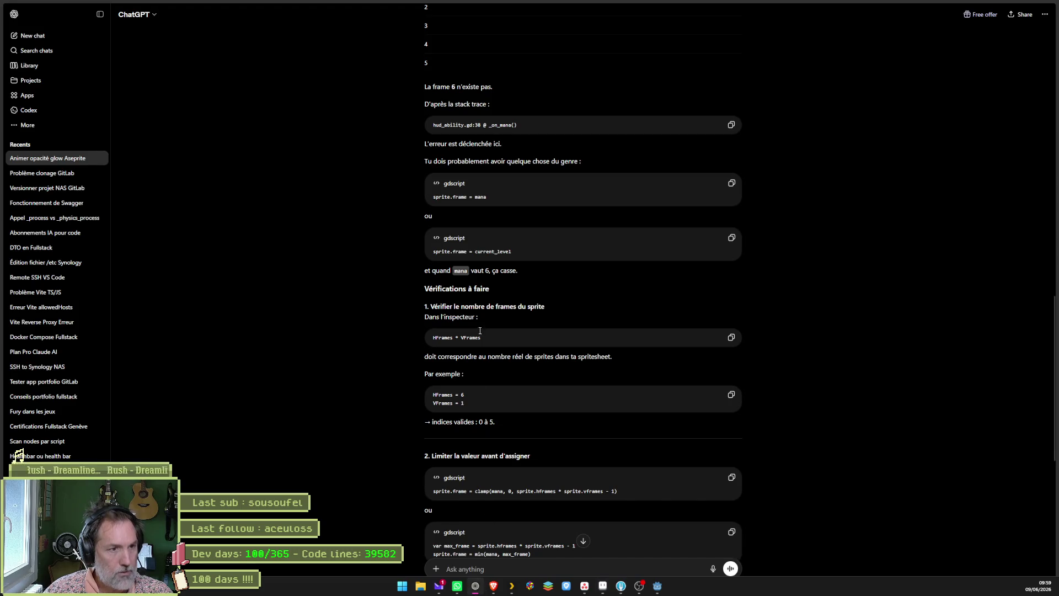
key("ctrl+t")
type("as")
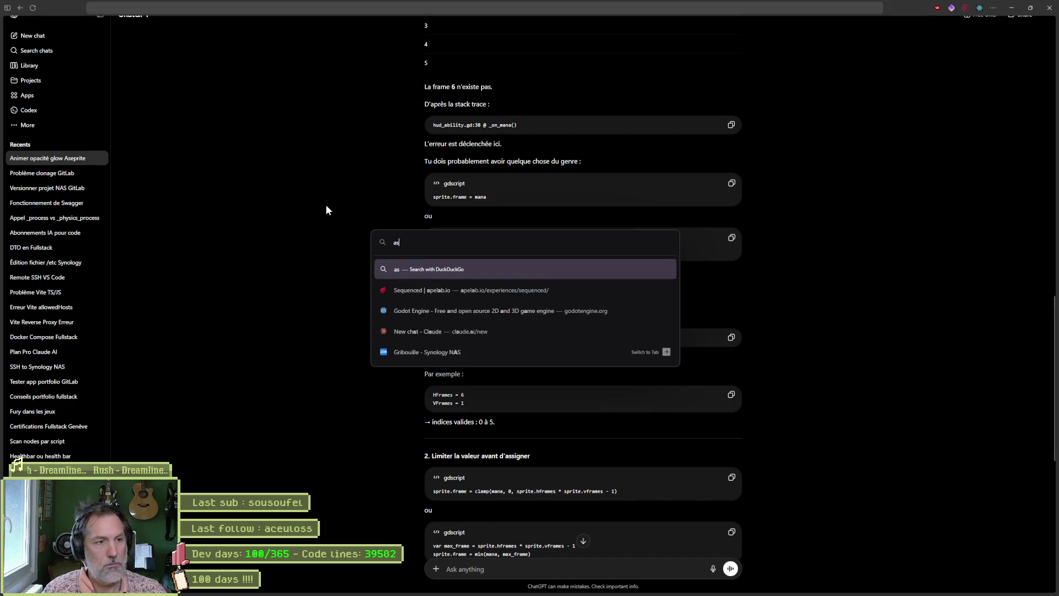
type("eprite wizard")
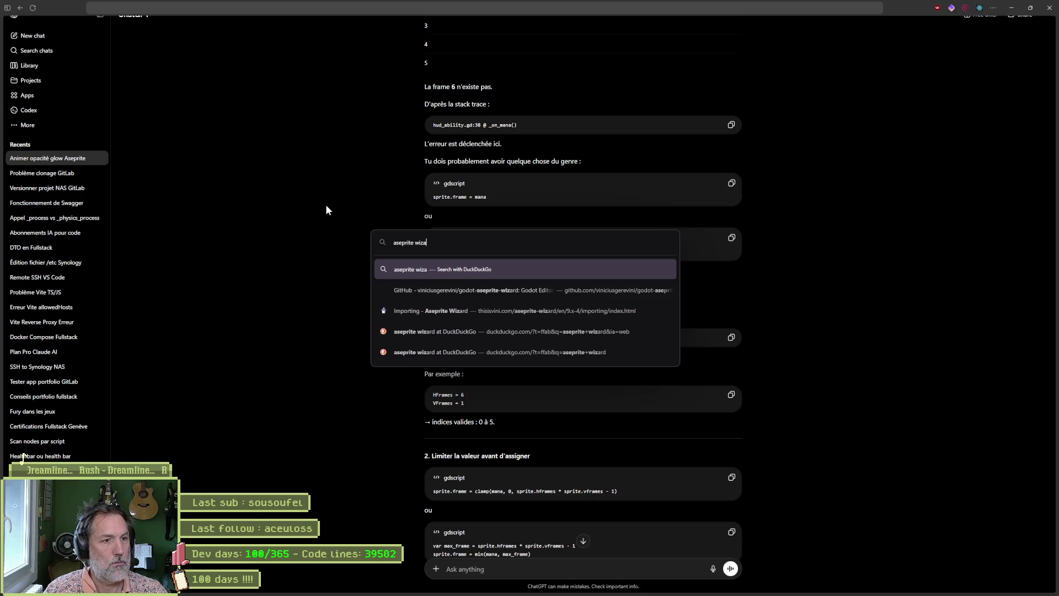
key("Return")
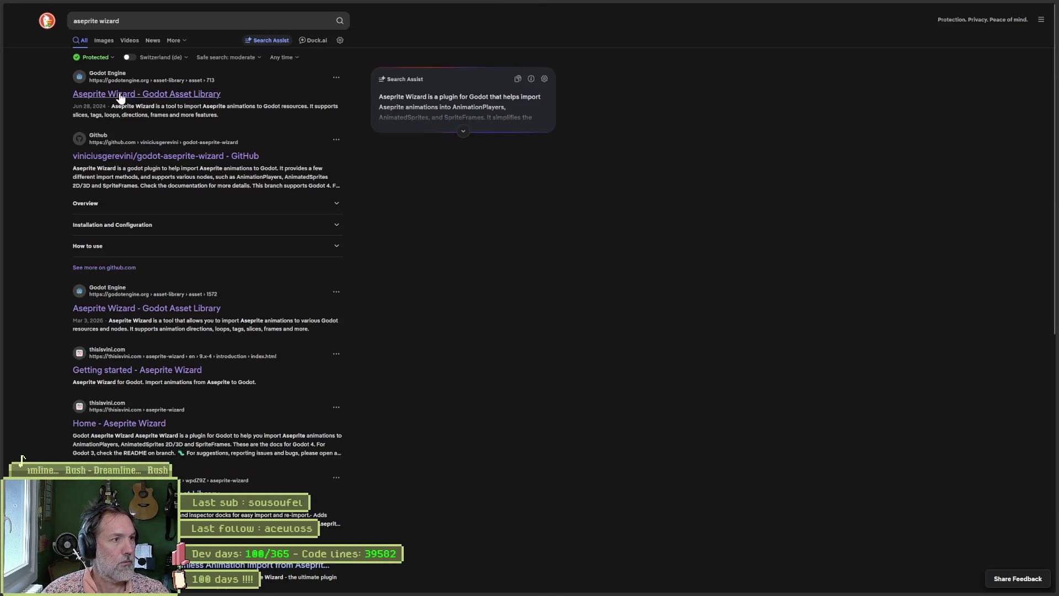
Open the Aseprite Wizard Godot Asset Library page, then return to the Godot editor's Project menu
left_click(127, 95)
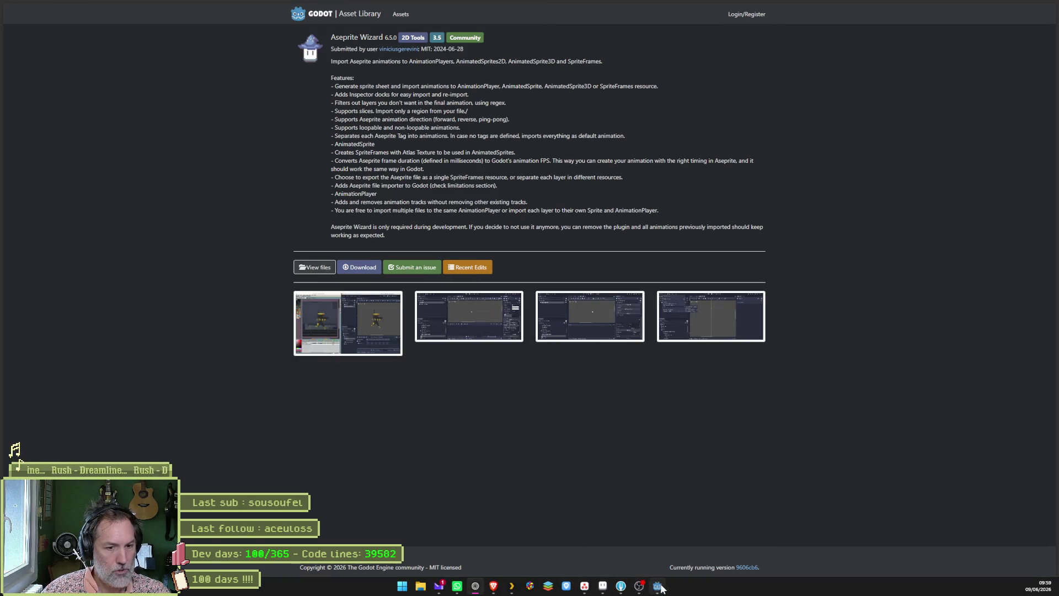
left_click(657, 586)
left_click(59, 19)
Check Project Settings' plugin list showing Aseprite Wizard 9.7.0, then return to the browser's asset page
mouse_move(37, 19)
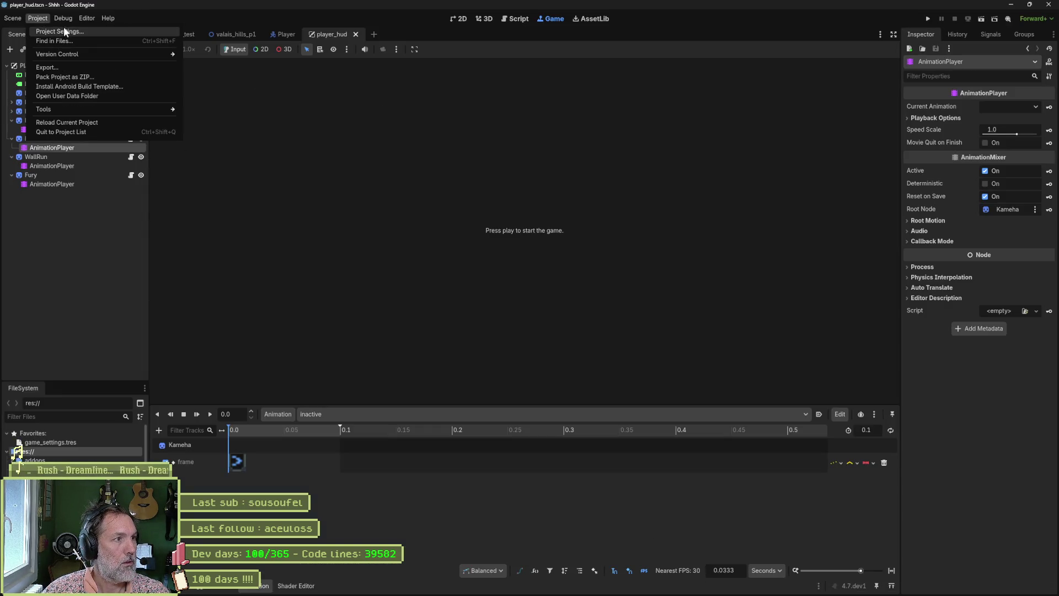
left_click(60, 32)
left_click(554, 70)
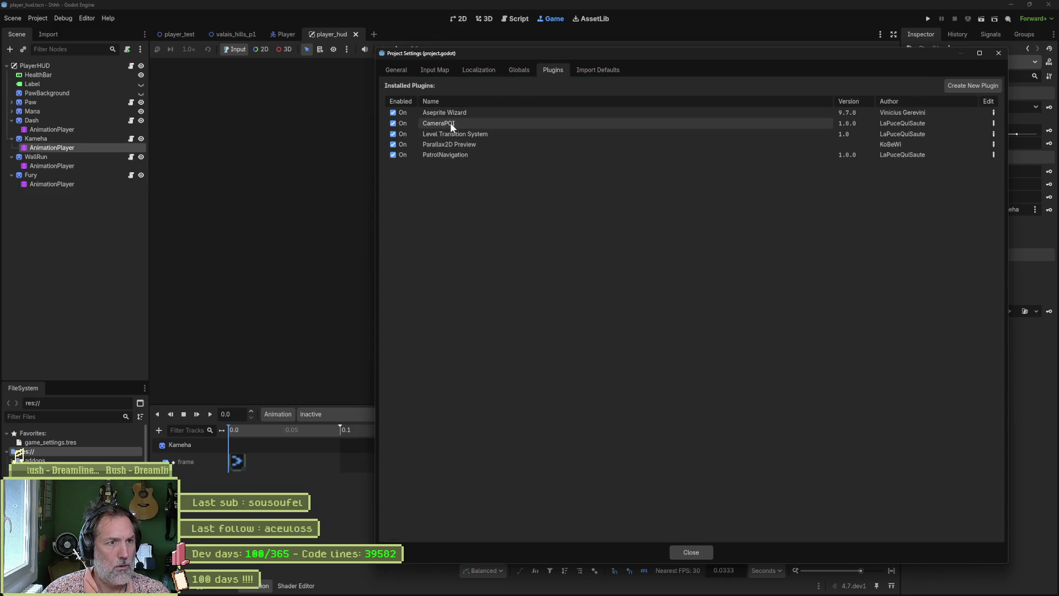
mouse_move(516, 593)
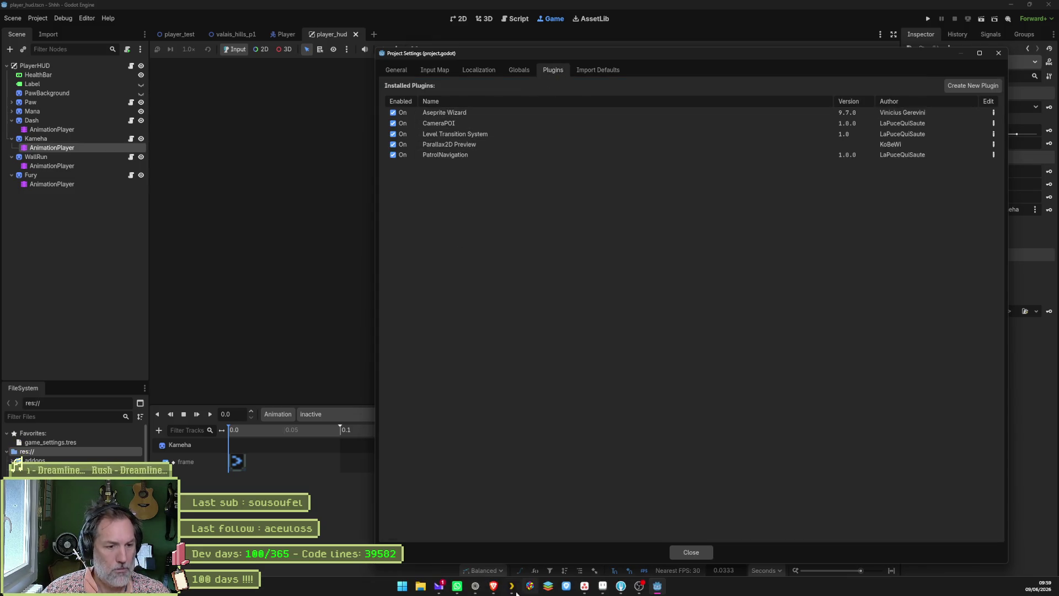
left_click(478, 588)
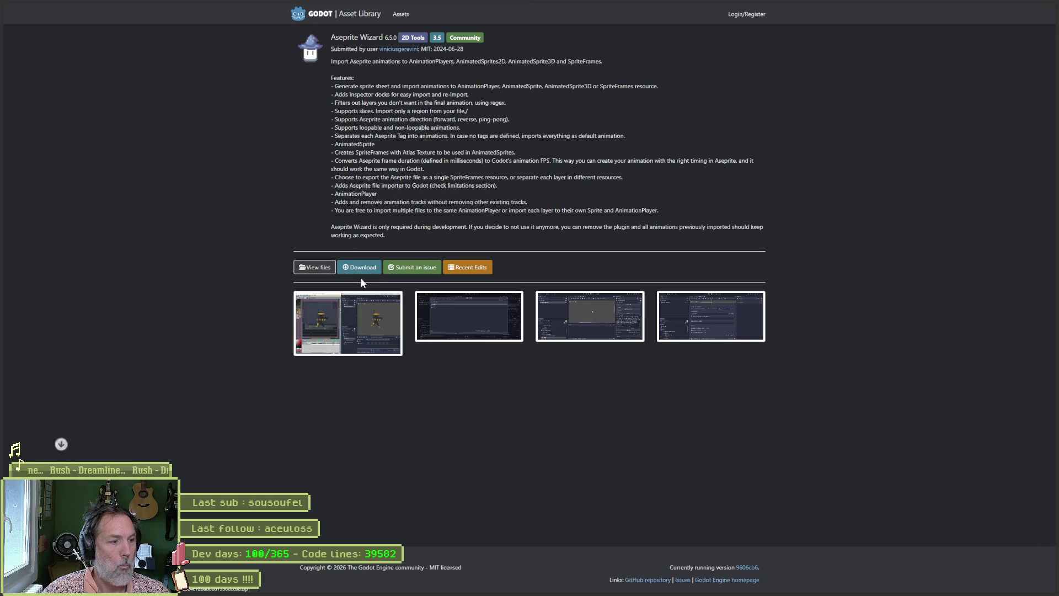
Inspect plugin.cfg in the downloaded zip's addons/AsepriteWizard folder (version 6.5.0), then close both windows
mouse_move(24, 455)
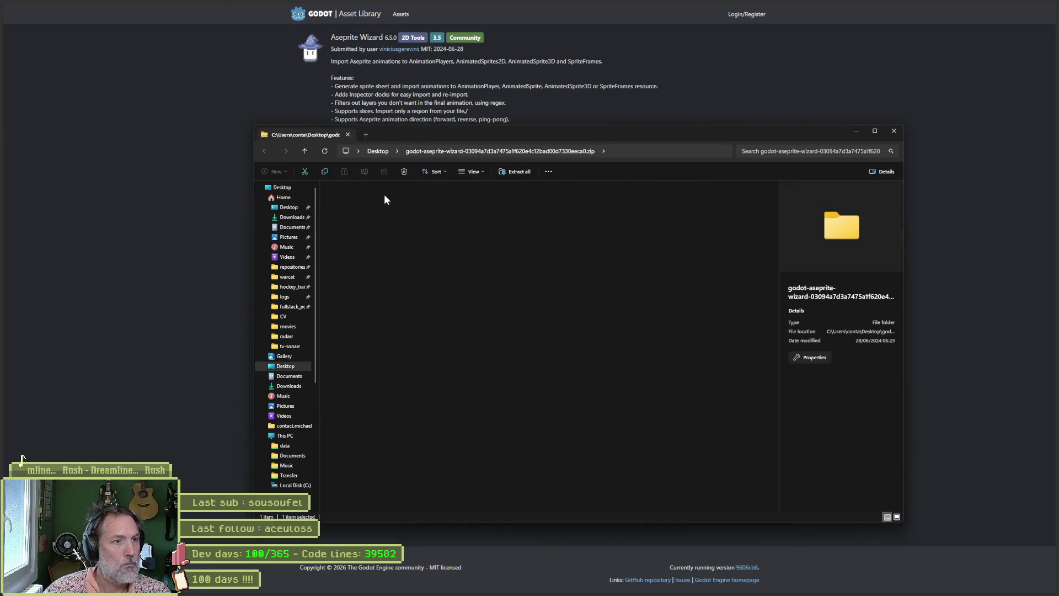
double_click(384, 198)
double_click(385, 198)
double_click(385, 198)
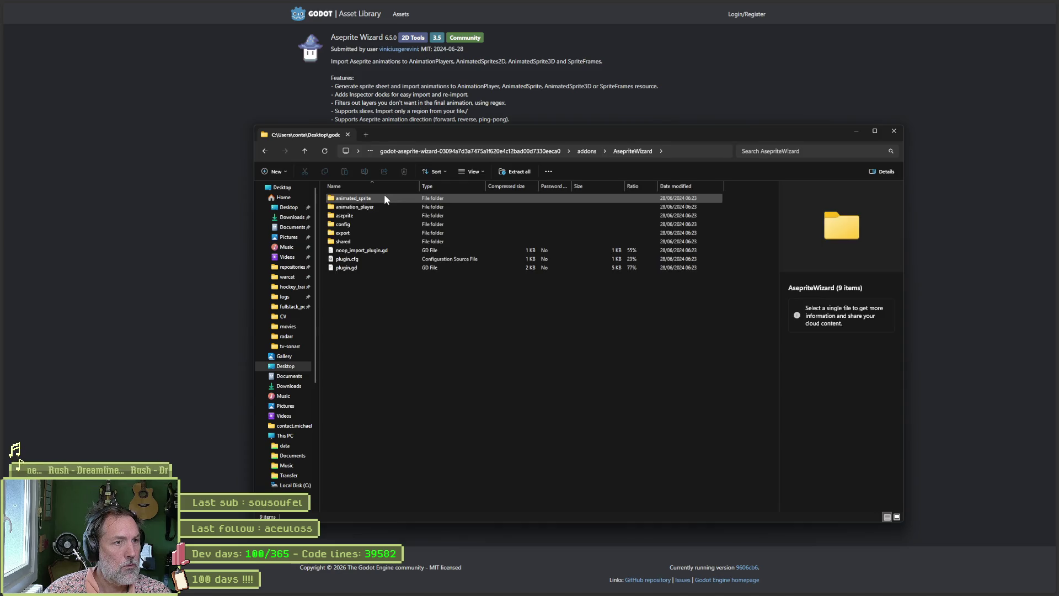
double_click(359, 258)
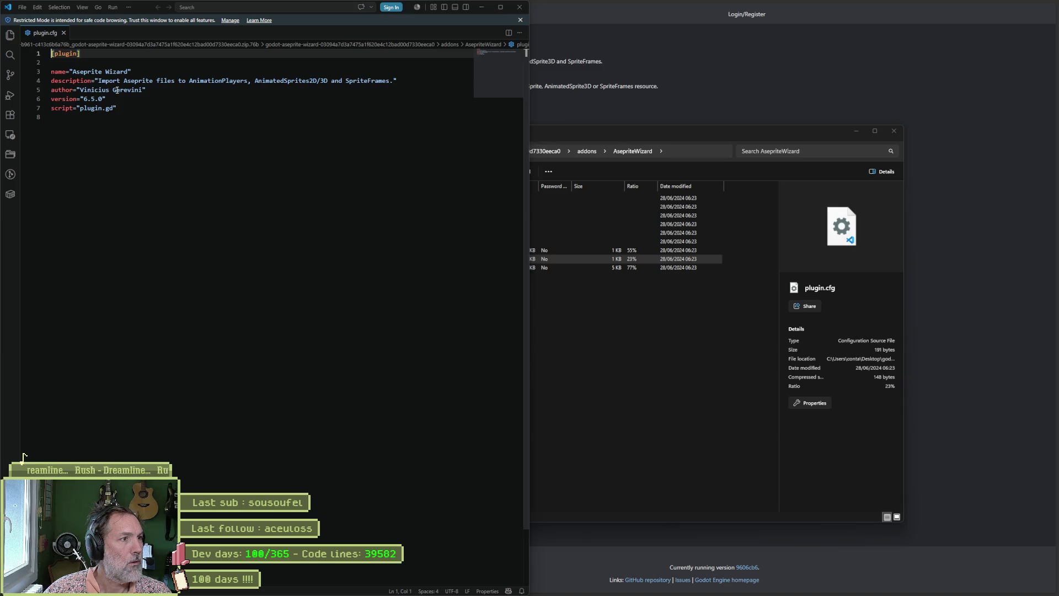
left_click(519, 7)
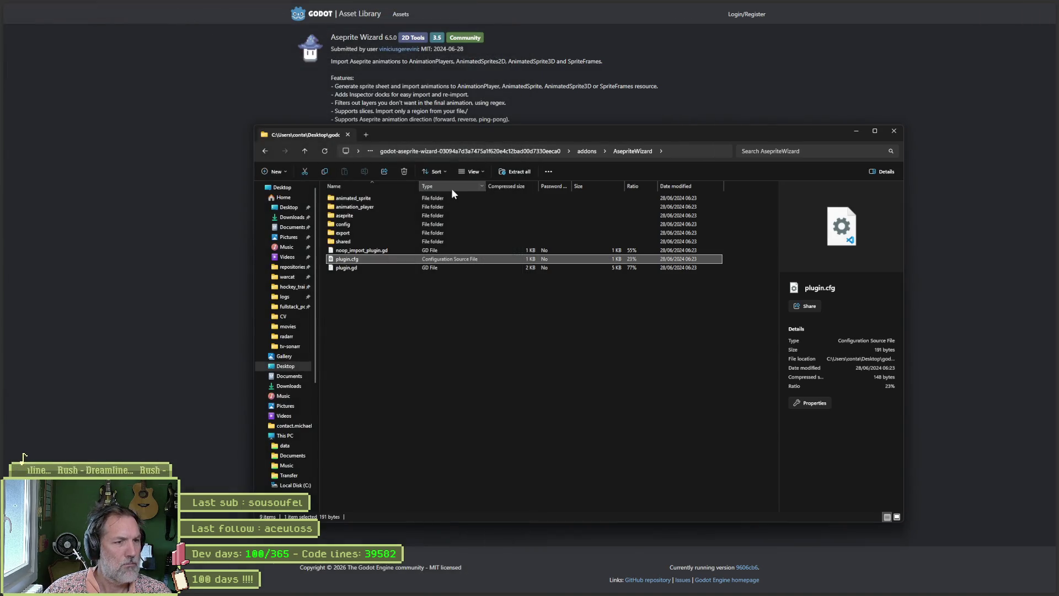
left_click(893, 132)
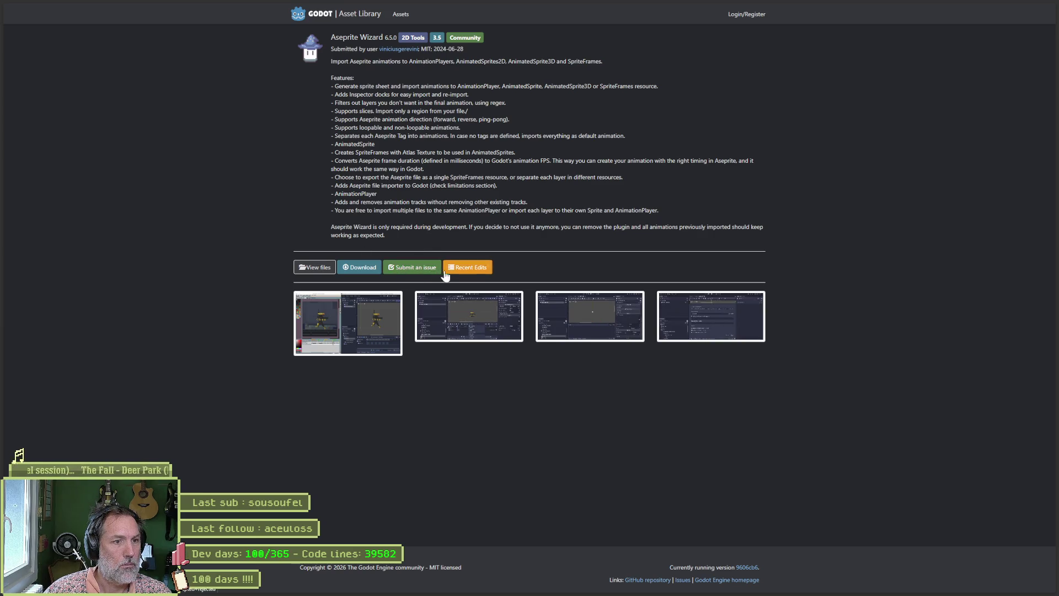
Review Aseprite Wizard's Recent Edits history, then go to the Asset Library's asset listing
left_click(463, 268)
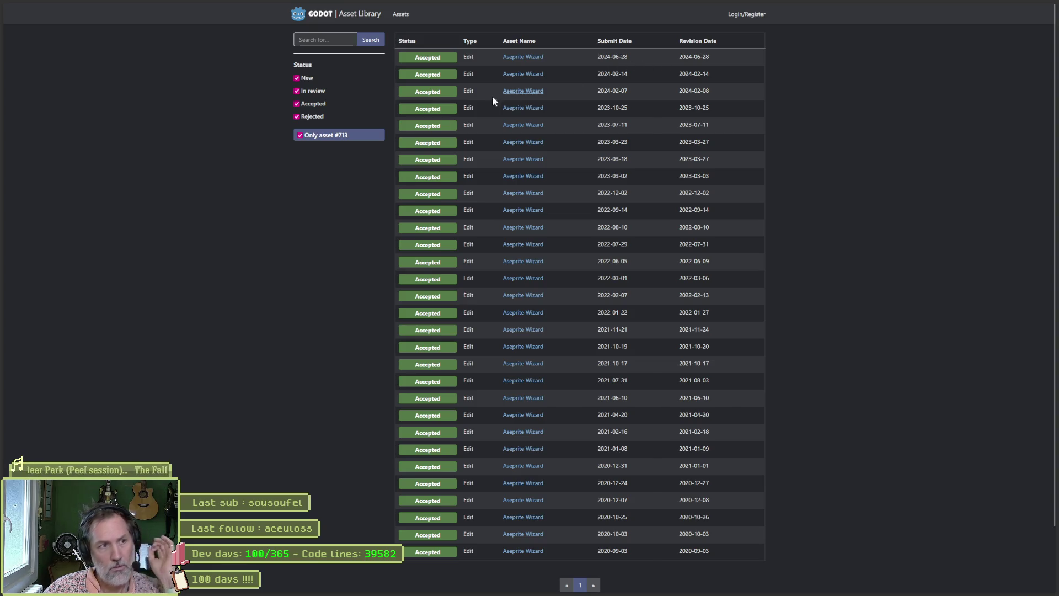
left_click(370, 19)
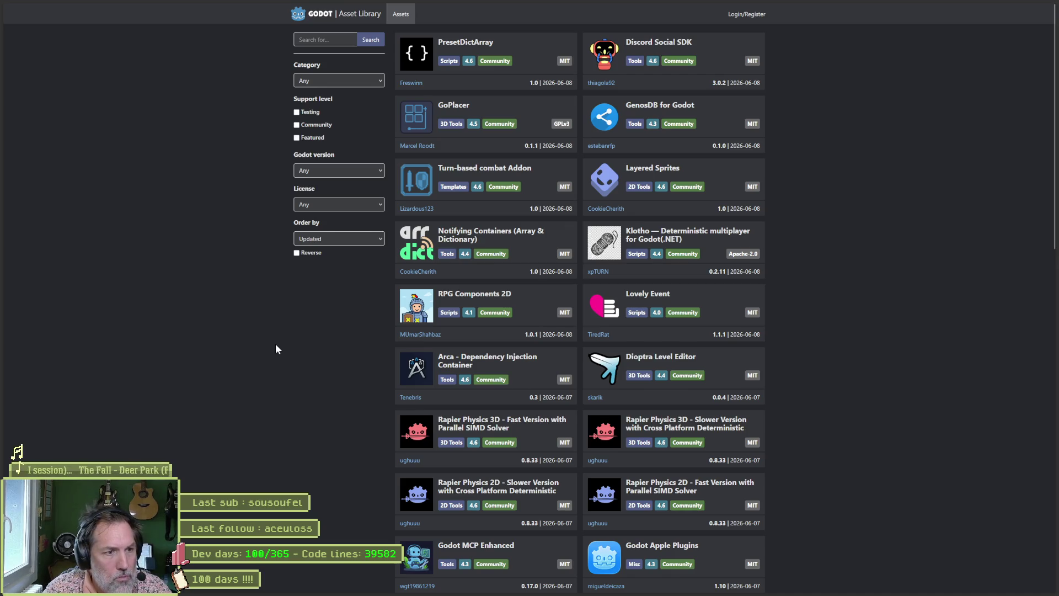
Search for 'aseprite wizard git' and open the aseprite GitHub repository result
key("ctrl+l")
type("ase")
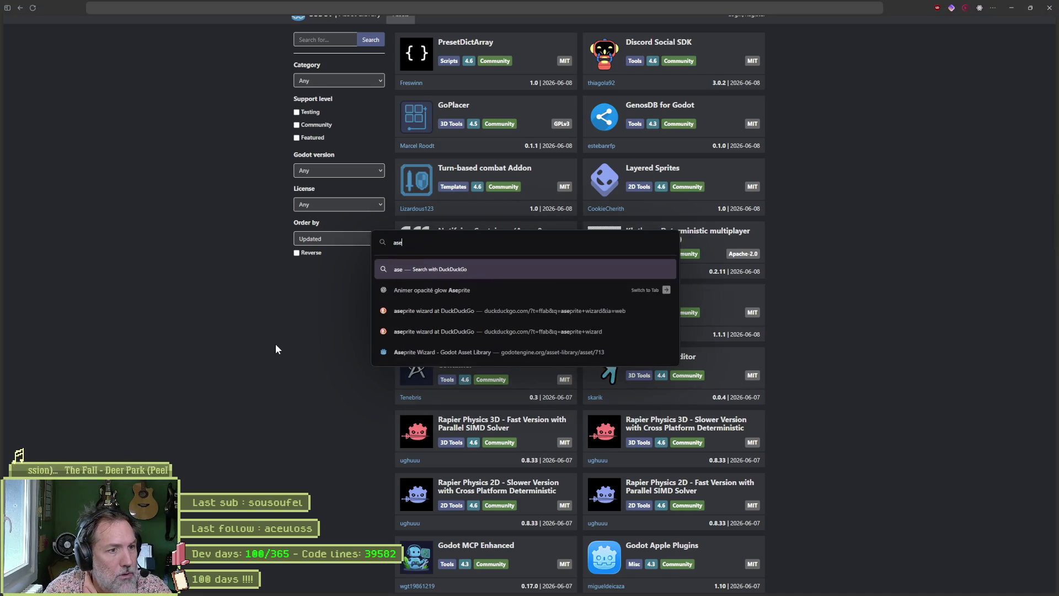
type("prite wiard")
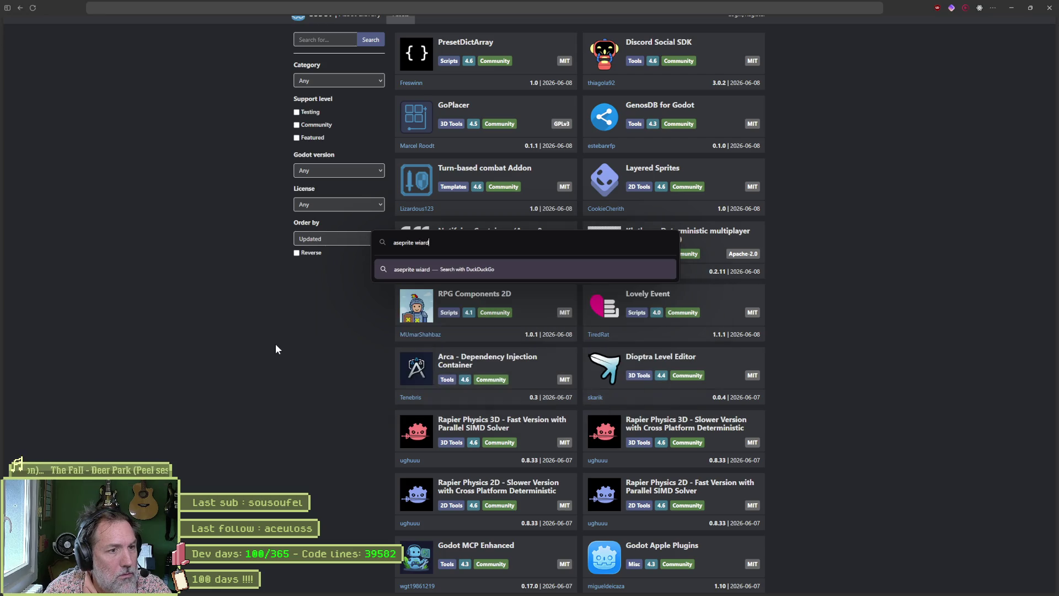
key("BackSpace")
key("BackSpace")
key("BackSpace")
type("zard")
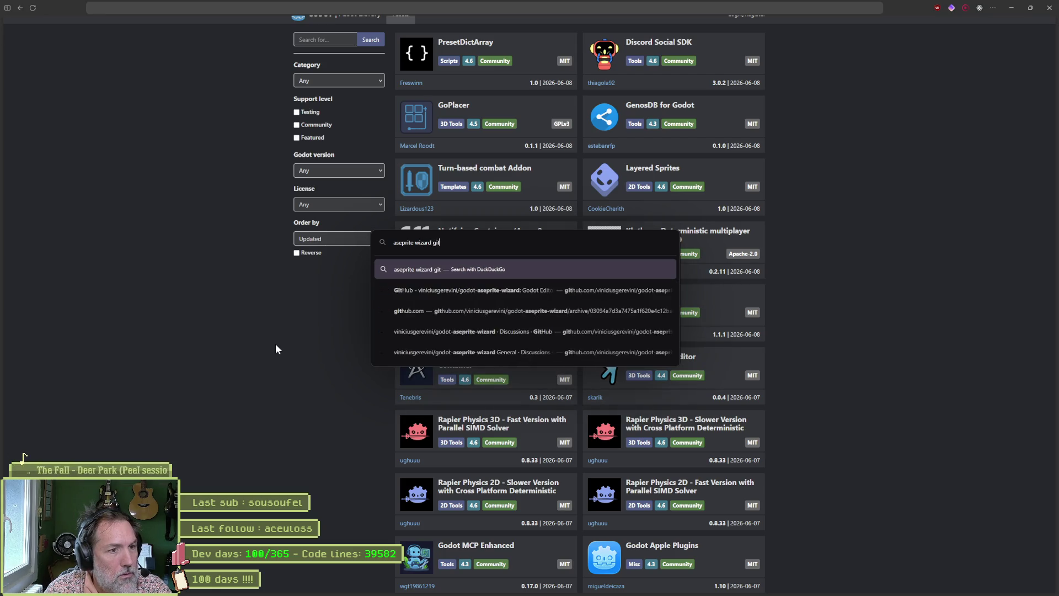
key("Return")
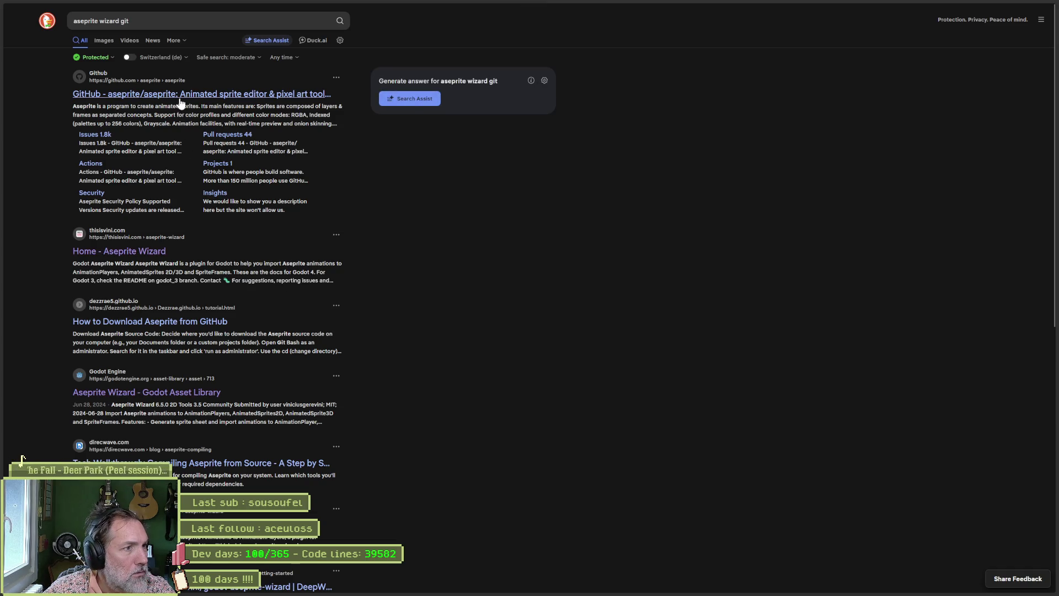
left_click(180, 97)
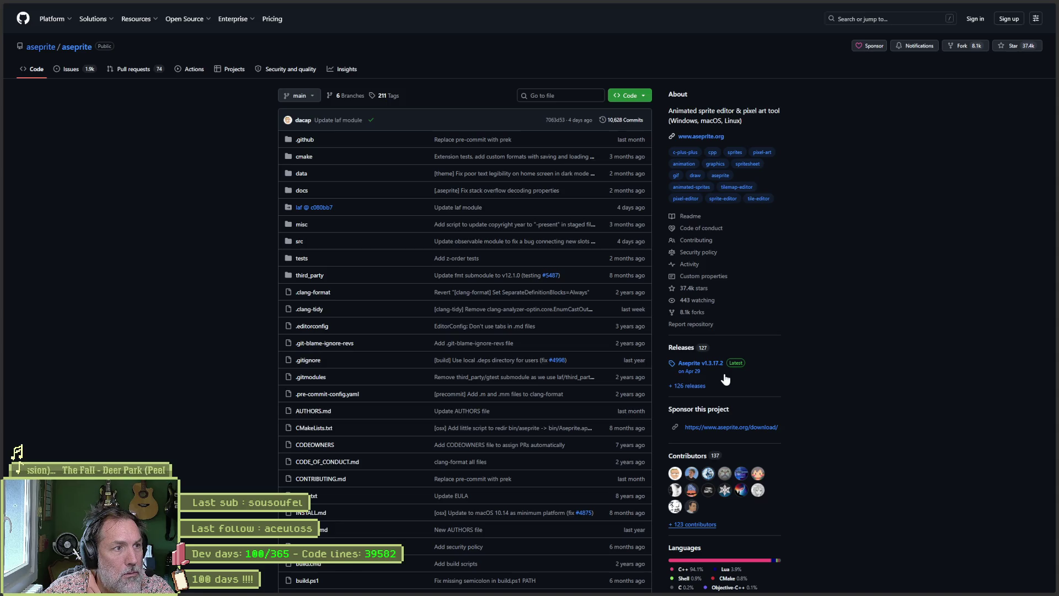
Glance at the repo's Code download options, then go back and scroll through the search results
left_click(649, 97)
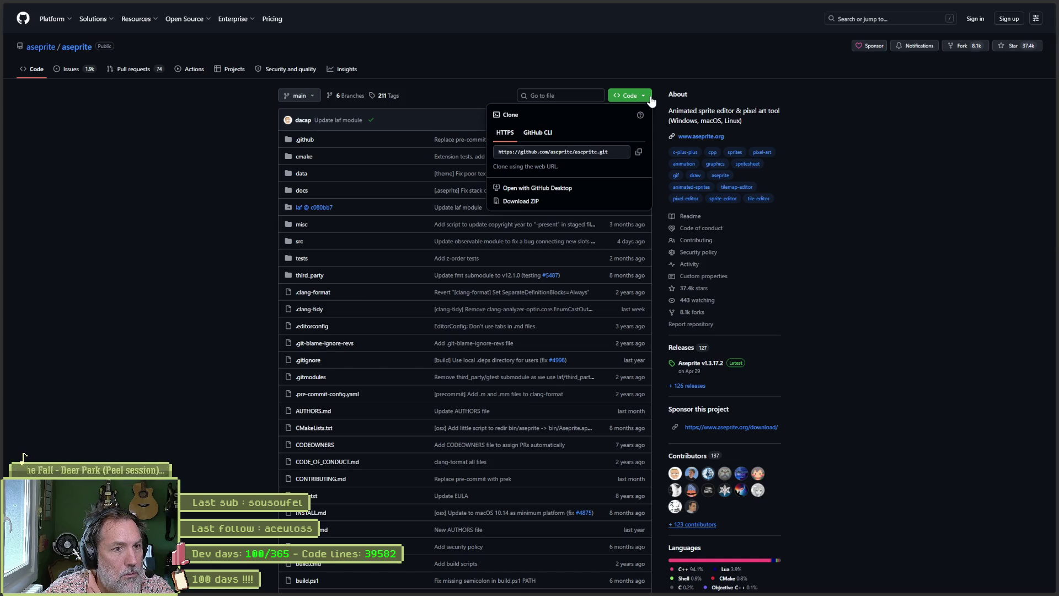
left_click(855, 180)
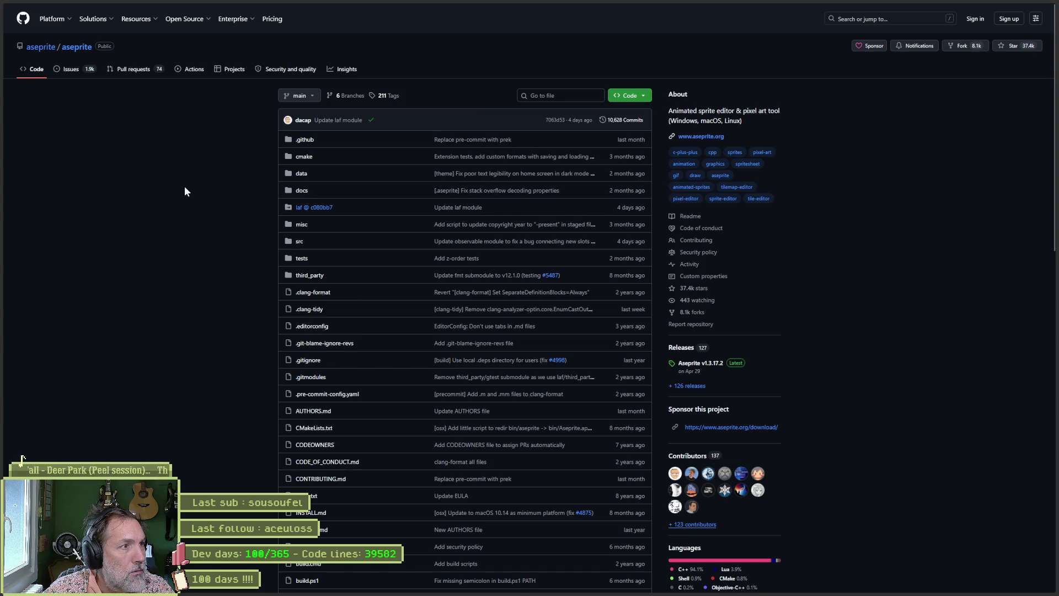
key("alt+Left")
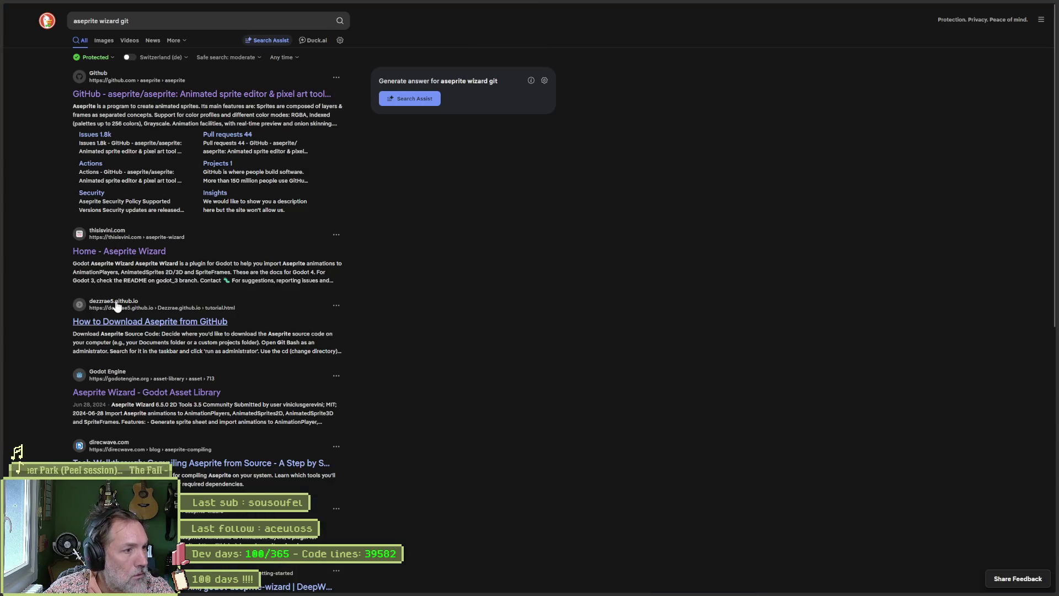
scroll(413, 411, "down", 2)
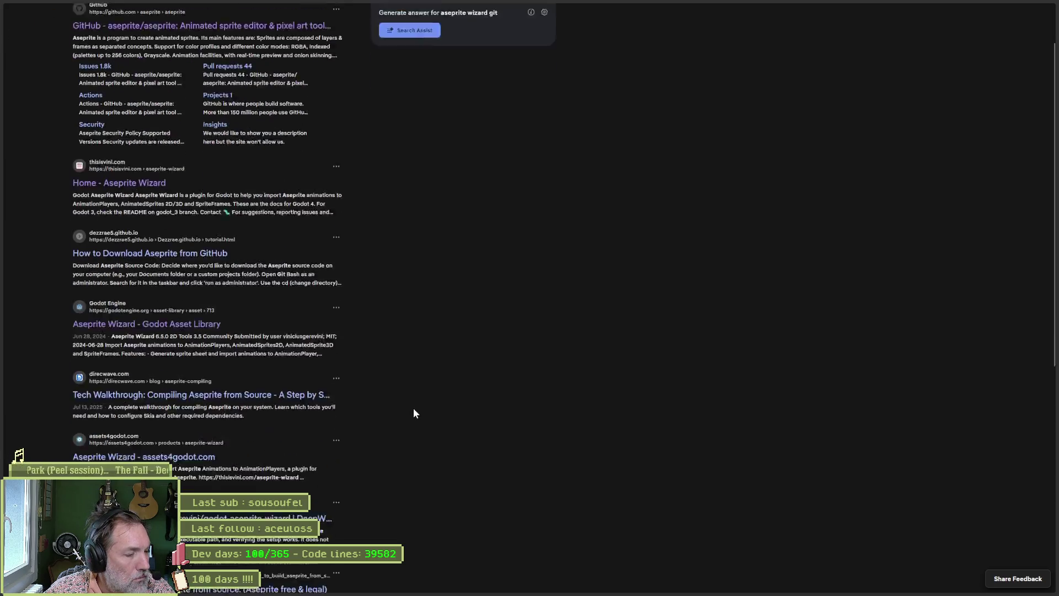
scroll(419, 412, "down", 2)
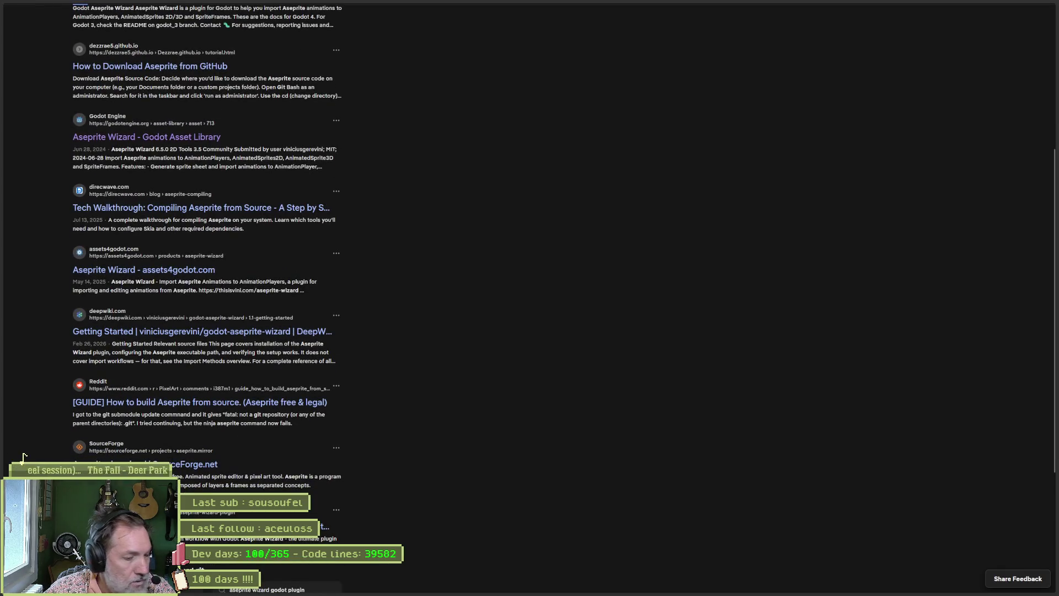
mouse_move(544, 592)
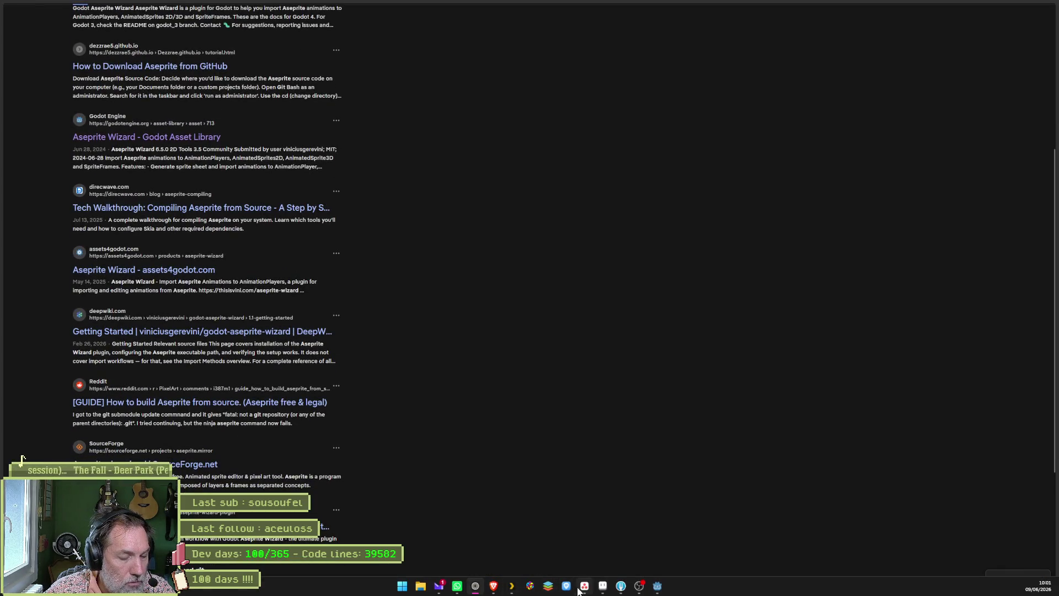
mouse_move(654, 589)
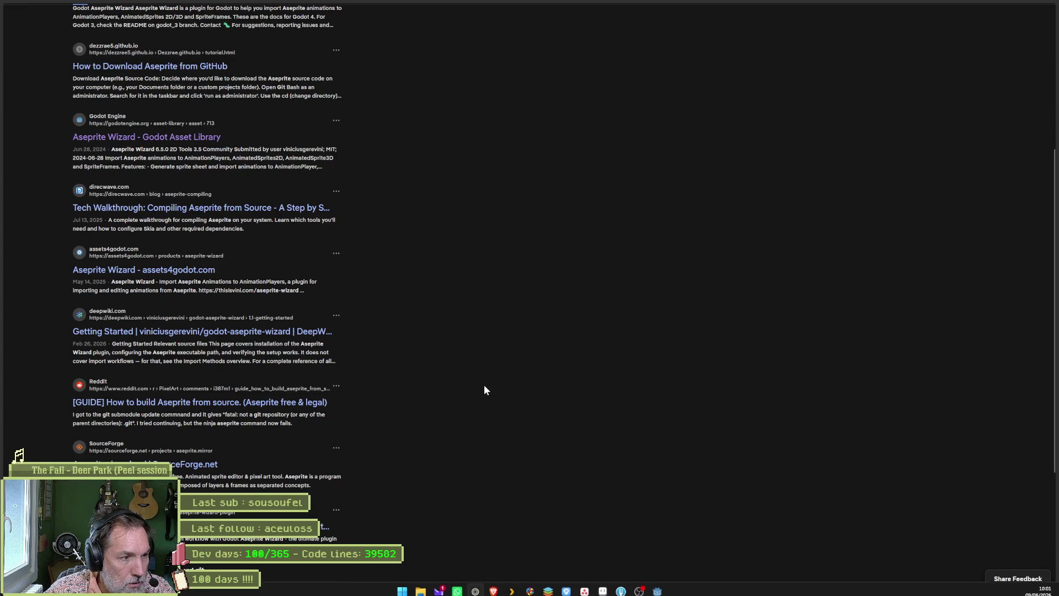
scroll(389, 343, "up", 5)
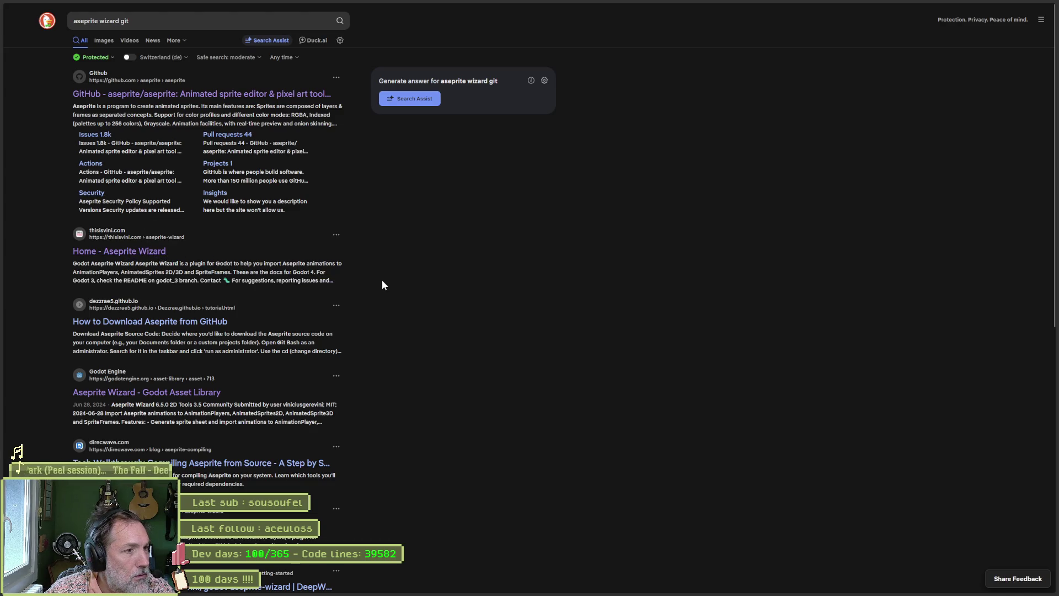
Open the thisisvini.com Aseprite Wizard docs, check the version list, and follow the GitHub issues link
left_click(127, 237)
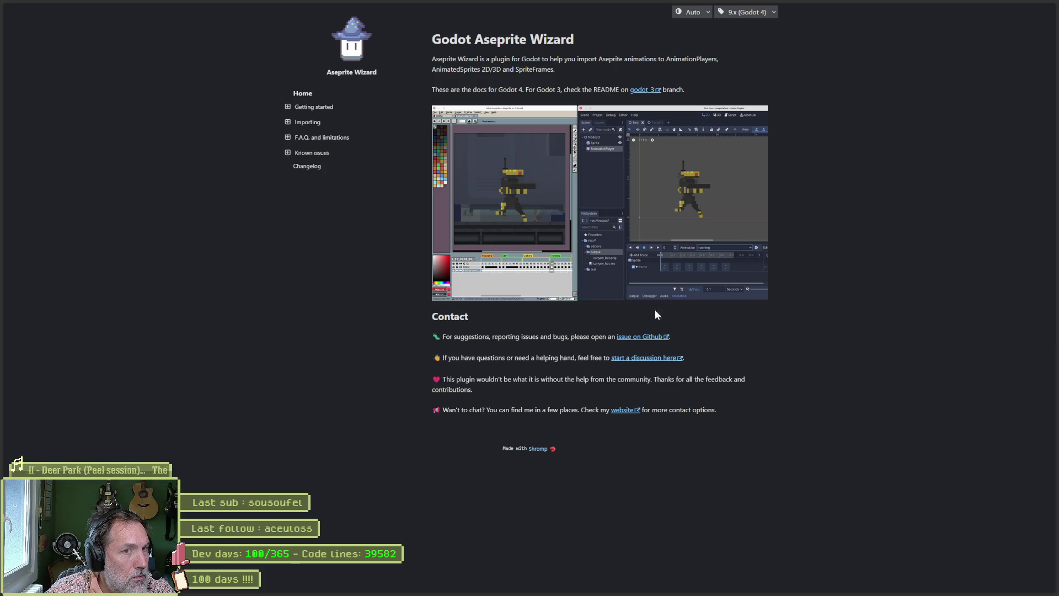
left_click(740, 14)
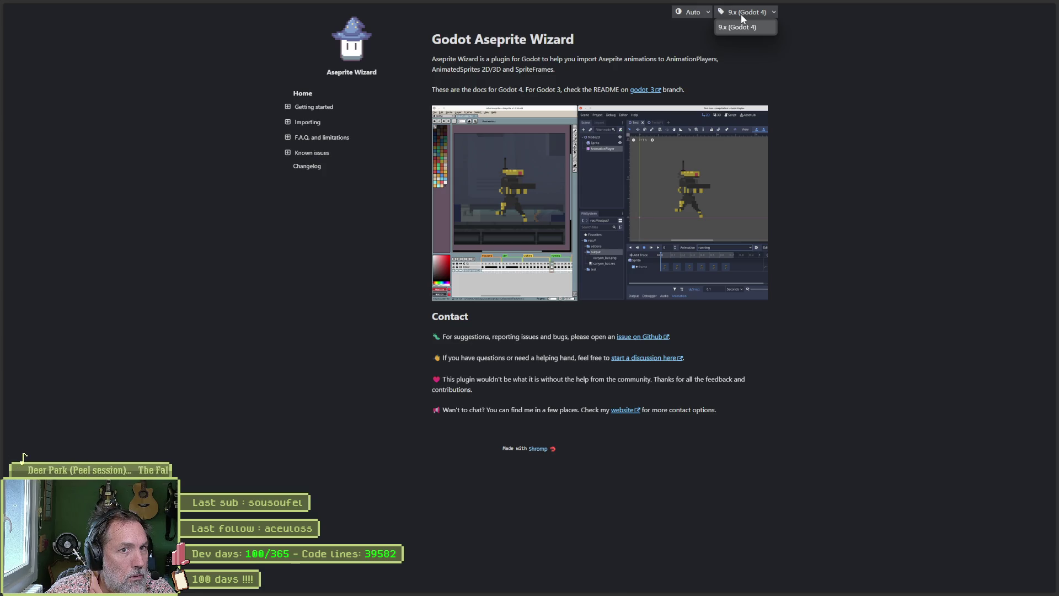
left_click(739, 11)
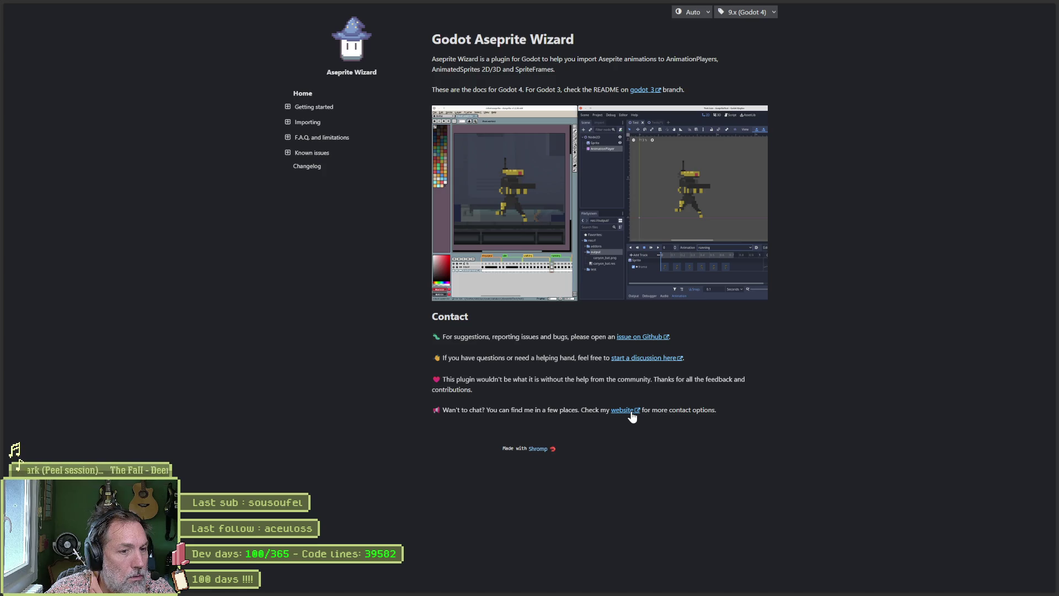
left_click(647, 338)
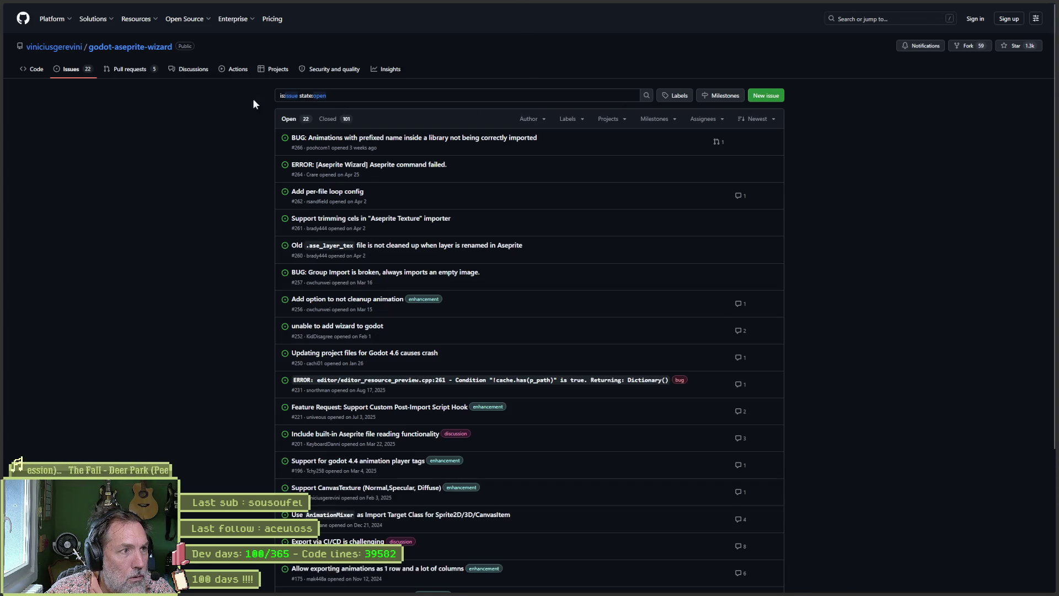
Download the v9.8.0 (Godot 4) release source code zip from godot-aseprite-wizard, then minimize the browser
left_click(131, 48)
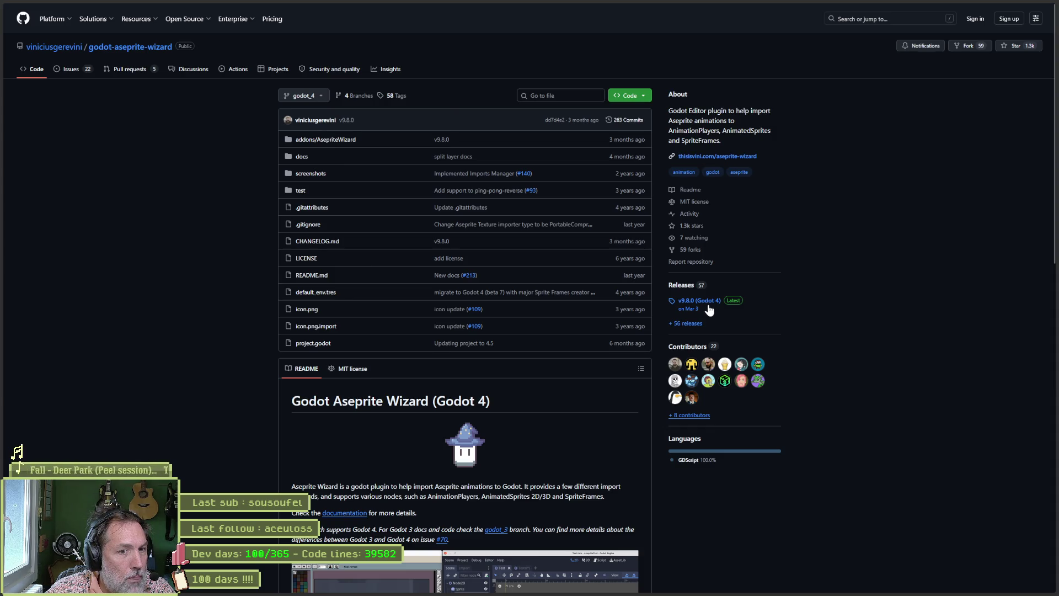
left_click(658, 587)
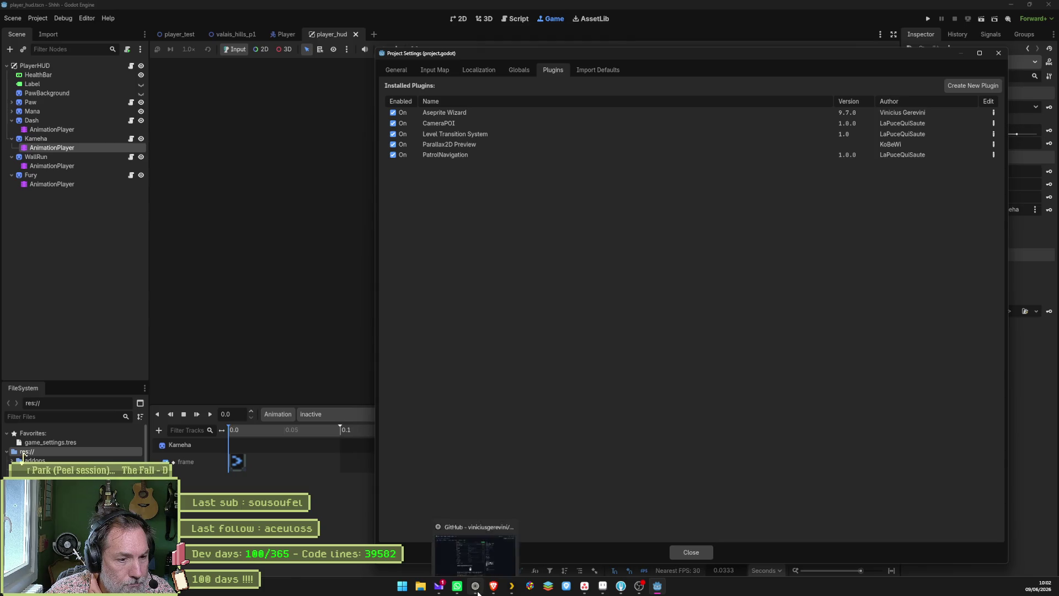
left_click(476, 586)
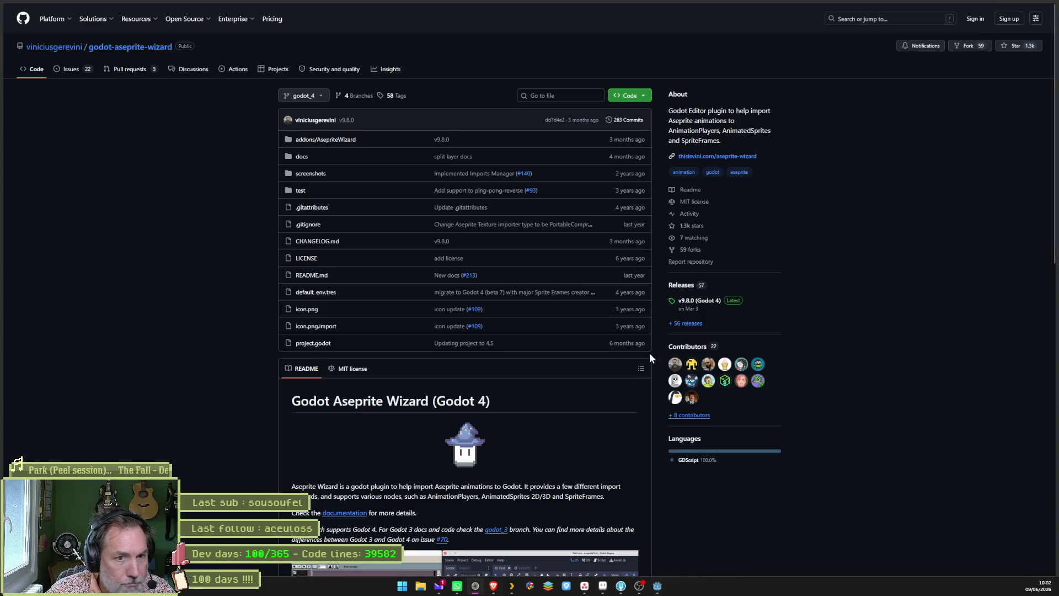
left_click(700, 300)
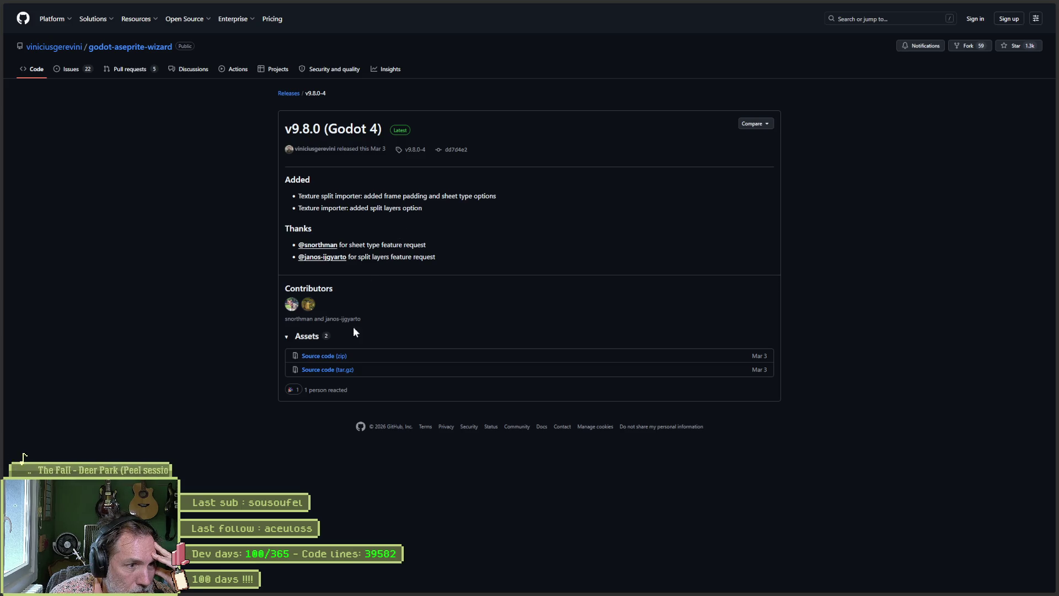
left_click(323, 356)
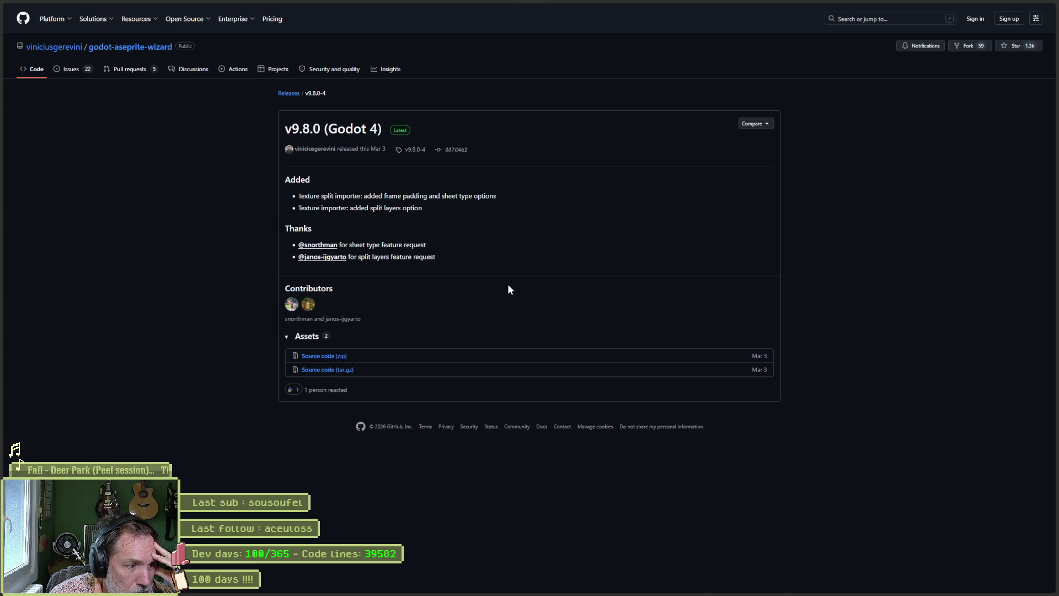
left_click(1010, 8)
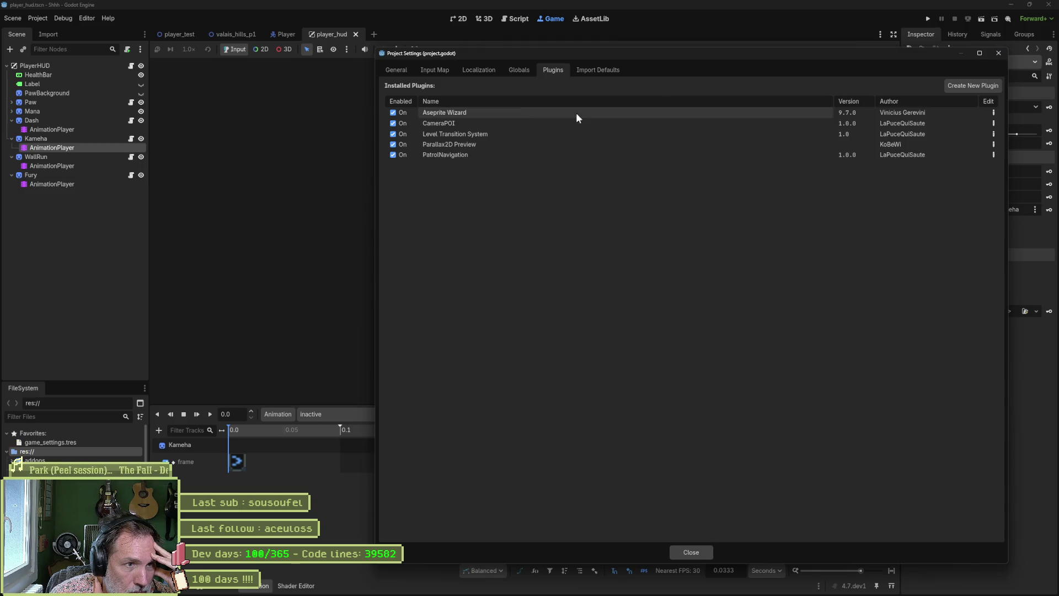
Edit the Aseprite Wizard plugin's version to 9.8.0 and update it
mouse_move(446, 119)
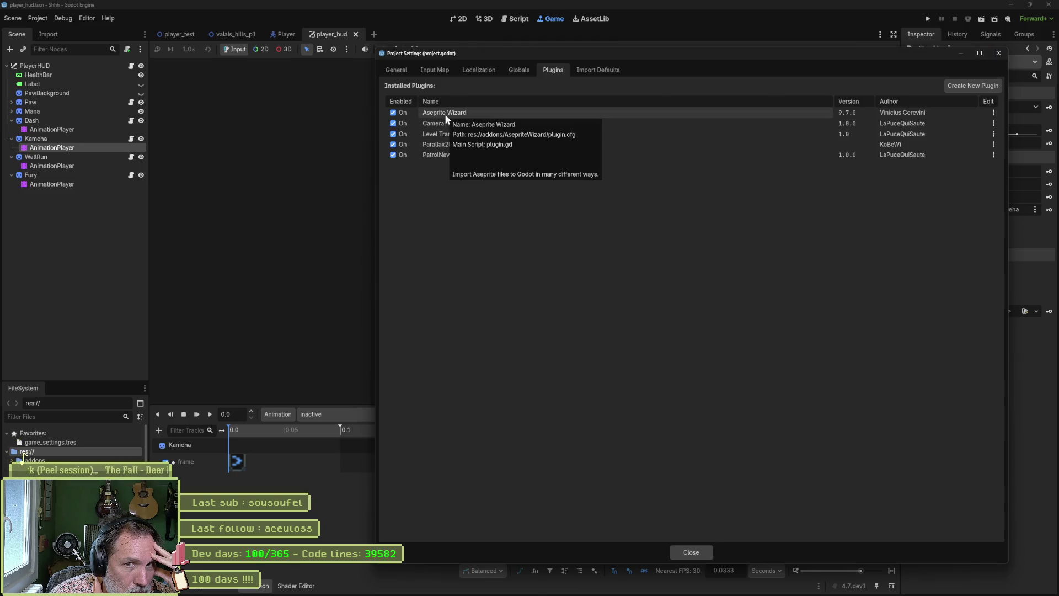
left_click(994, 113)
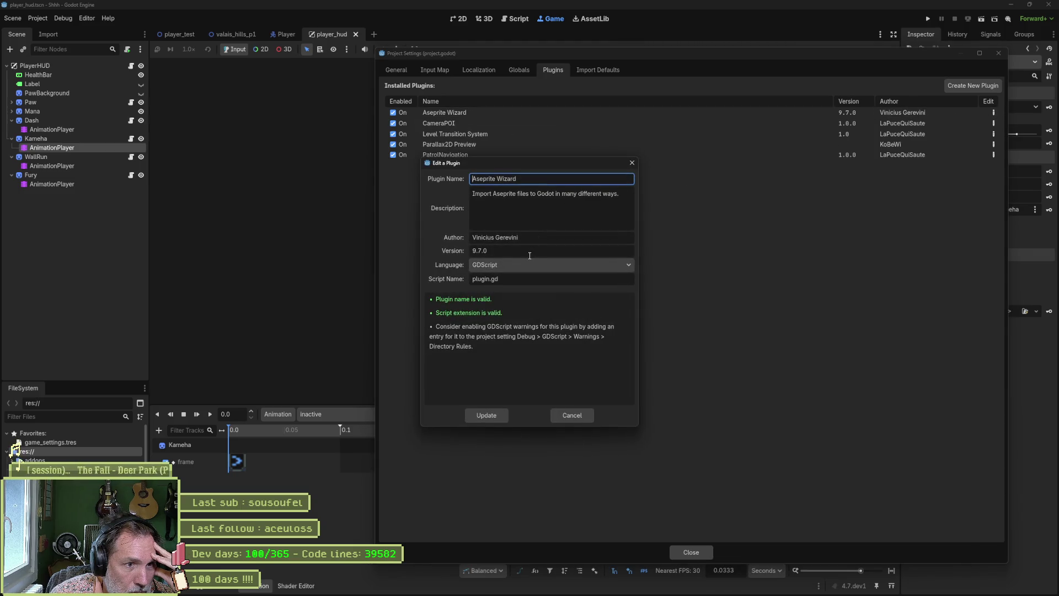
left_click(492, 416)
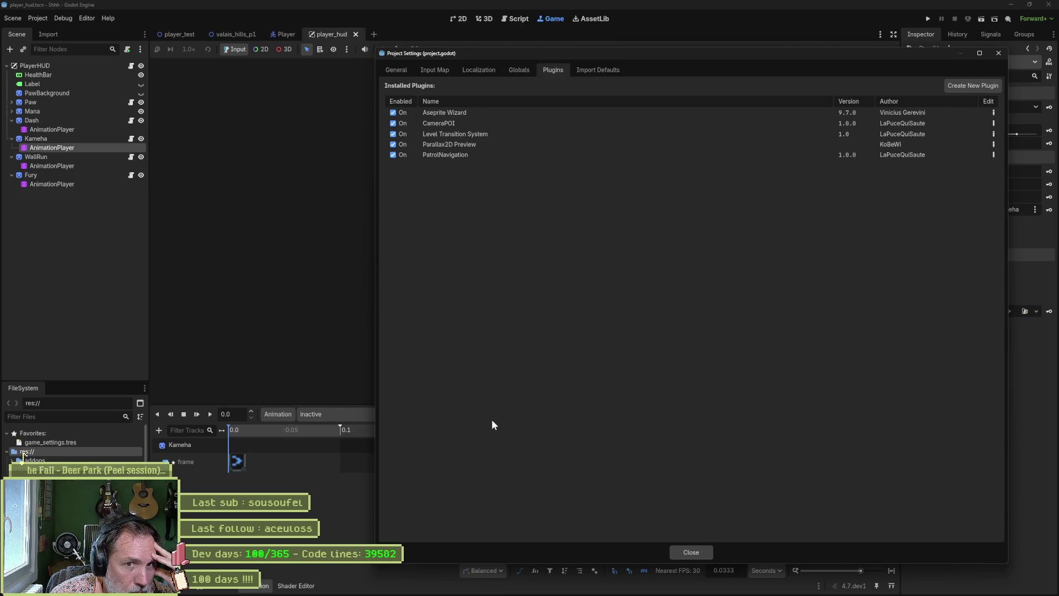
left_click(993, 112)
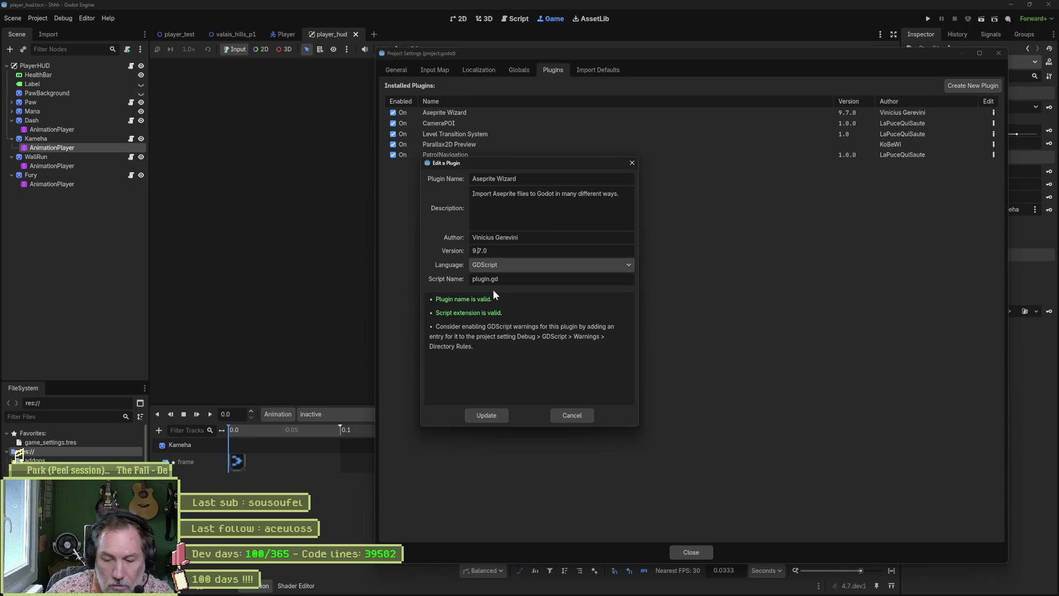
left_click(485, 415)
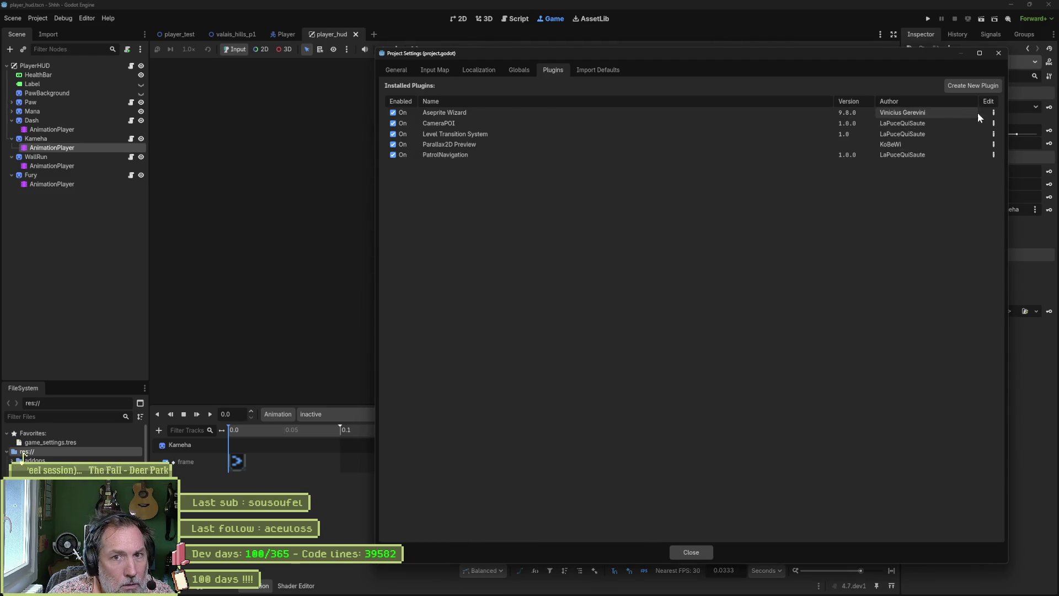
Revert the plugin version to 9.7.0, close Project Settings, and switch to hud_abilities in Aseprite
left_click(993, 111)
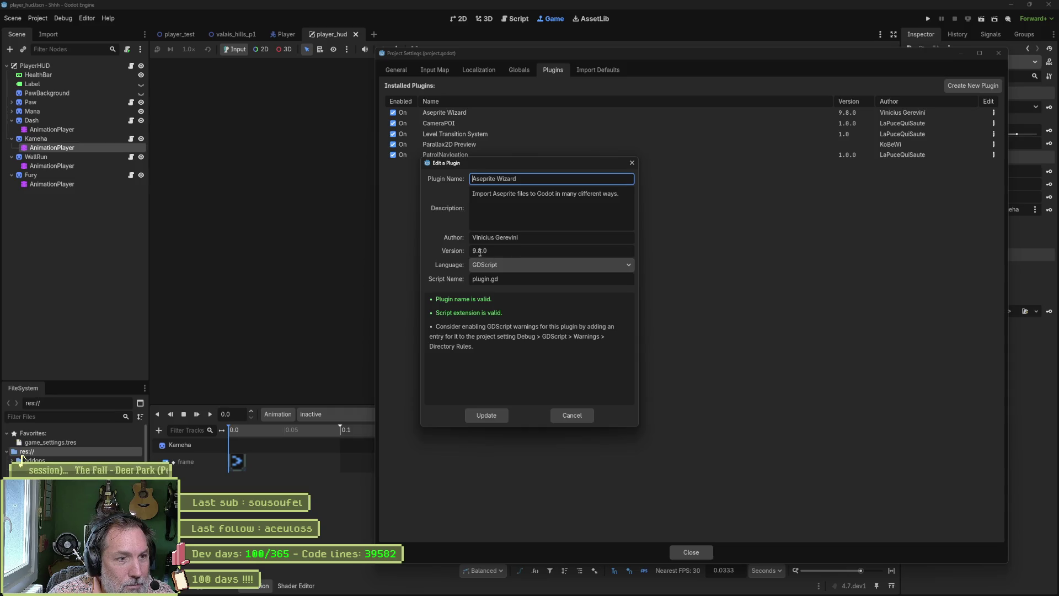
double_click(479, 250)
type("7")
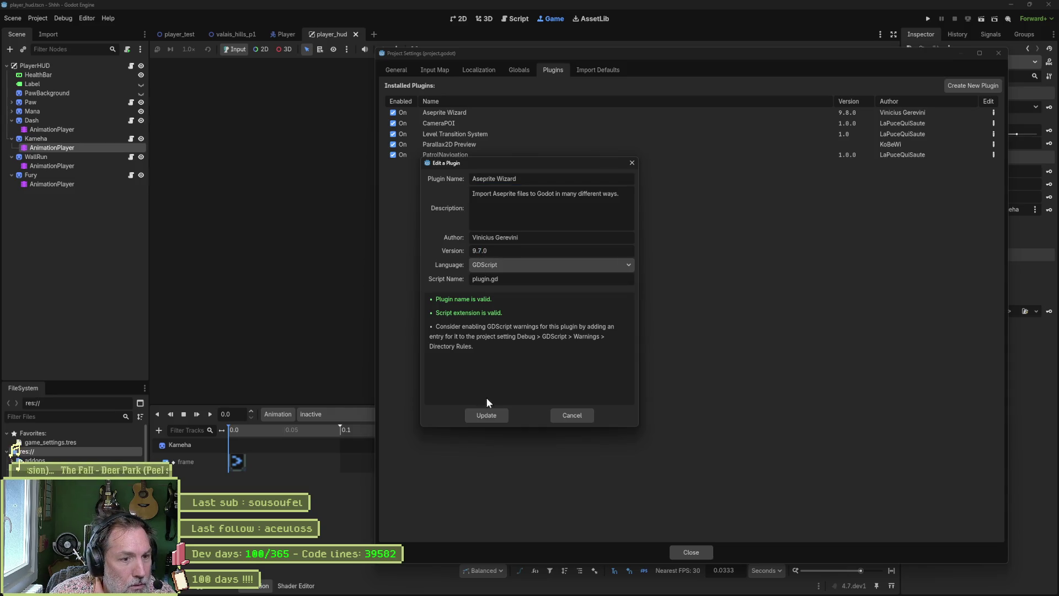
left_click(486, 415)
left_click(999, 55)
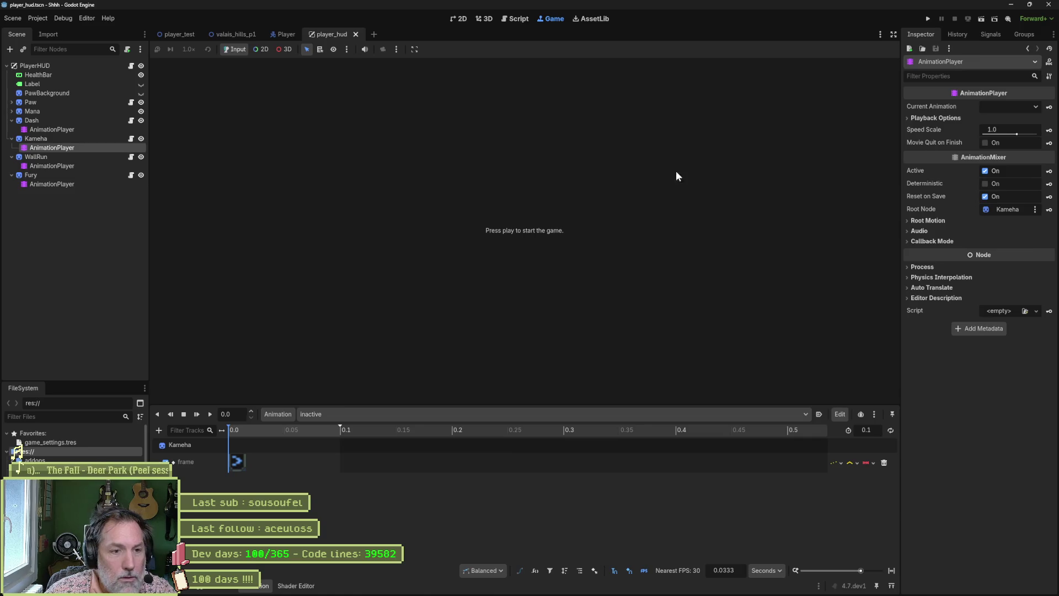
key("alt+Tab")
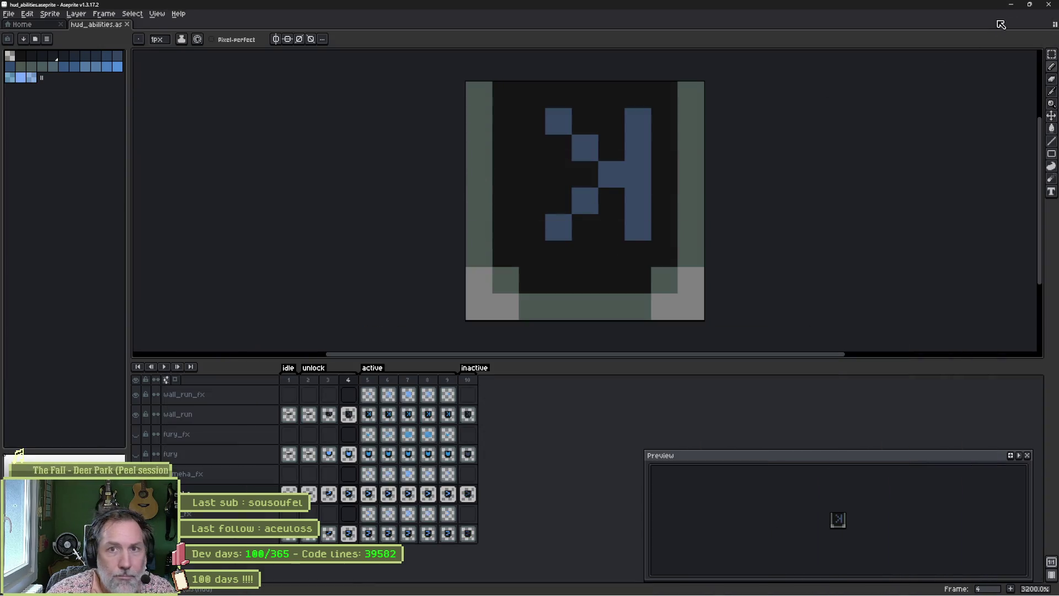
Clear the desktop and delete the older Aseprite Wizard zip from the Desktop
left_click(1010, 4)
key("ctrl+r")
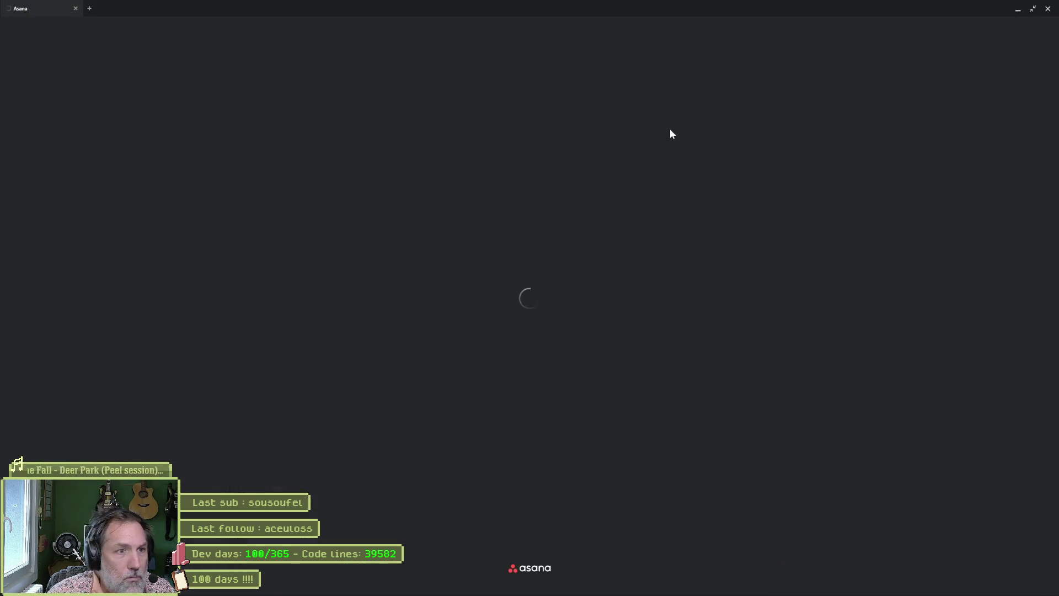
left_click(1018, 10)
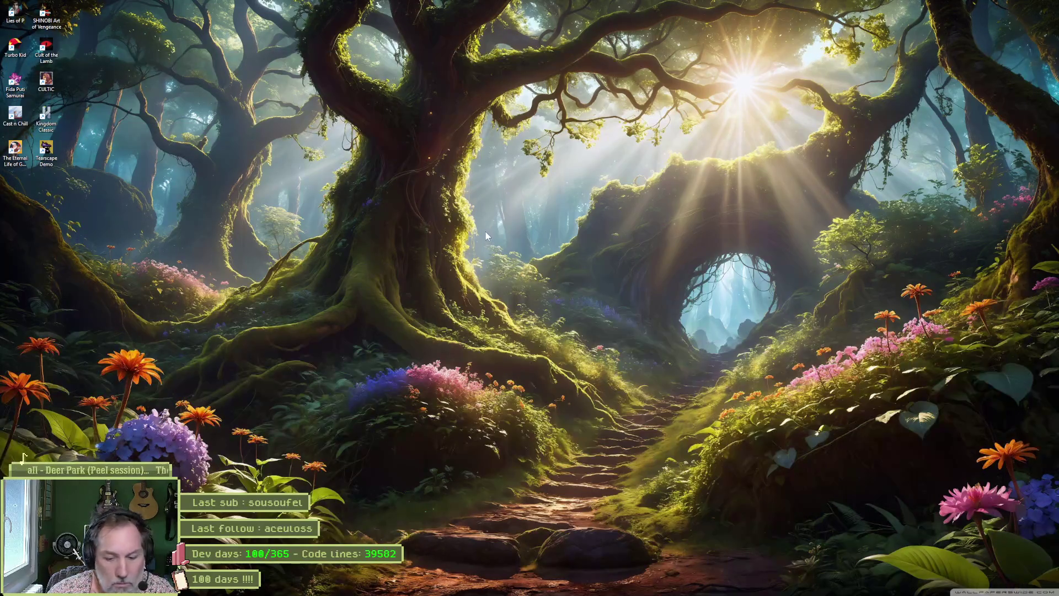
key("super+e")
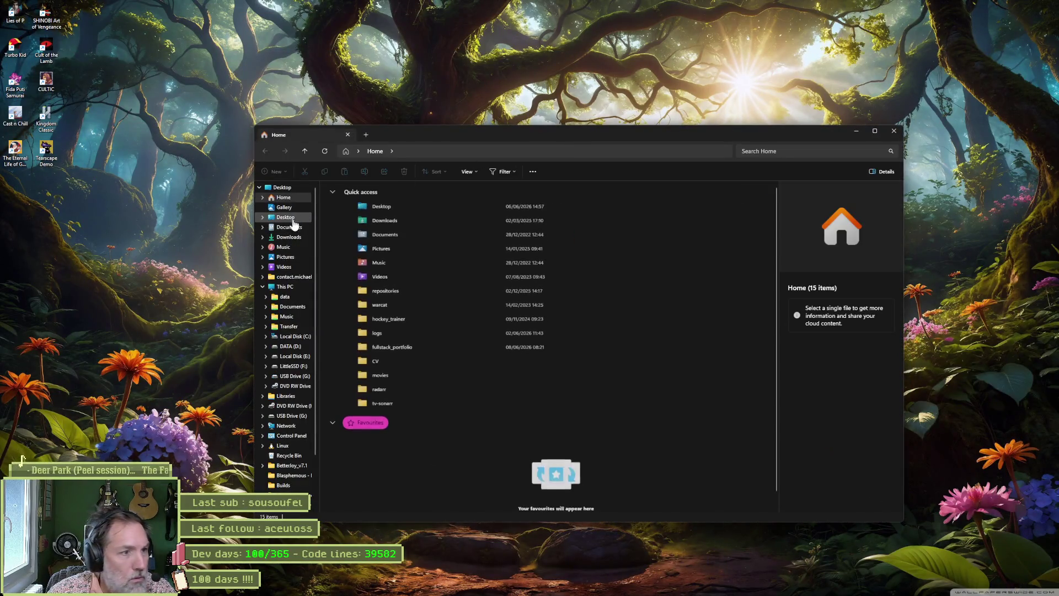
left_click(287, 218)
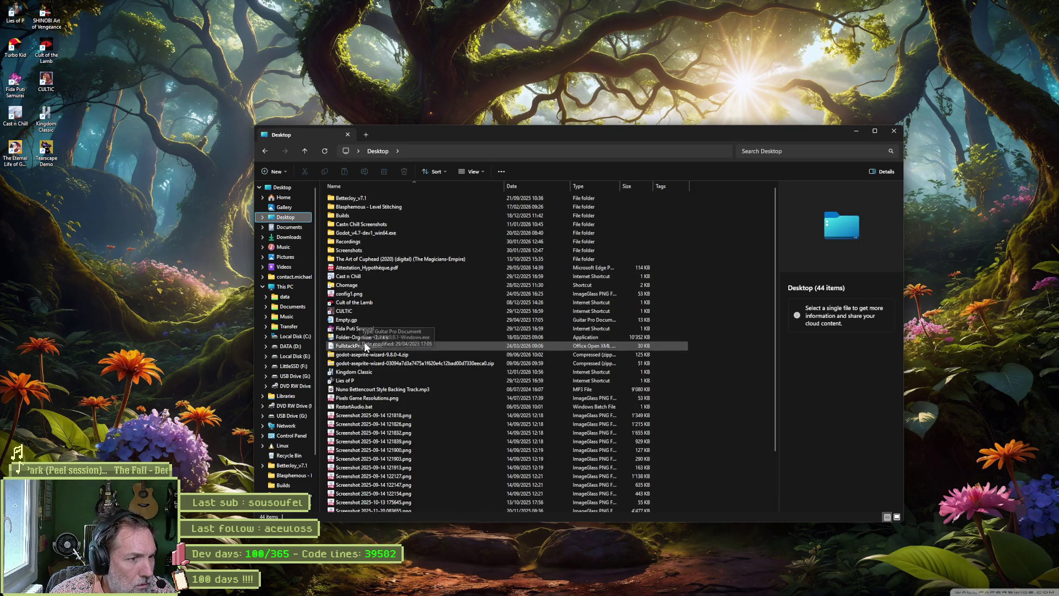
left_click(433, 364)
key("Delete")
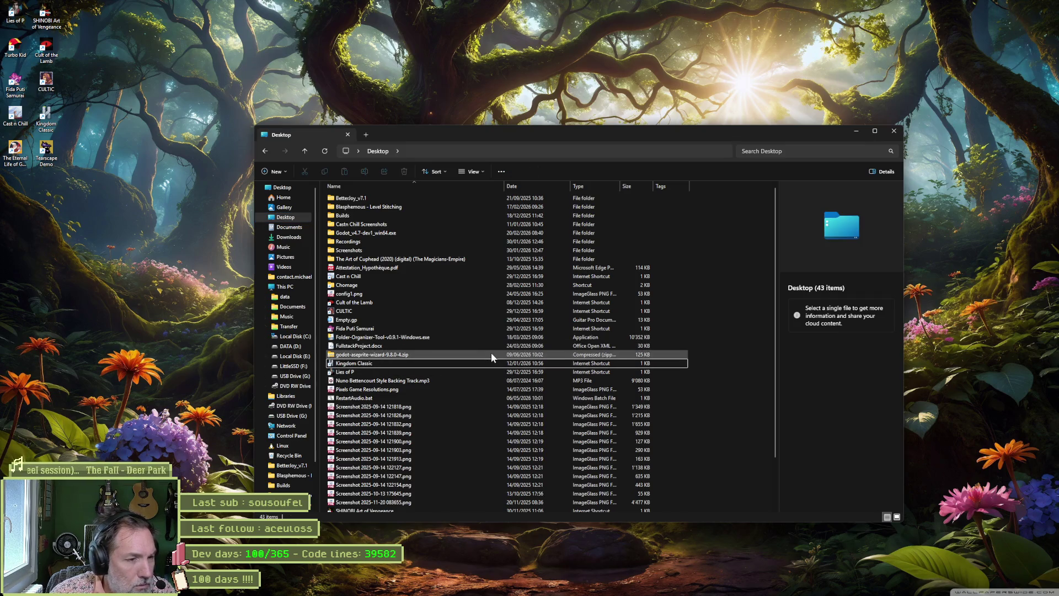
Open the 9.8.0-4 zip's addons folder beside the Shhh project's addons folder
double_click(492, 354)
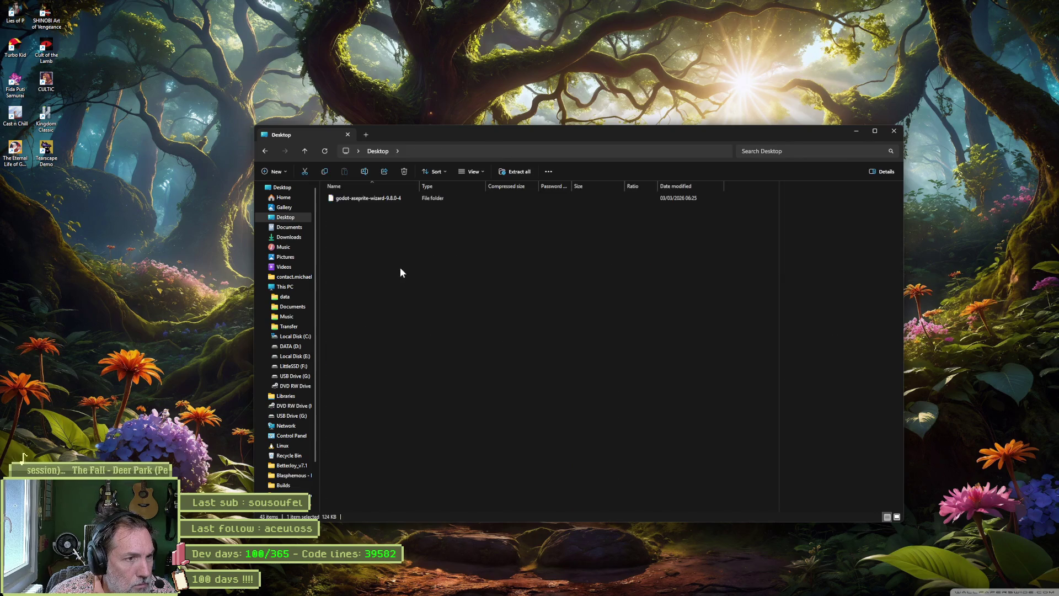
double_click(386, 199)
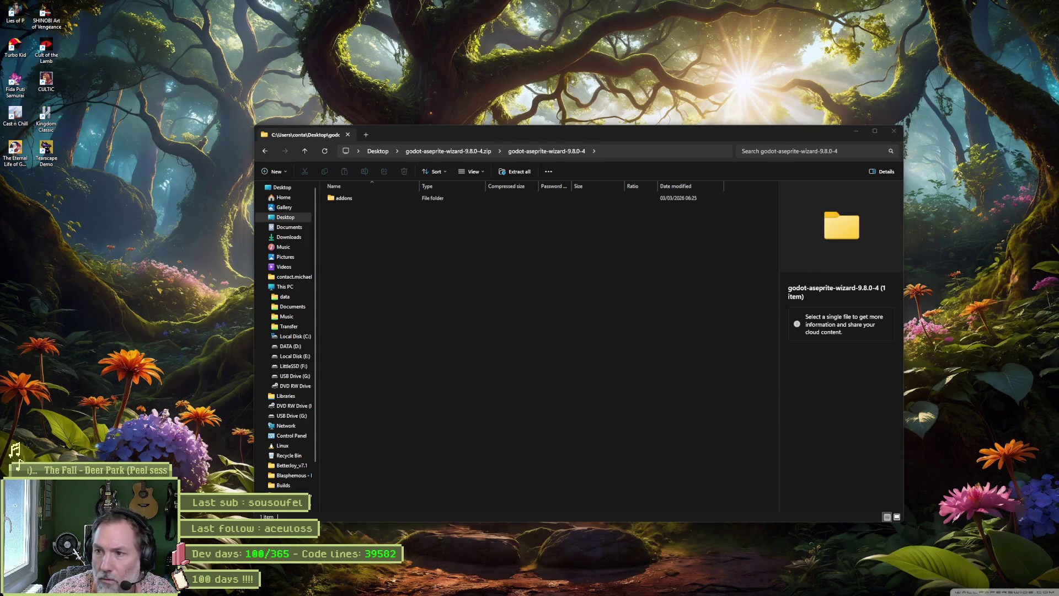
key("alt+Tab")
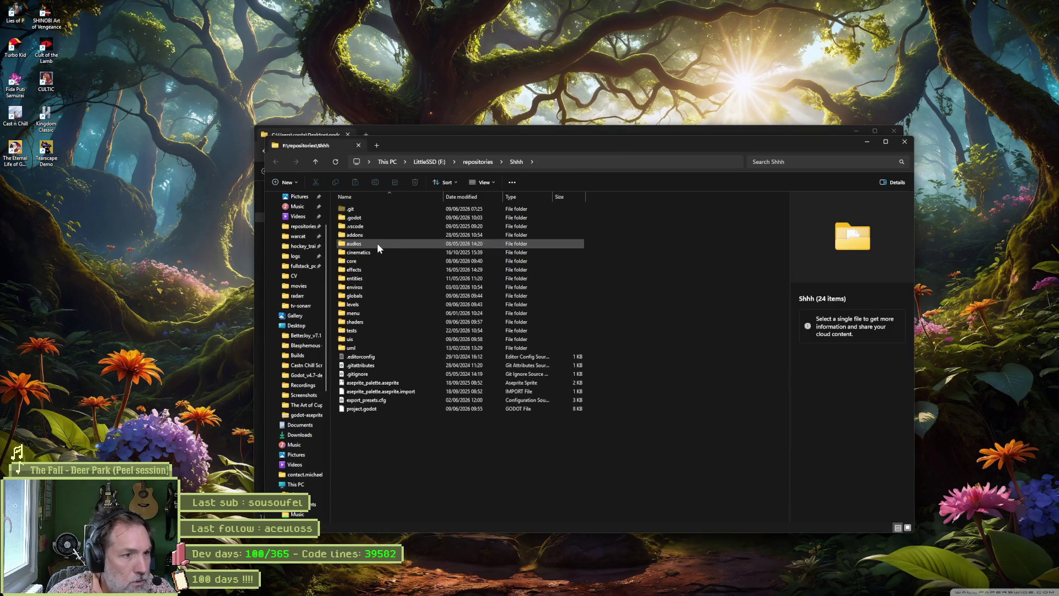
left_click(370, 236)
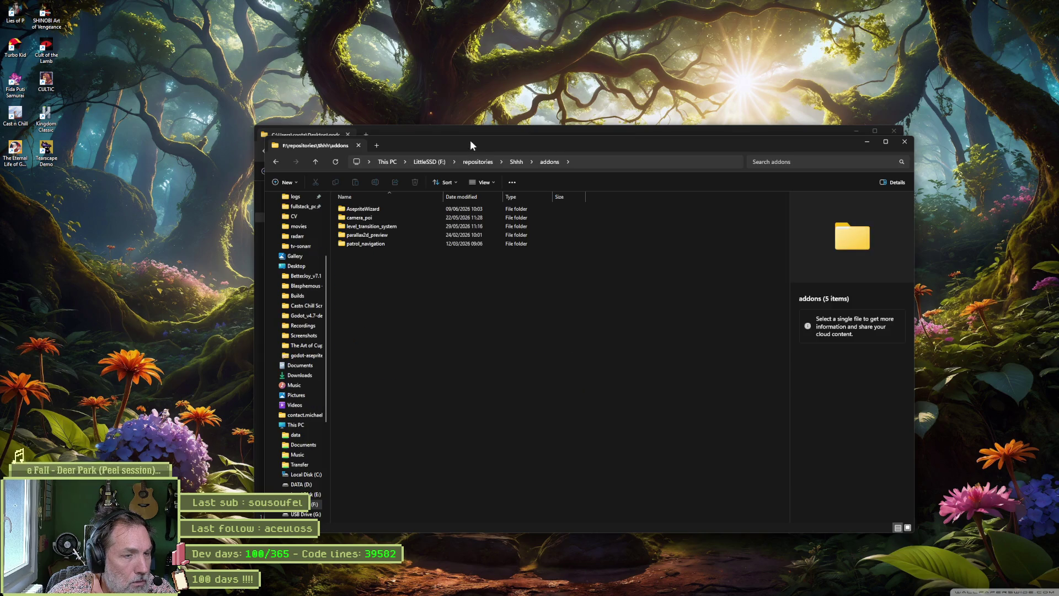
left_click_drag(470, 140, 558, 199)
left_click(506, 135)
left_click(349, 198)
double_click(349, 198)
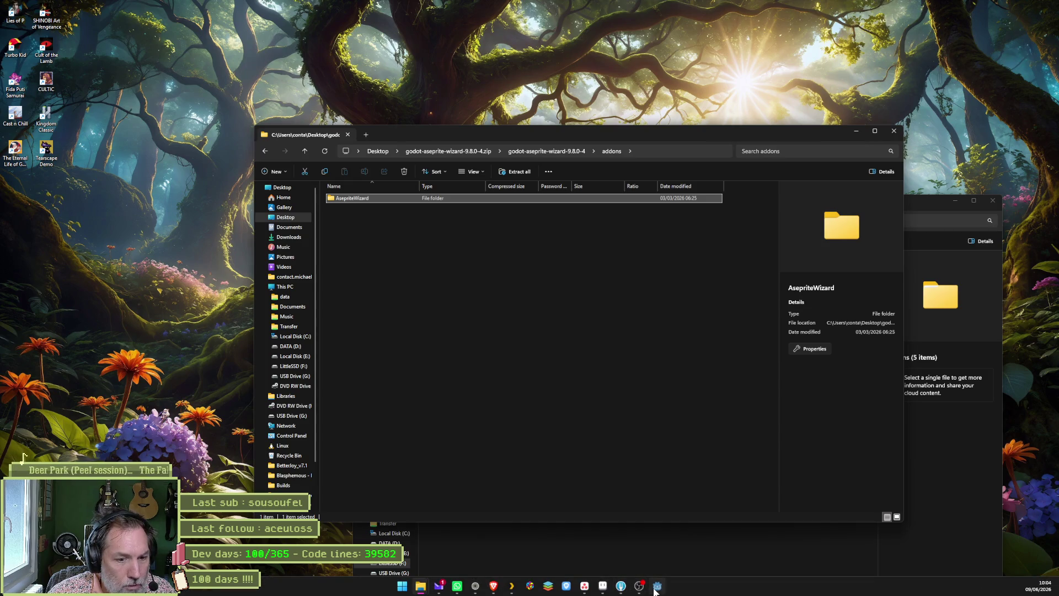
Close Godot, copy AsepriteWizard into the project's addons replacing existing files, and relaunch Godot
left_click(656, 585)
left_click(1048, 5)
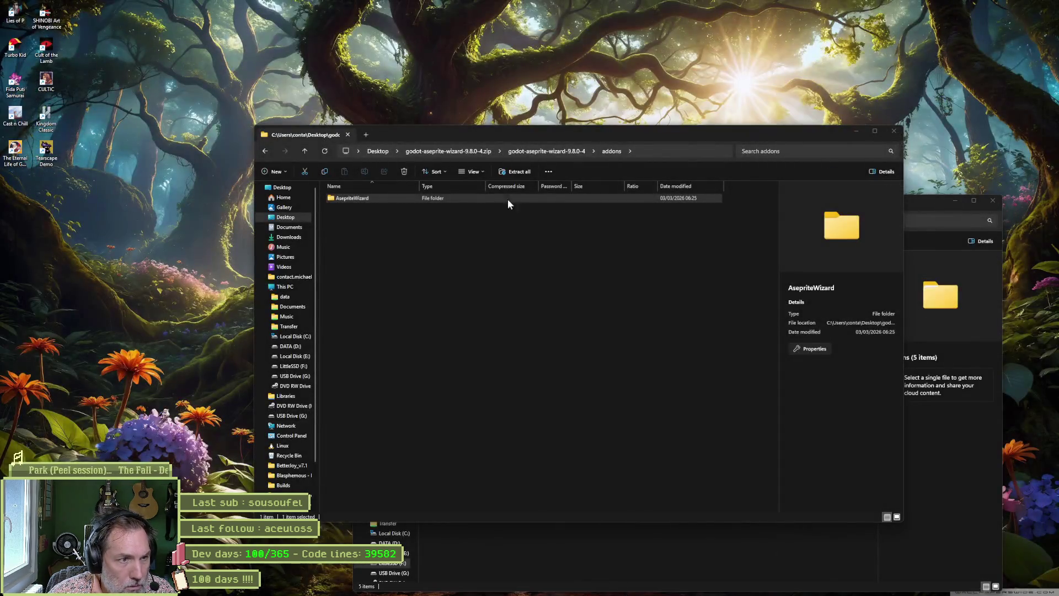
left_click(507, 200)
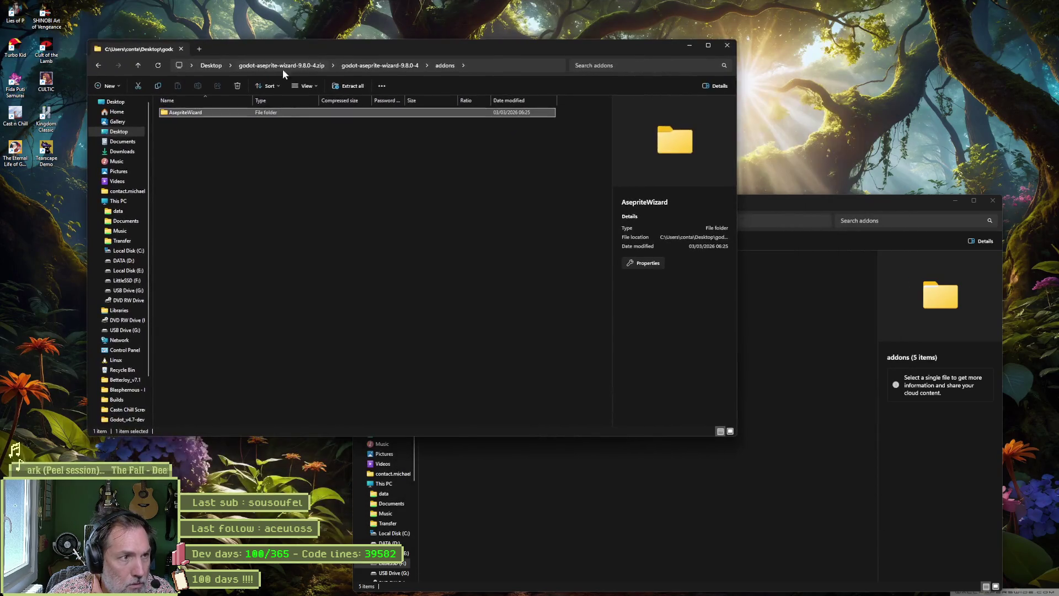
mouse_move(174, 116)
left_mouse_down()
mouse_move(637, 489)
mouse_move(666, 433)
left_mouse_up()
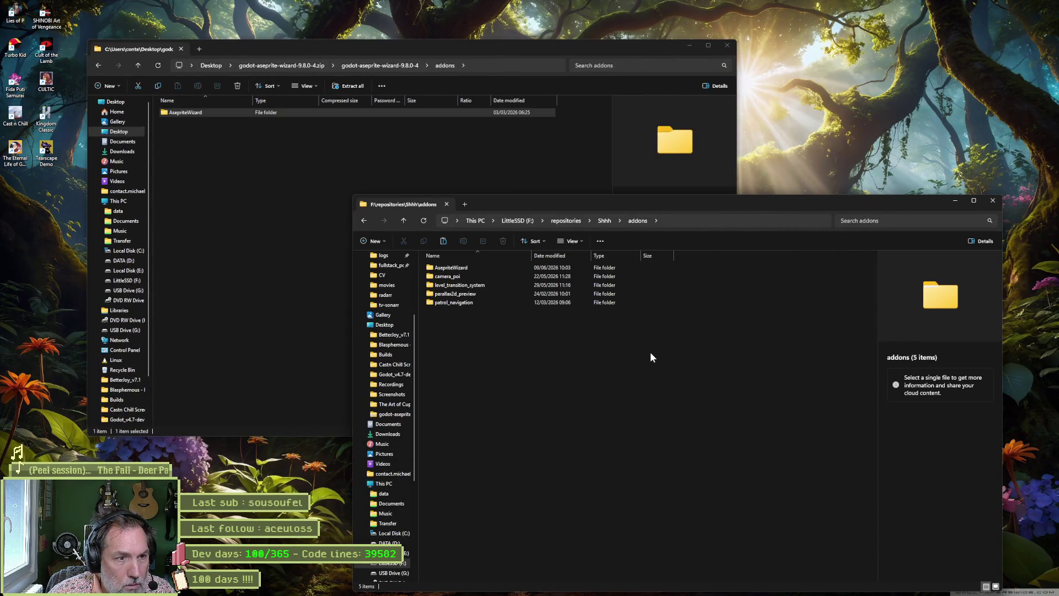
left_click(223, 234)
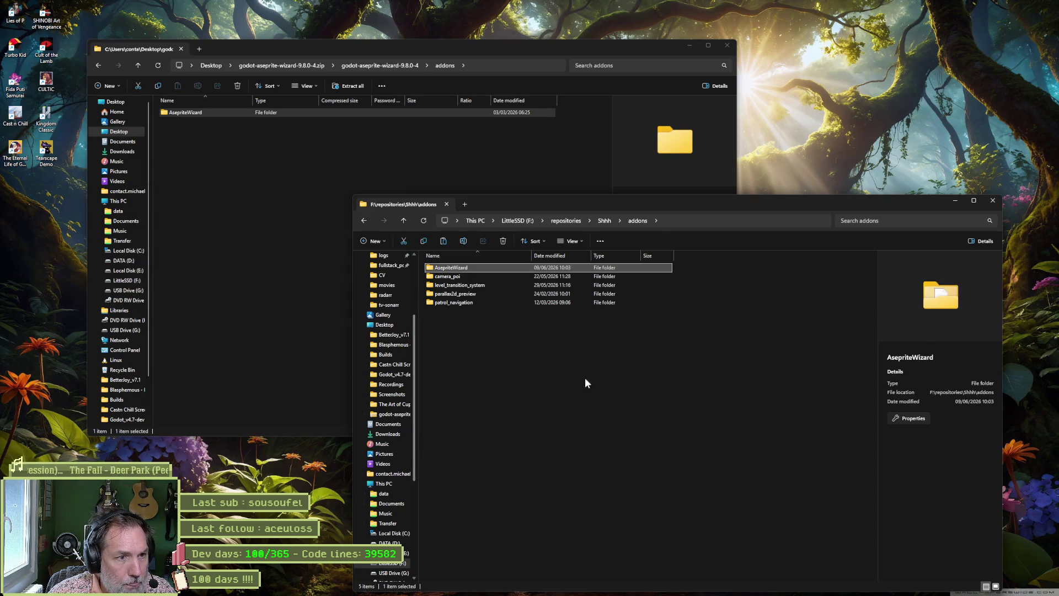
left_click(657, 586)
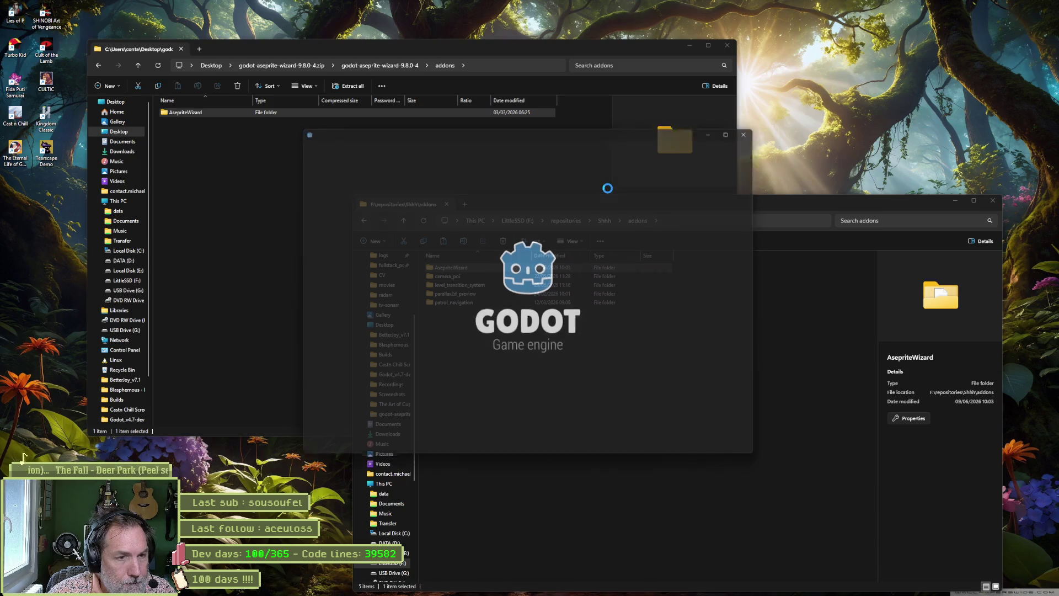
Reopen the Shhh project and select WallRun's AnimationPlayer in the 2D HUD scene
double_click(452, 187)
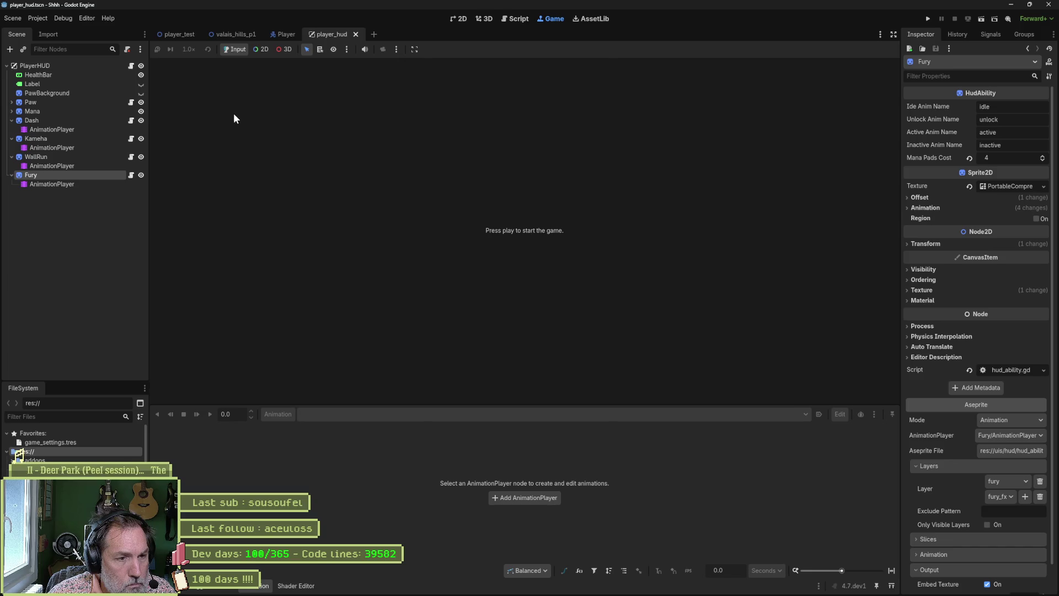
left_click(55, 167)
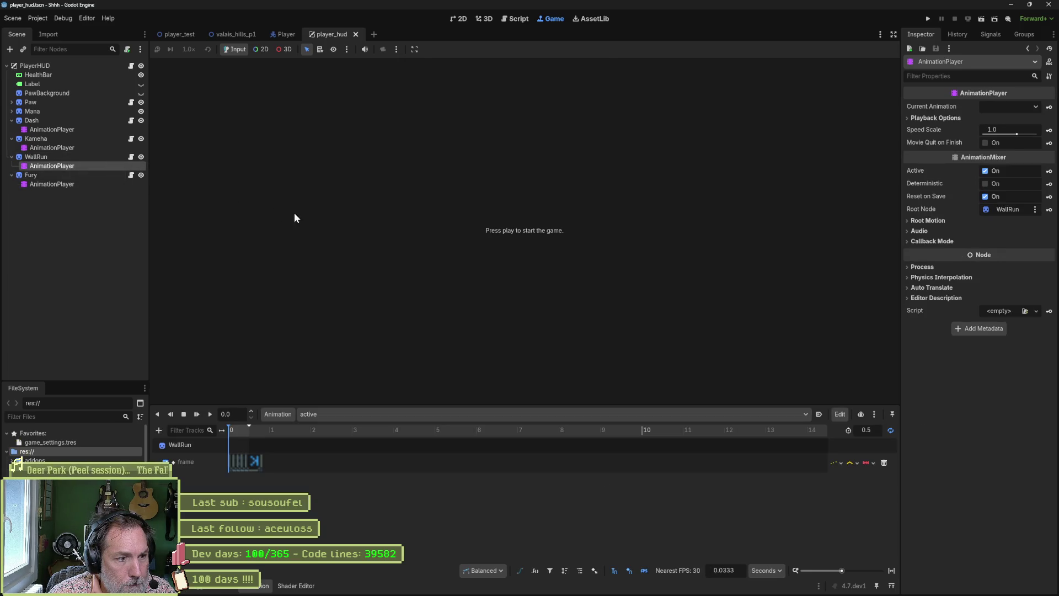
left_click(457, 19)
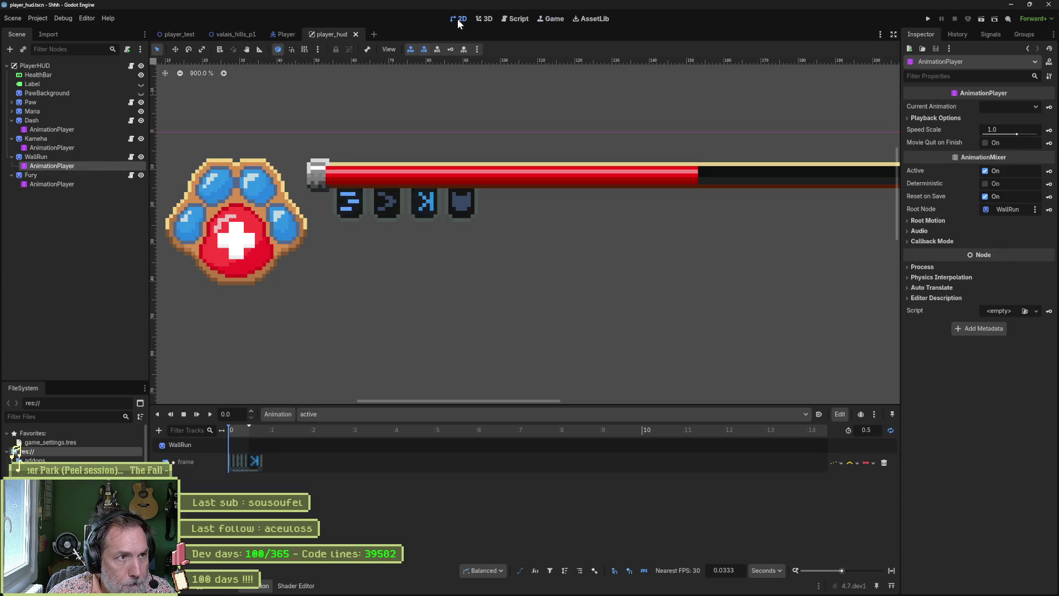
Load the inactive animation for both the WallRun and Kameha AnimationPlayers
left_click(321, 414)
left_click(345, 449)
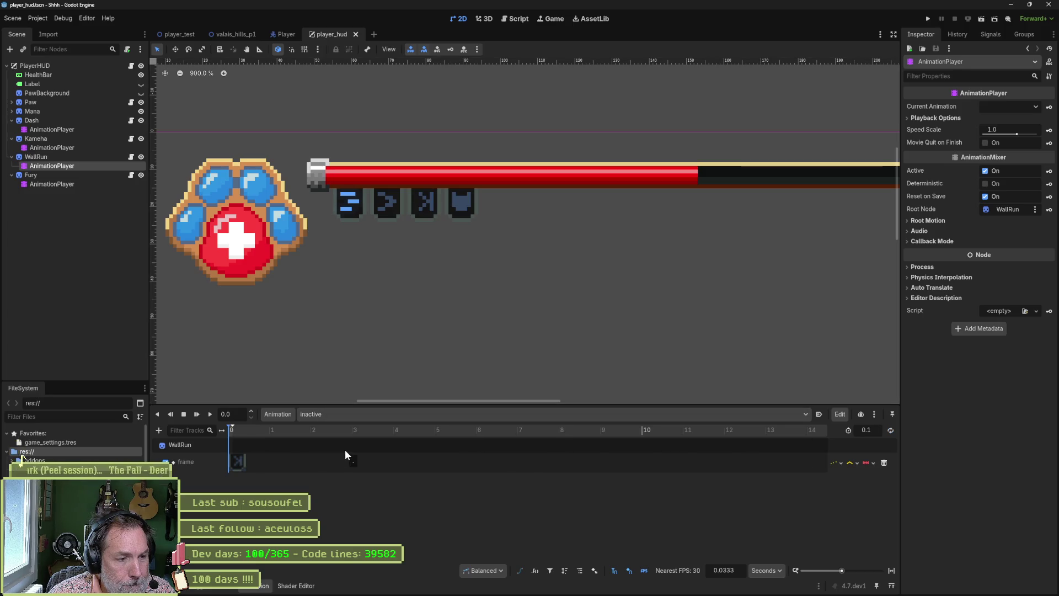
left_click(77, 149)
left_click(322, 421)
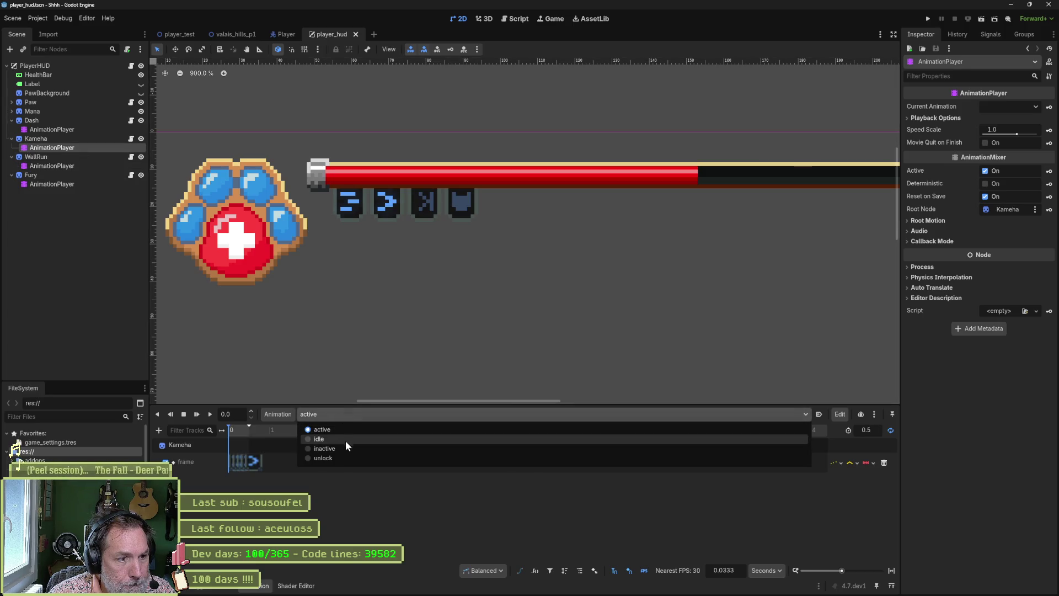
left_click(345, 448)
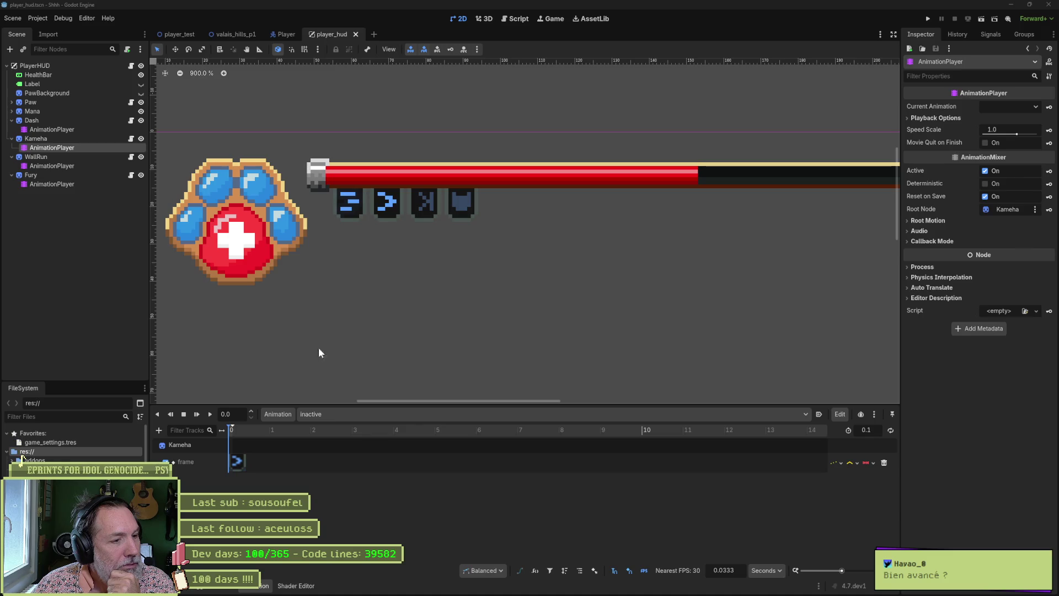
In Aseprite, hide the wall_run and wall_run_fx layers, view frame 10, then return to Godot
key("alt+Tab")
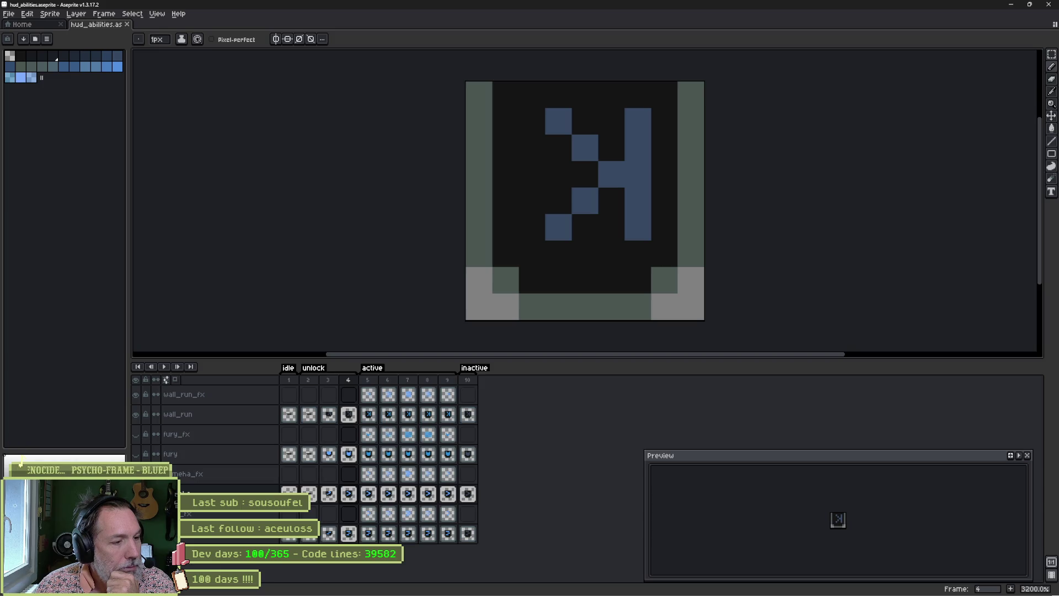
left_click(135, 413)
left_click(135, 393)
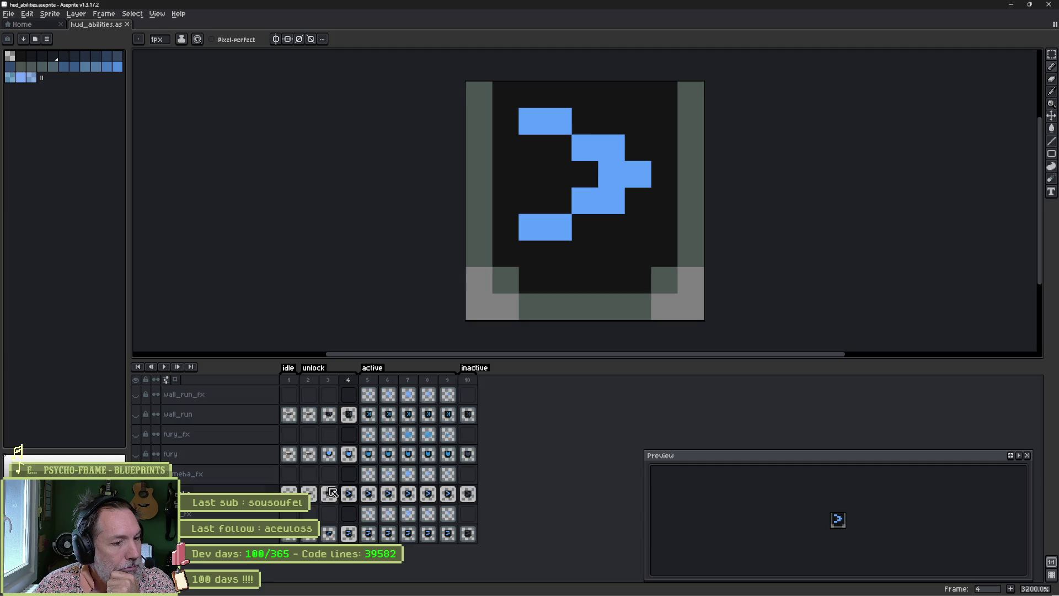
left_click(469, 380)
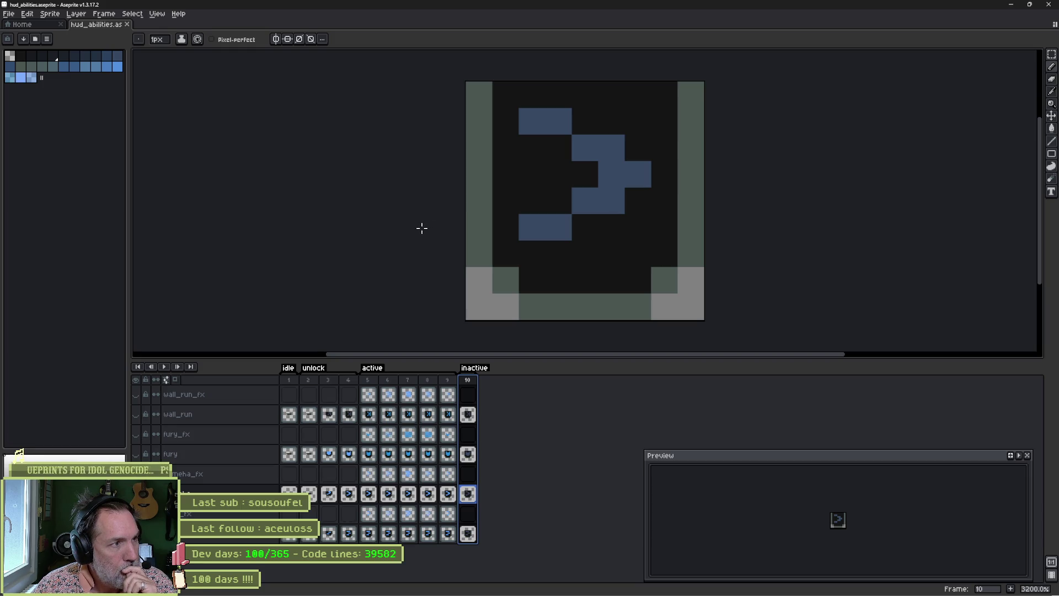
mouse_move(570, 590)
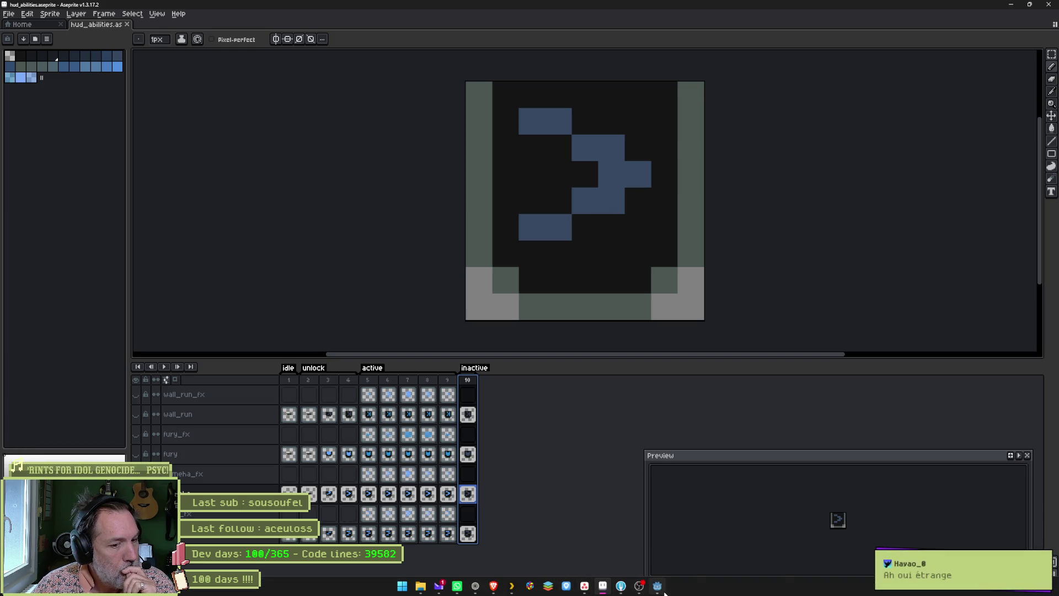
left_click(657, 586)
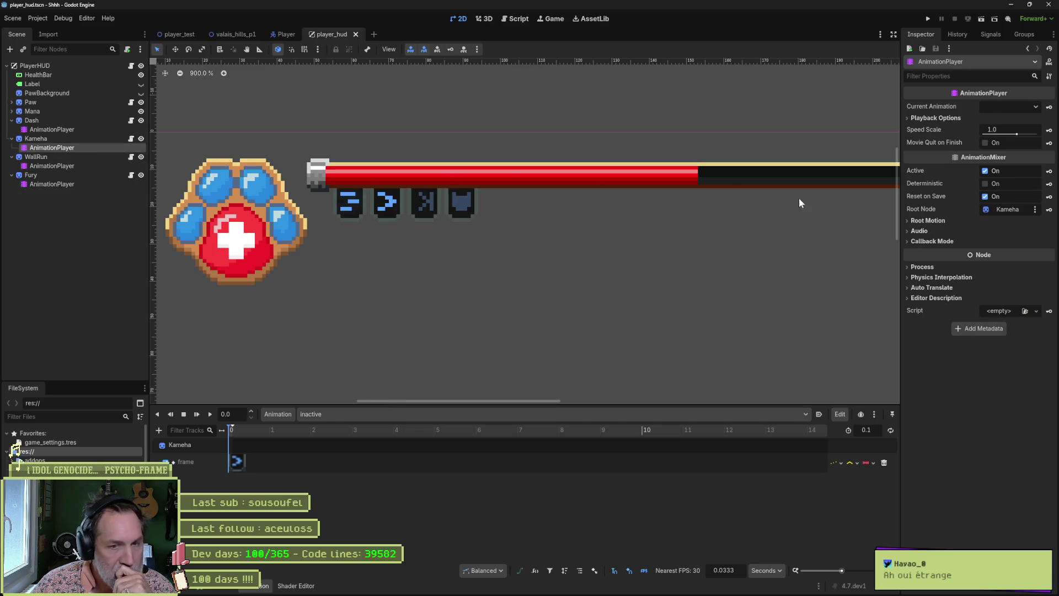
Select Kameha and show its active animation fitted in the timeline
left_click(62, 142)
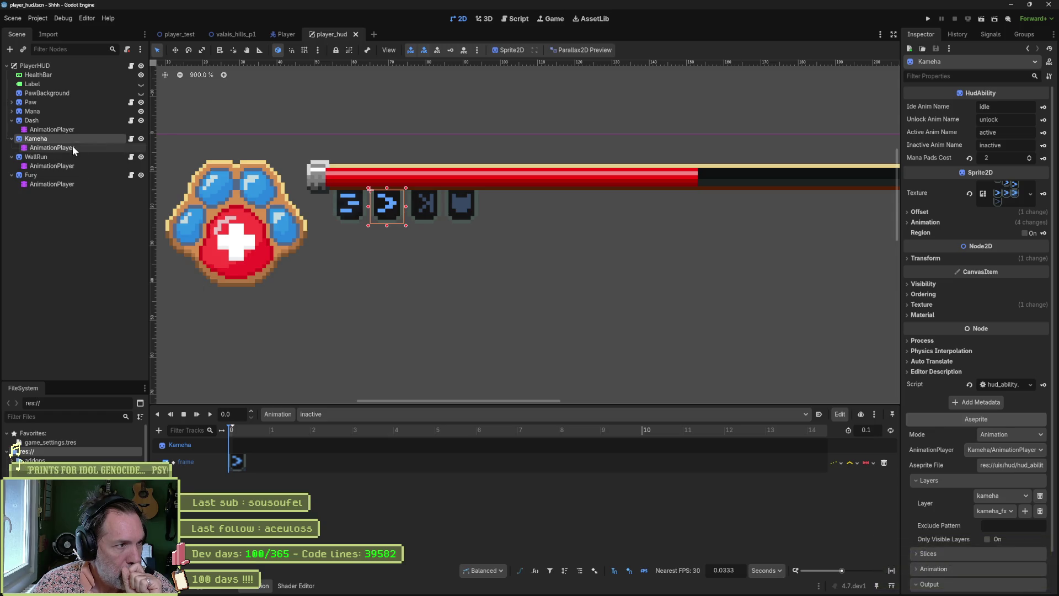
left_click(323, 415)
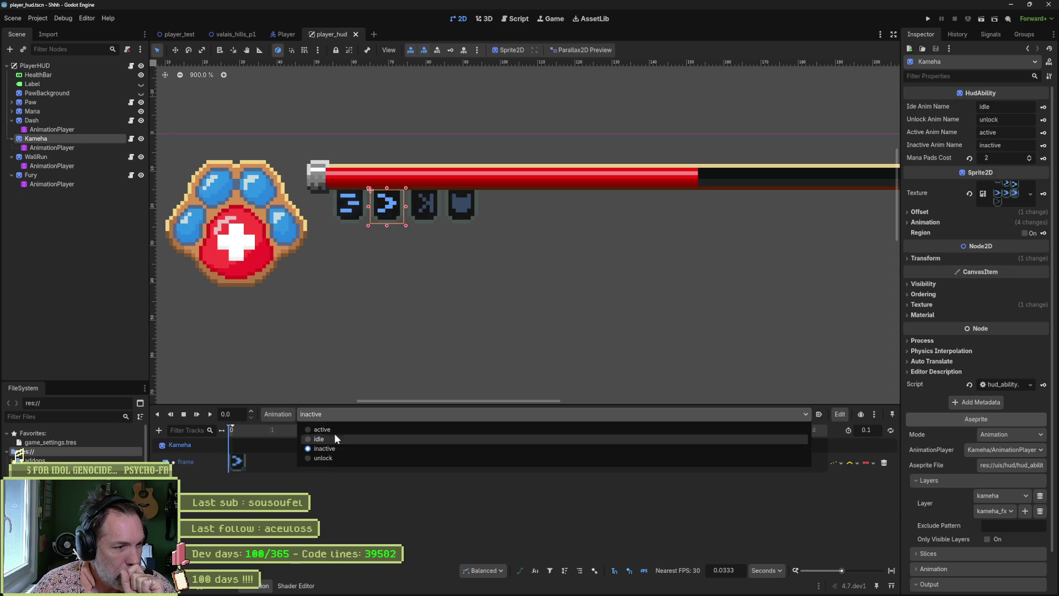
left_click(333, 430)
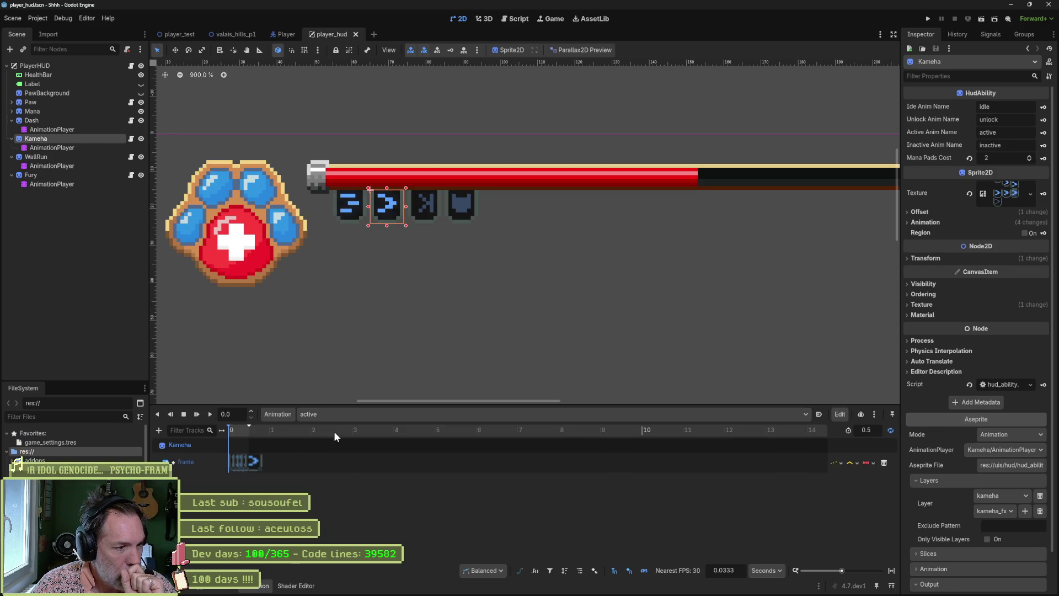
left_click(892, 572)
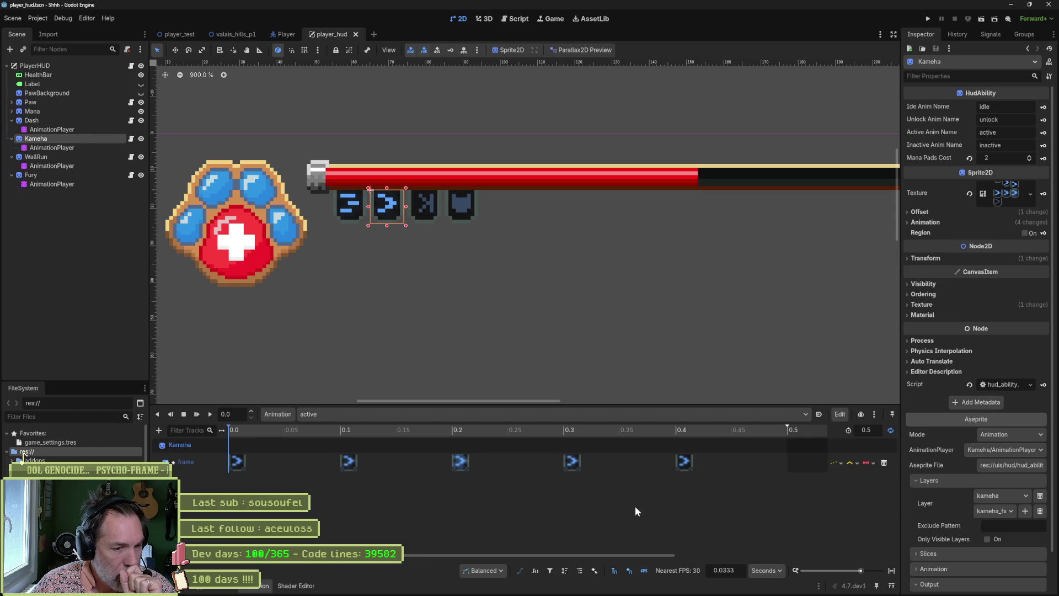
Cycle Kameha through the idle, unlock and inactive animations, then switch to Aseprite
left_click(460, 415)
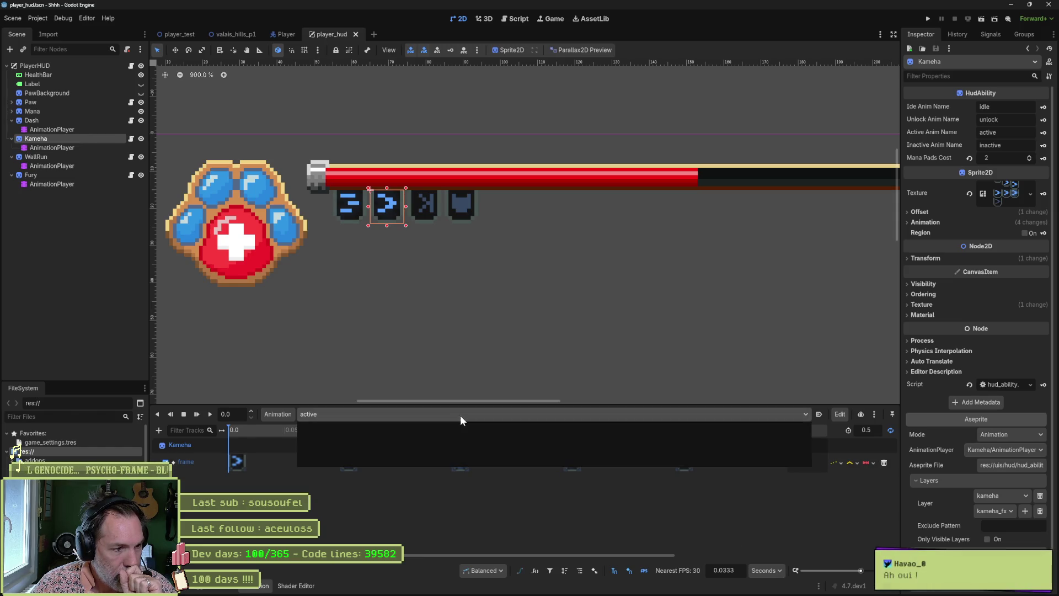
left_click(431, 437)
left_click(417, 415)
left_click(403, 456)
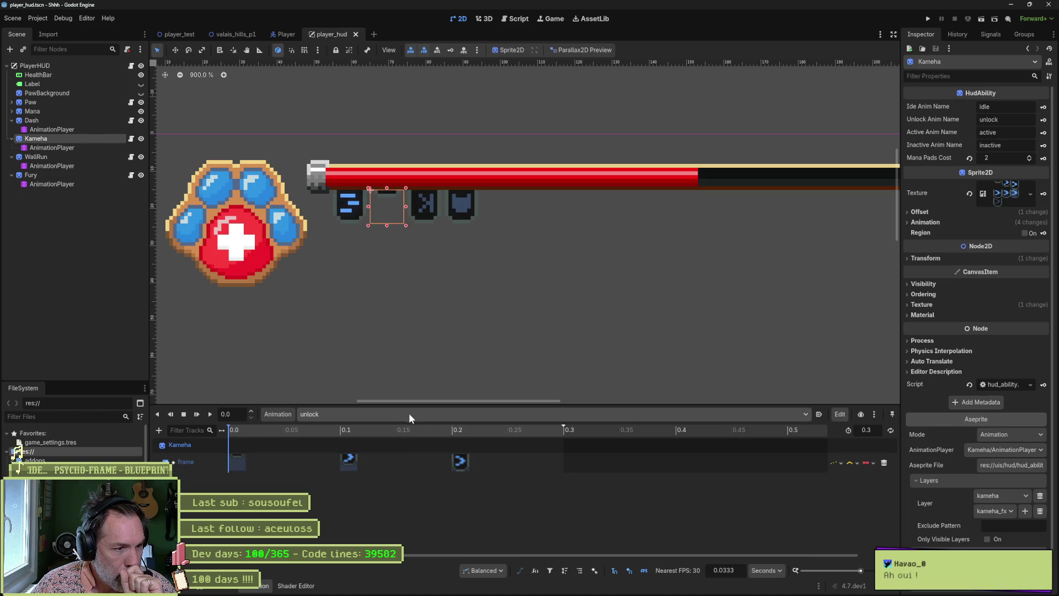
left_click(409, 413)
left_click(391, 449)
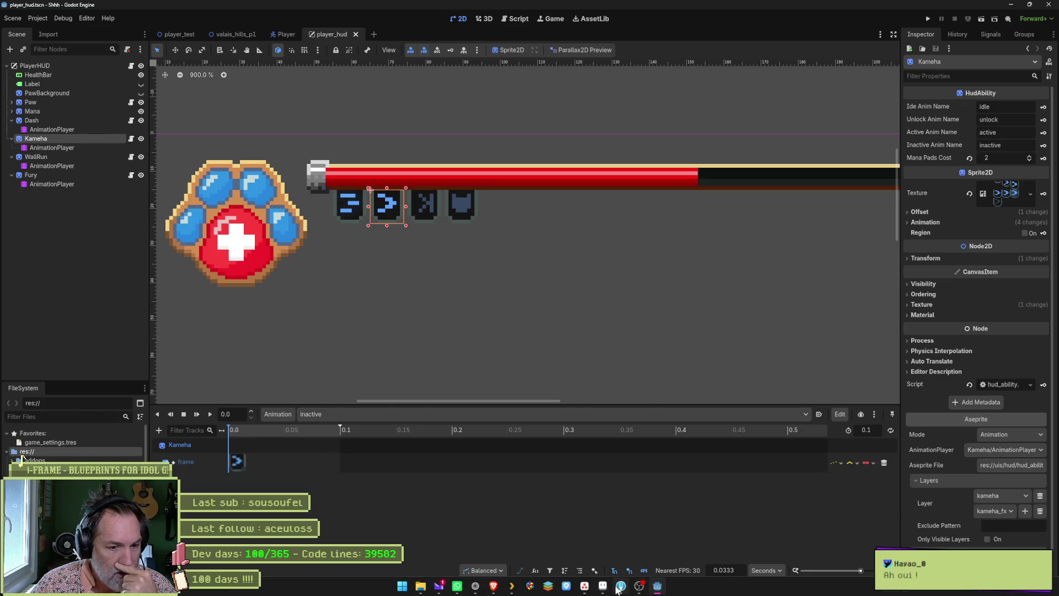
left_click(603, 589)
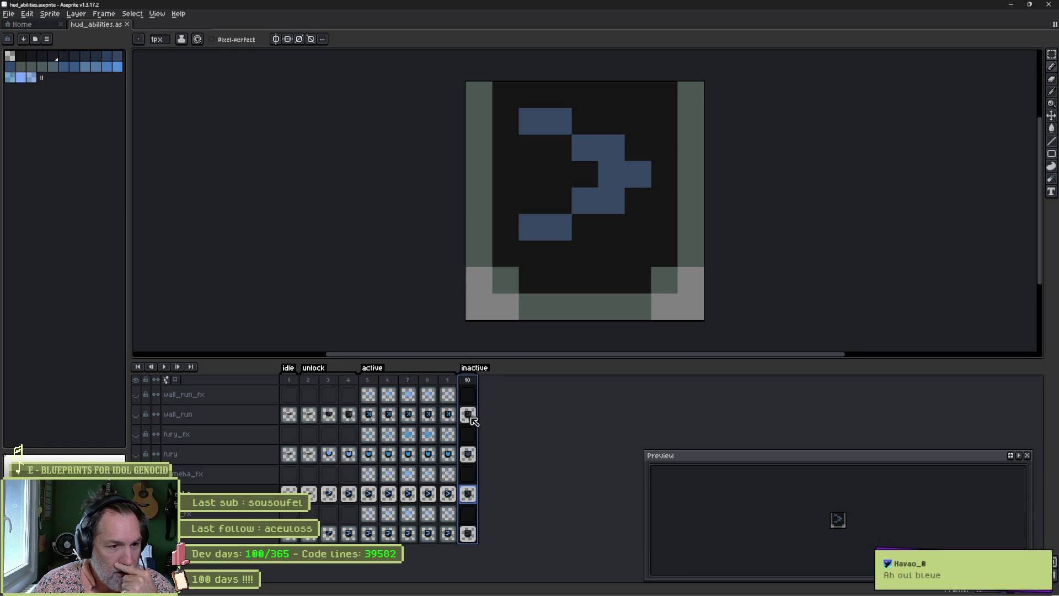
Inspect the bottom layer's inactive frame 10 cel in Aseprite, then return to Godot
left_click(470, 534)
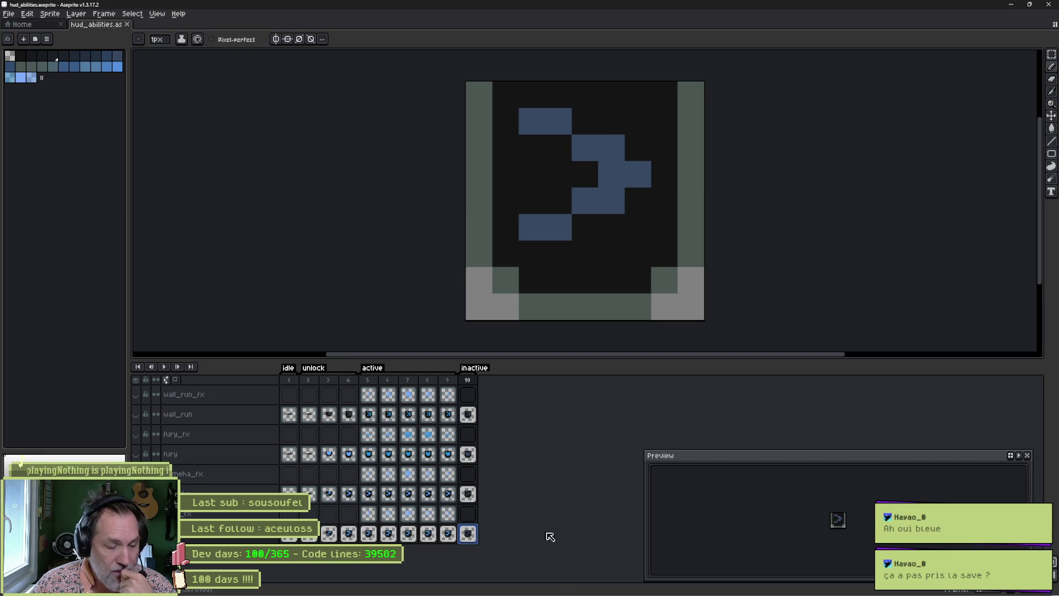
mouse_move(546, 595)
mouse_move(602, 590)
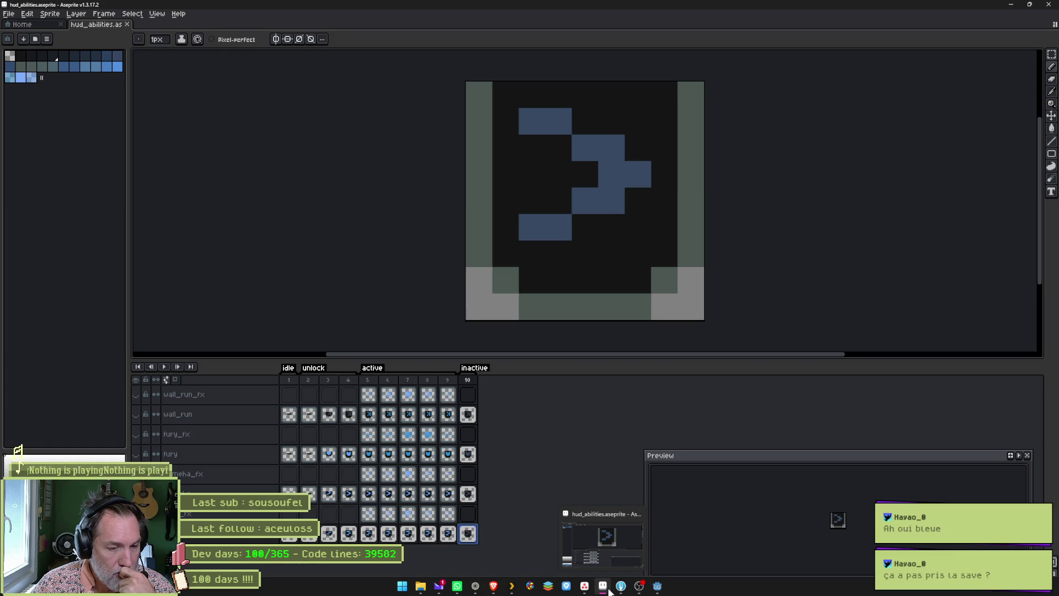
left_click(607, 590)
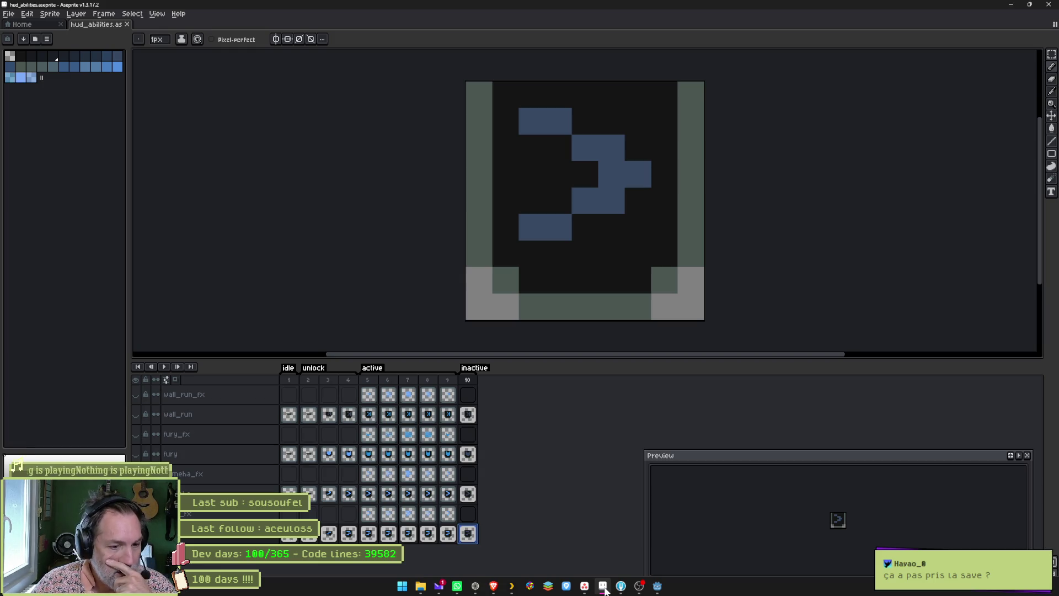
left_click(657, 588)
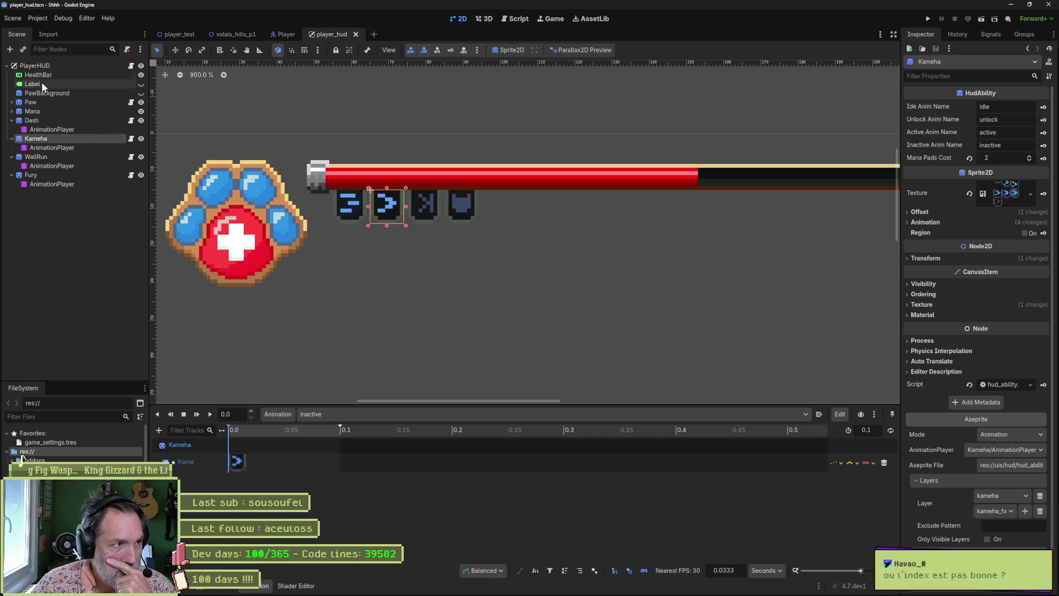
right_click(38, 65)
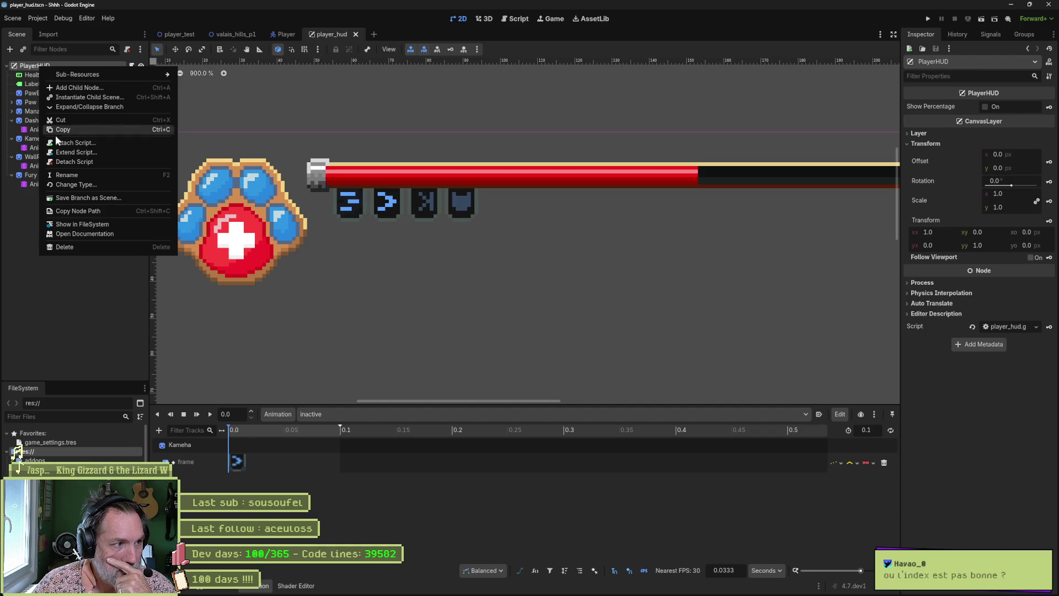
Reveal player_hud.tscn in the FileSystem dock and open it in Visual Studio Code
left_click(130, 223)
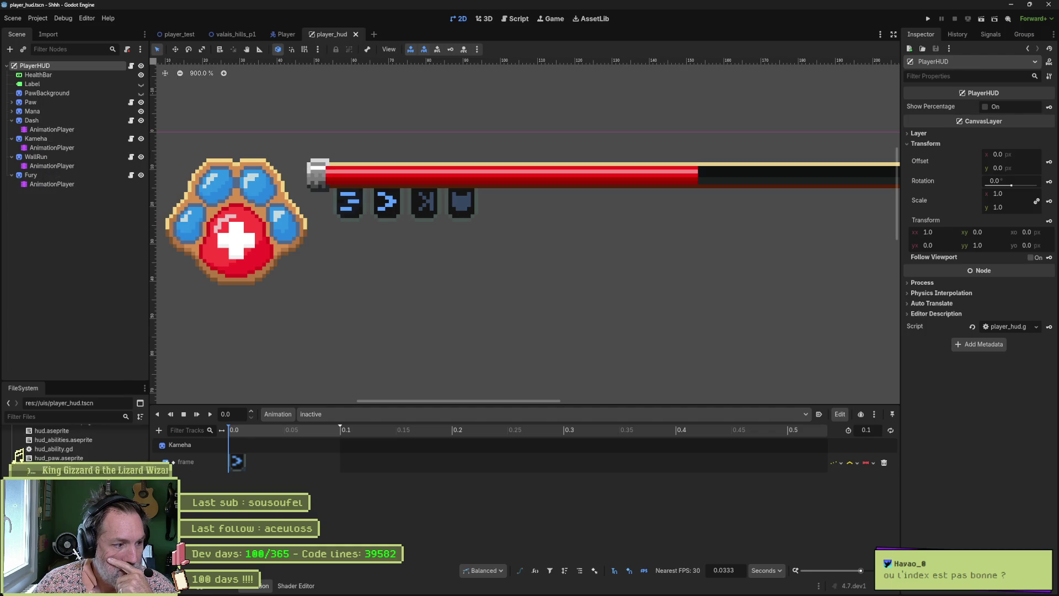
right_click(62, 467)
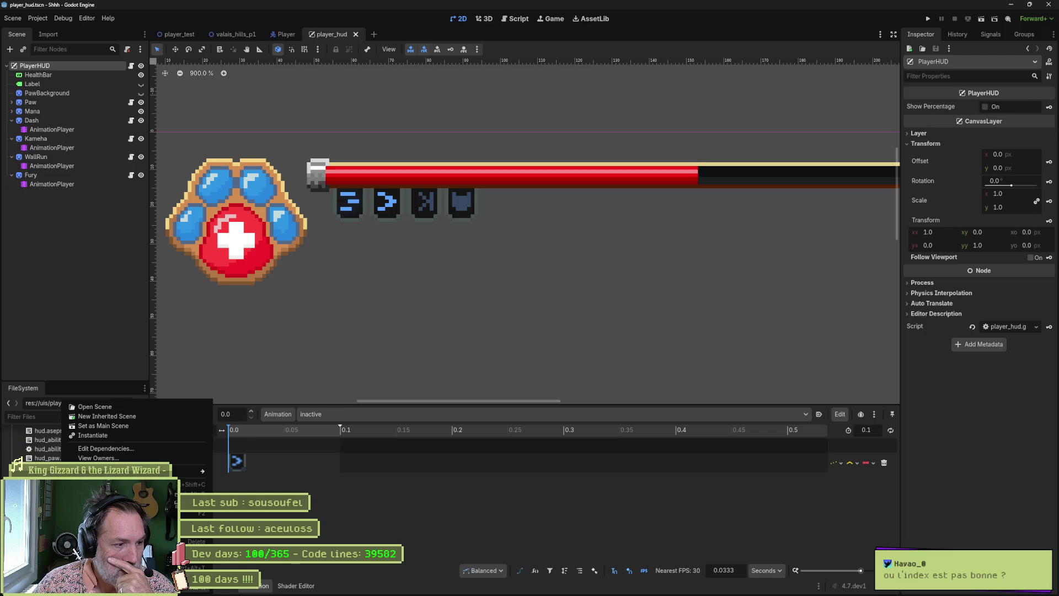
left_click(99, 557)
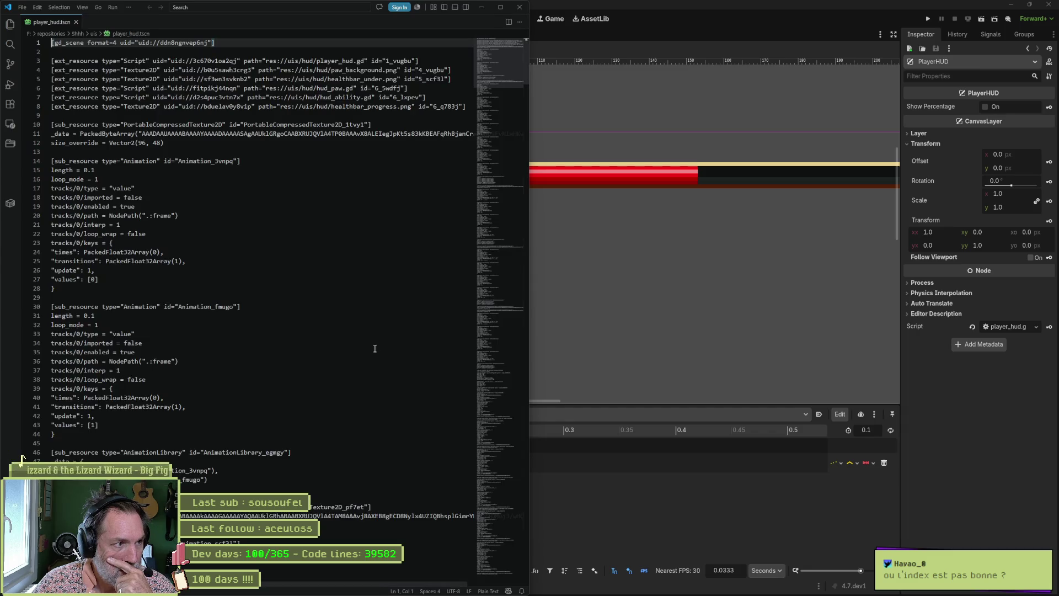
Search the file for 'inactive' and jump to the Animation_1tiii definition
key("ctrl+f")
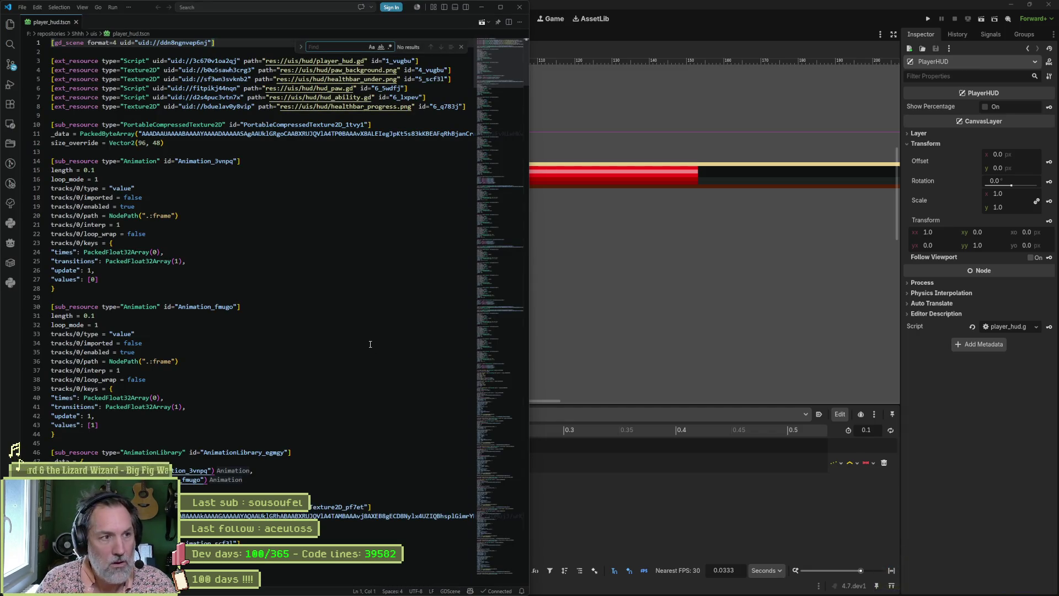
type("inactive")
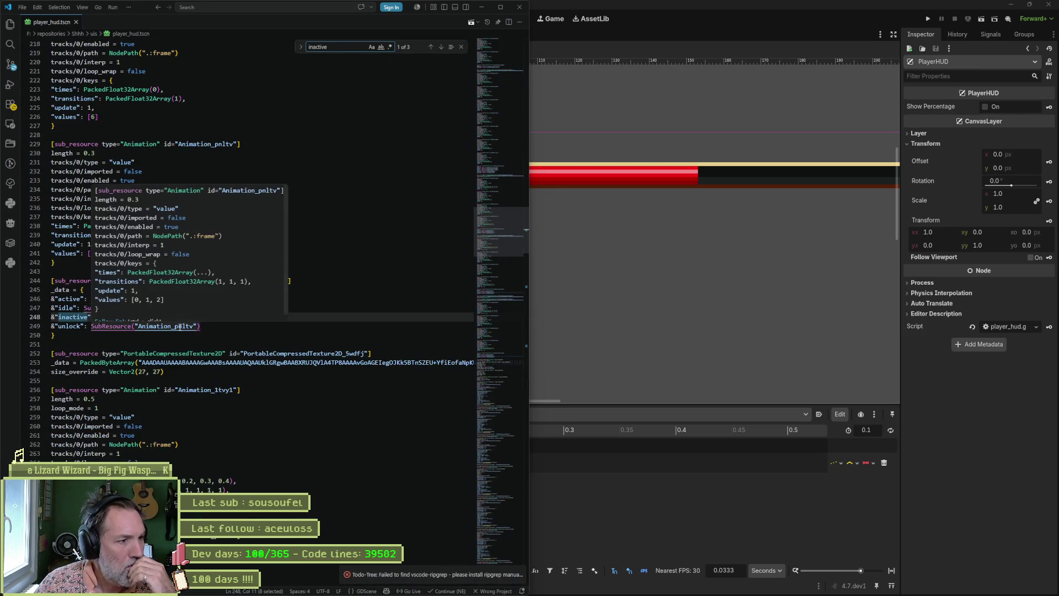
double_click(168, 317)
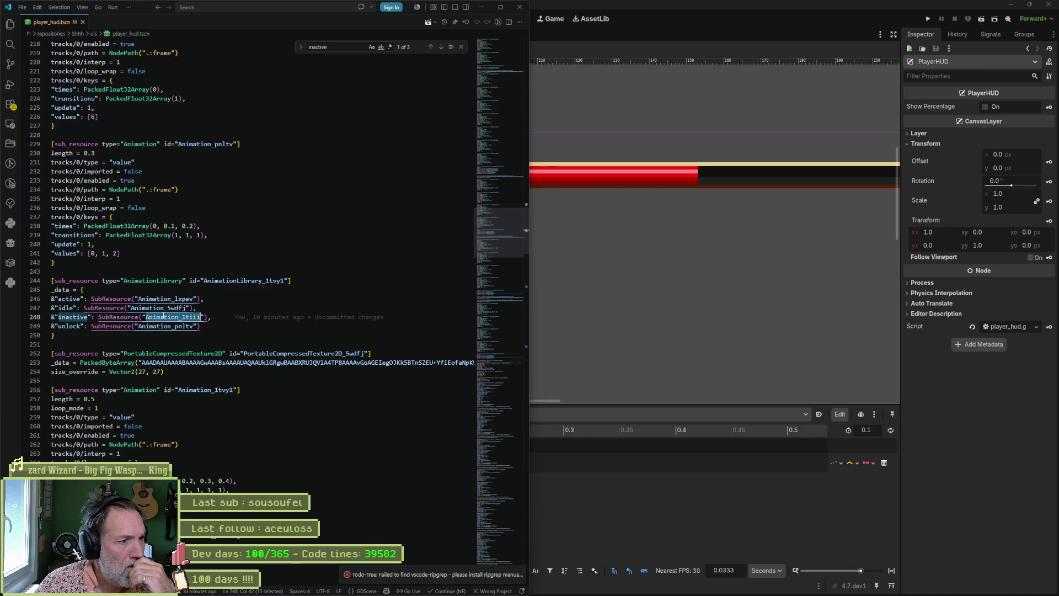
key("ctrl+f")
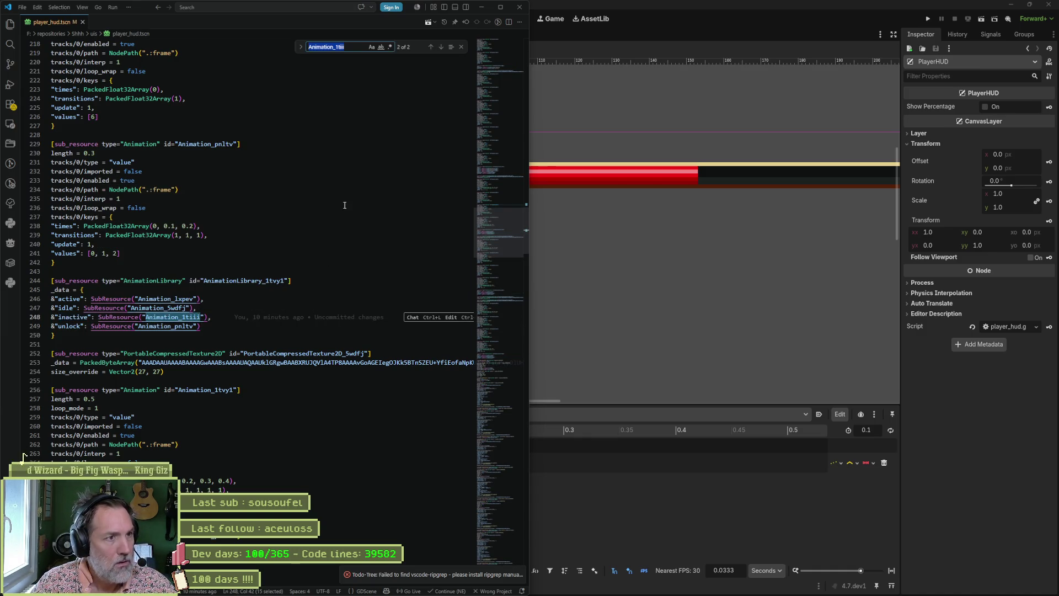
left_click(441, 47)
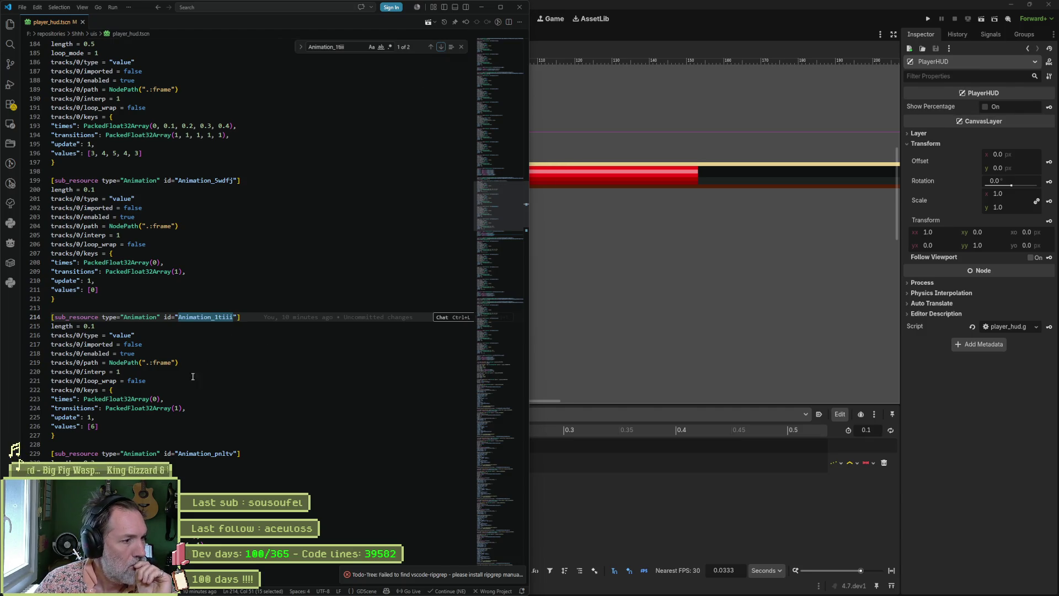
Check Animation_1tiii's 0.1 length and frame value 6, then select idle's Animation_5wdfj id
double_click(93, 427)
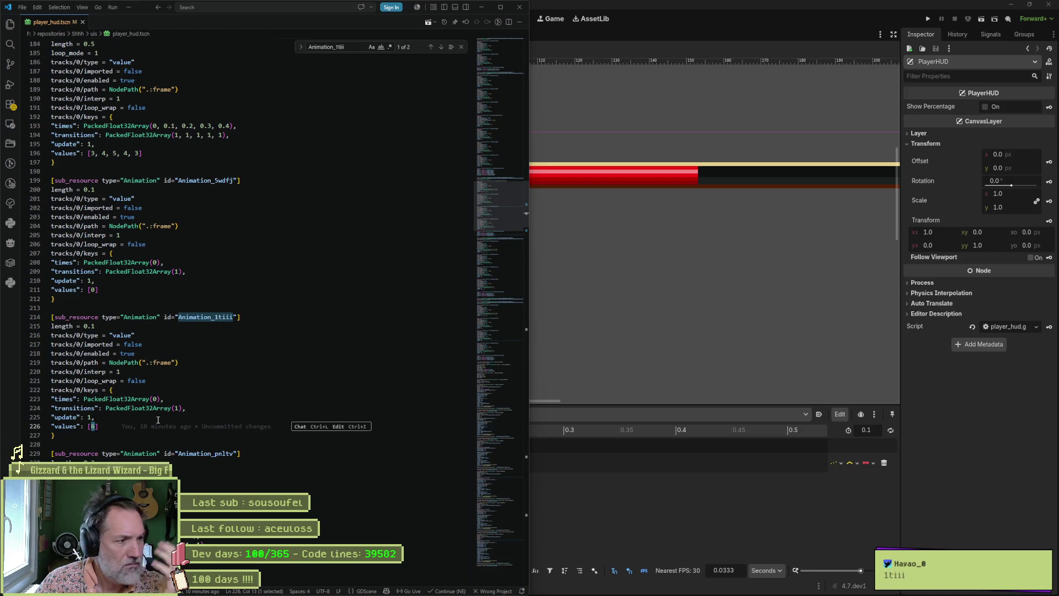
mouse_move(167, 419)
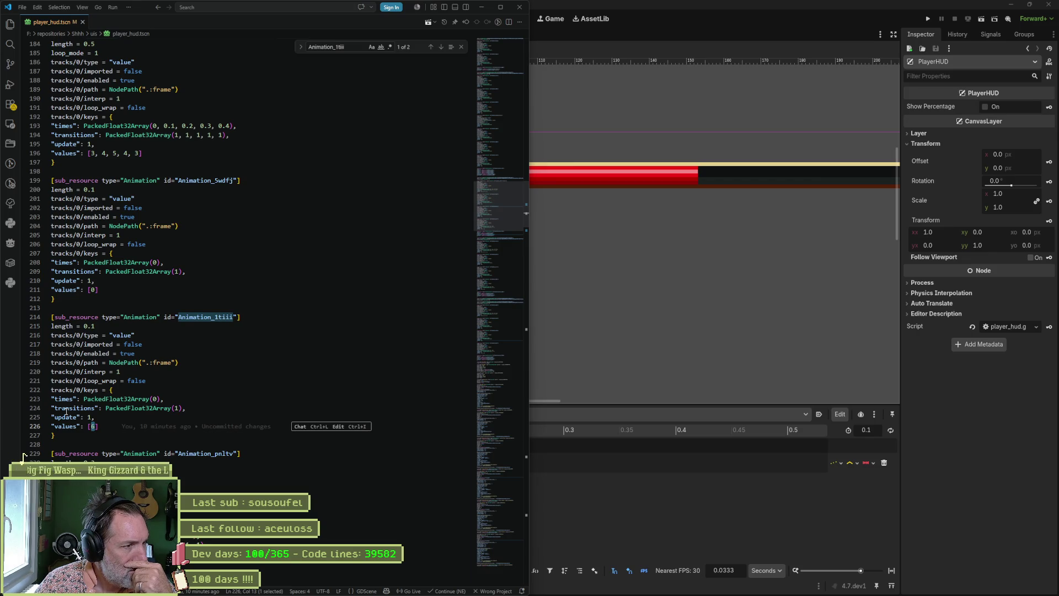
double_click(91, 326)
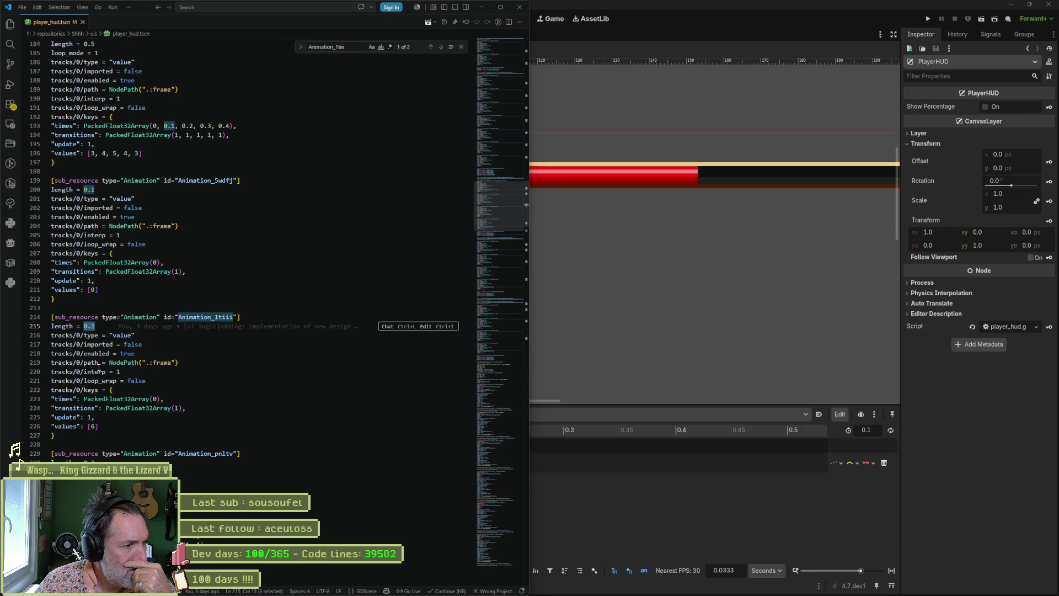
double_click(92, 425)
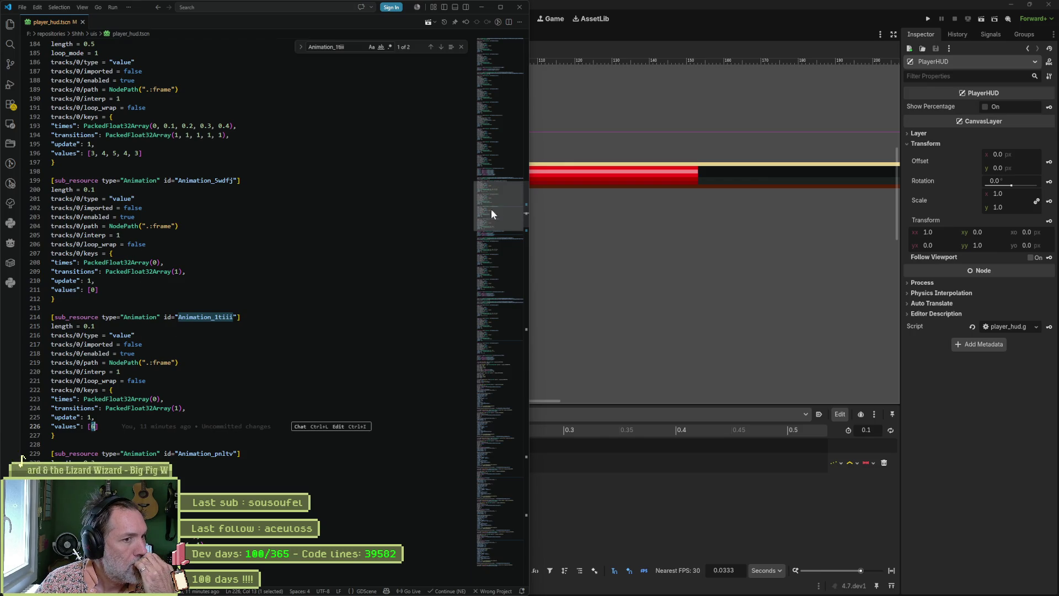
scroll(491, 209, "up", 1)
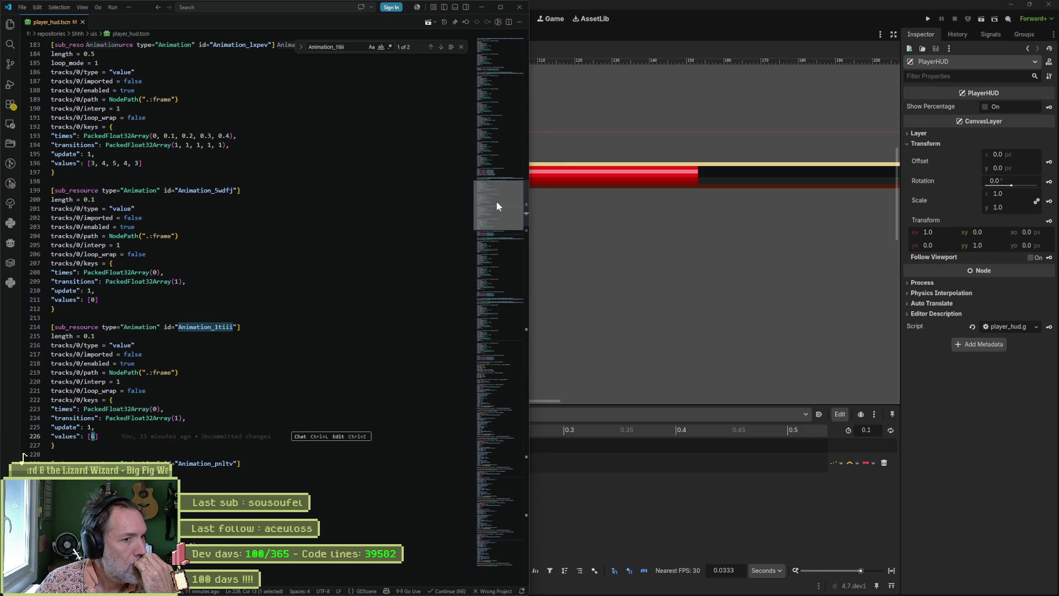
left_click(431, 48)
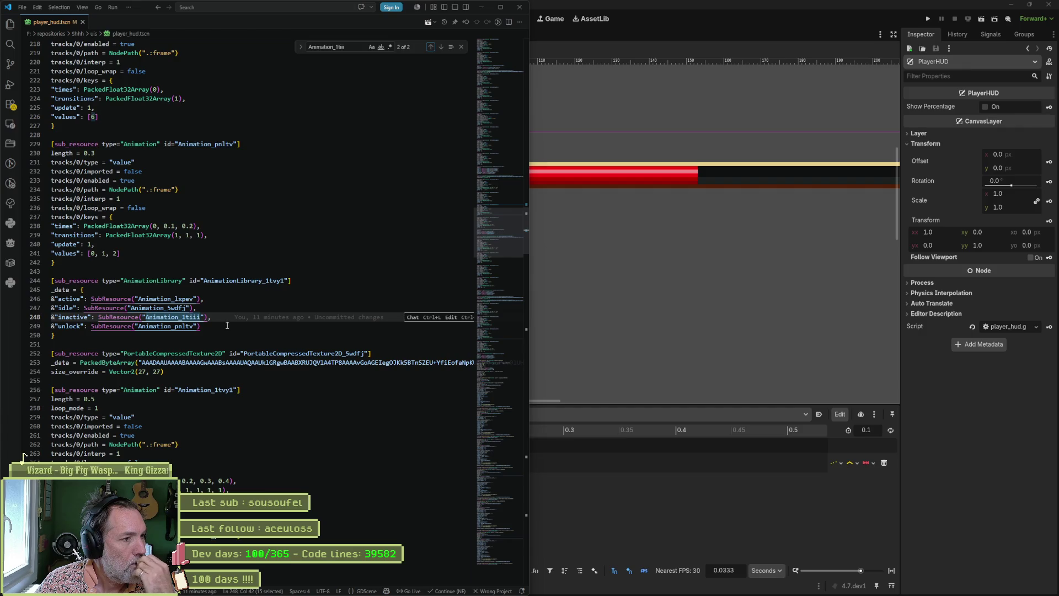
double_click(181, 309)
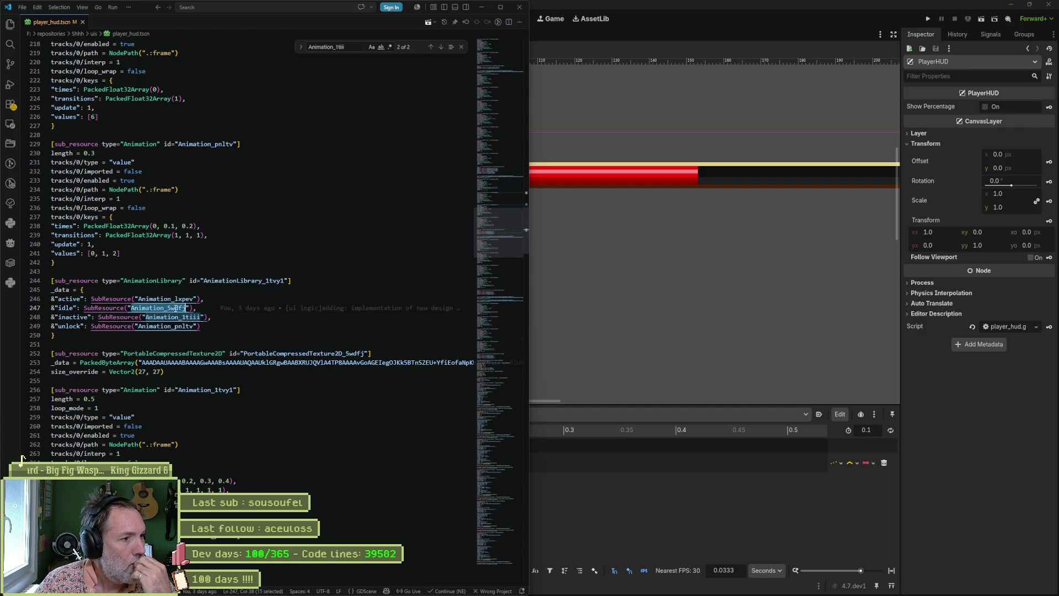
Jump to the Animation_5wdfj definition and confirm its frame value 0
key("ctrl+f")
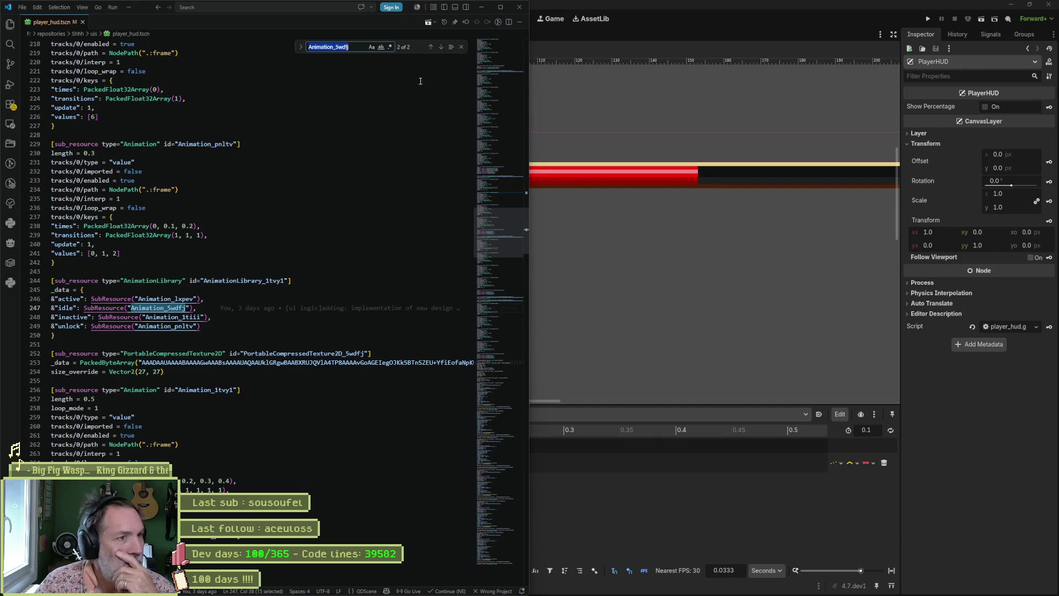
left_click(441, 48)
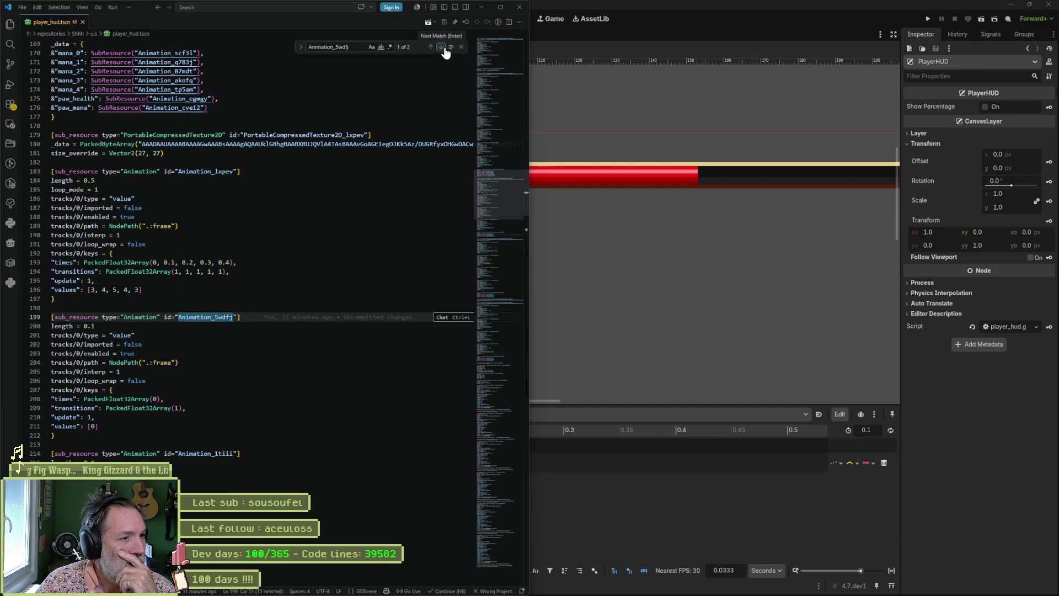
double_click(93, 426)
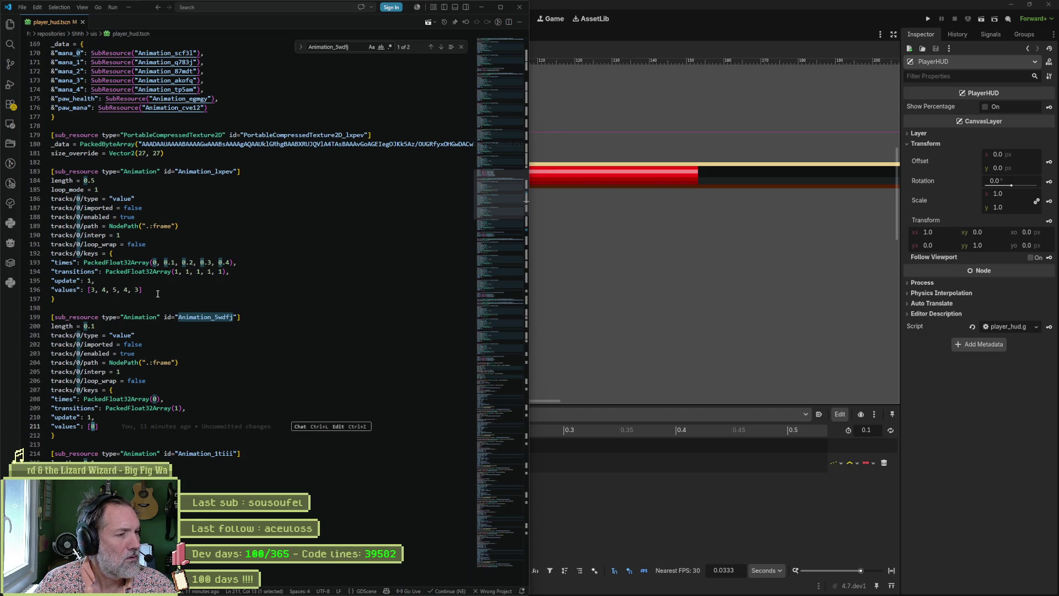
Select the whole Animation_1xpev definition block and bring the GitHub release page forward
left_click_drag(93, 301, 40, 172)
key("ctrl+c")
mouse_move(466, 586)
left_click(480, 543)
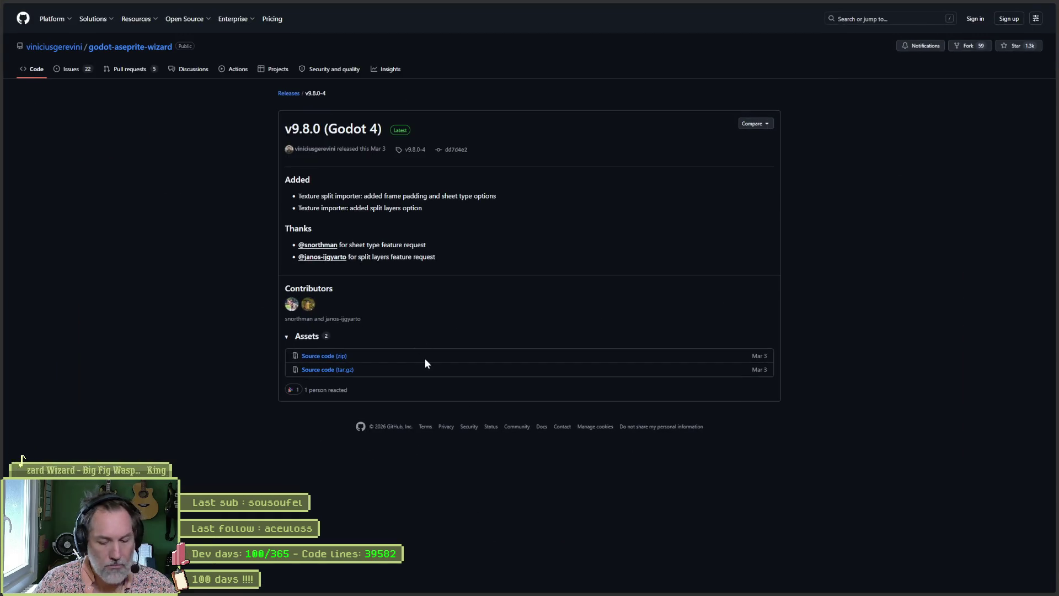
Search the app launcher for 'aseprite' and launch the result
key("alt+space")
type("aseprite")
key("Return")
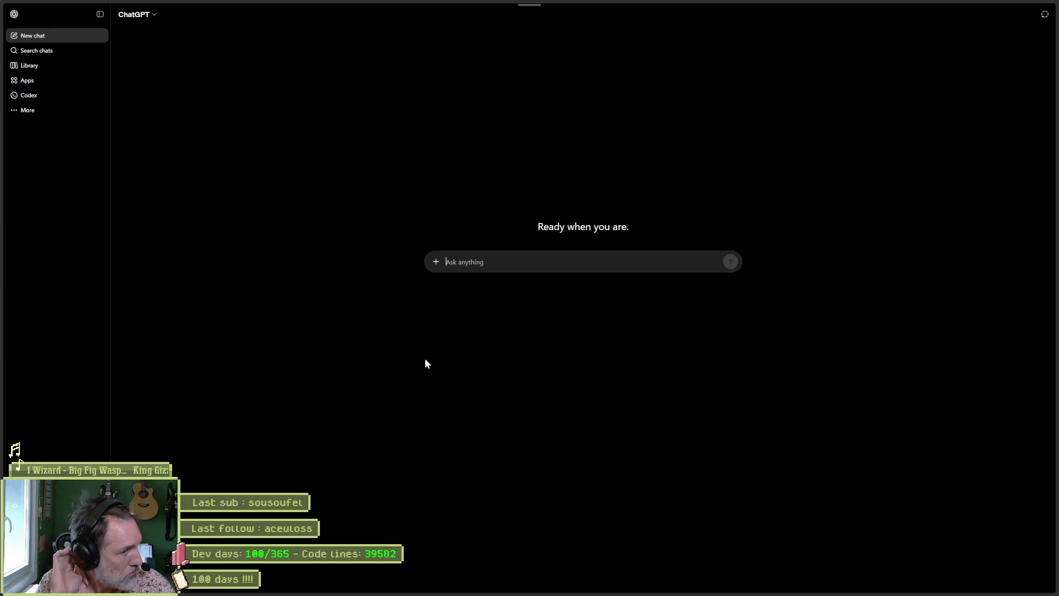
Ask ChatGPT 'explique la tscn godot suivante :' with the pasted tscn block and read the answer
type("explique la ")
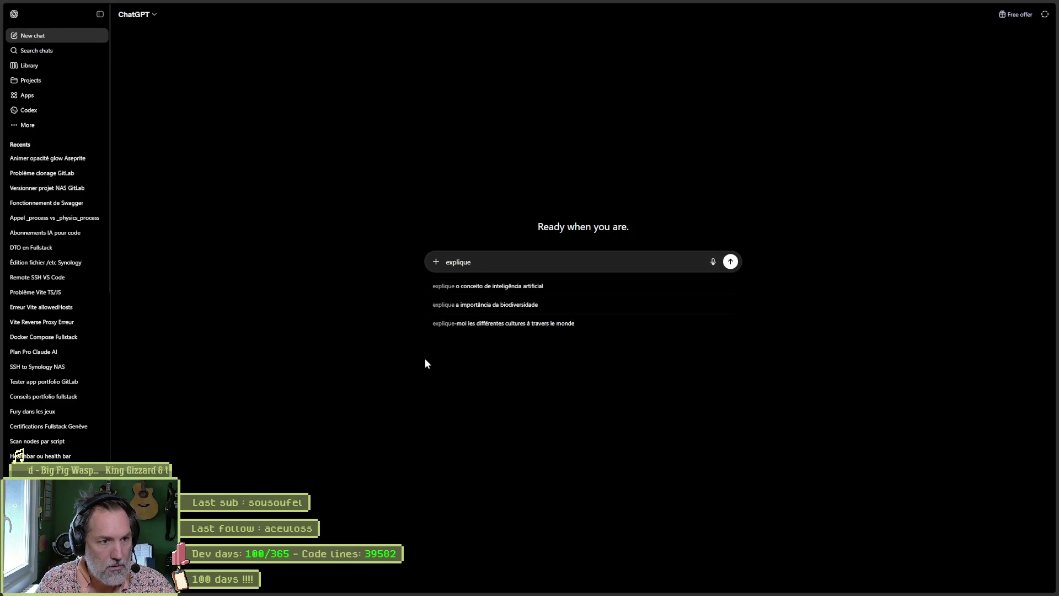
type("tscn godo")
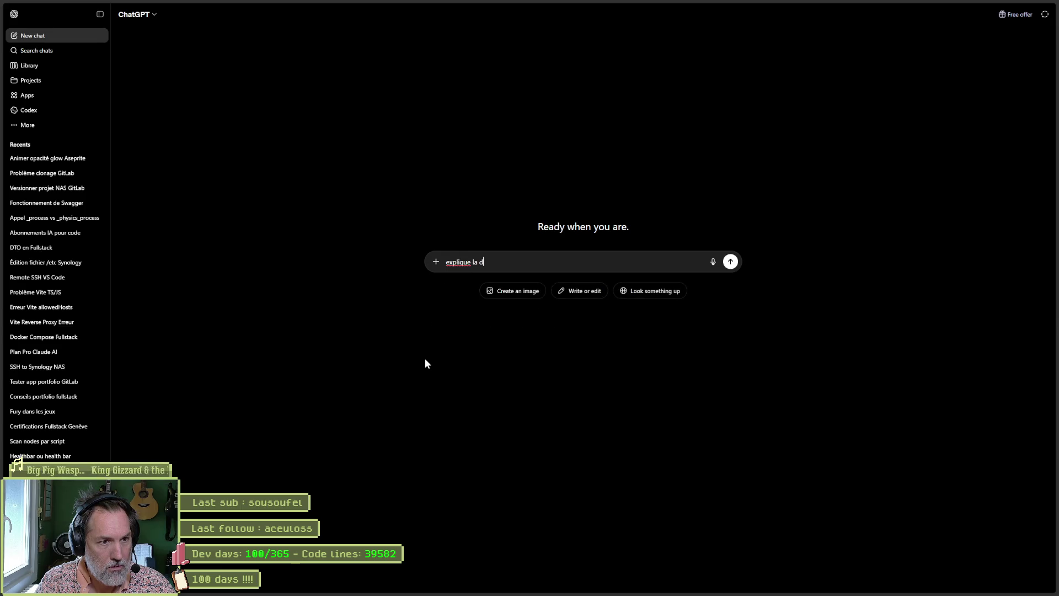
type("t suivante :")
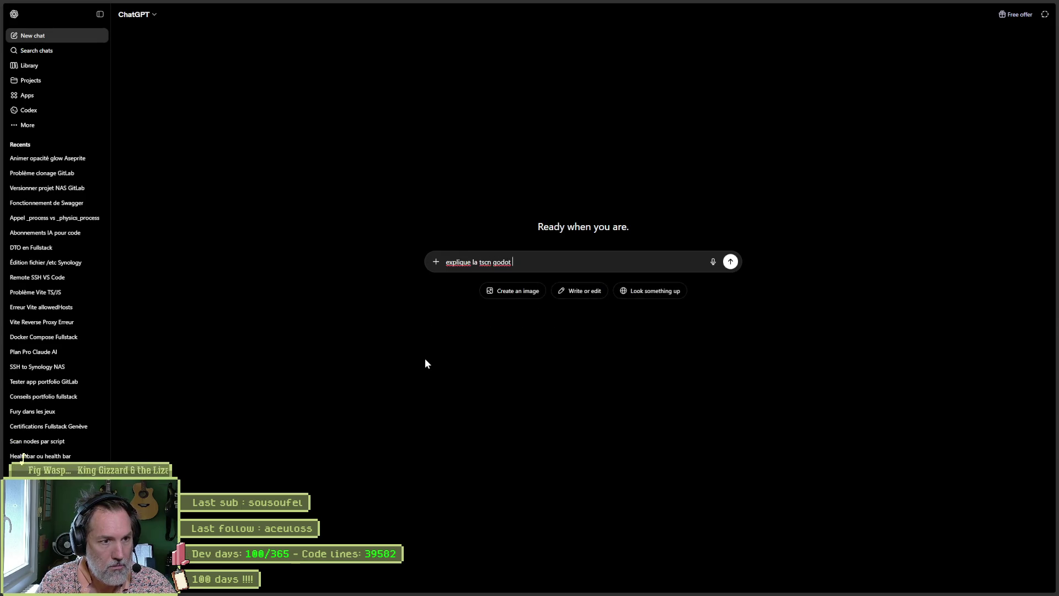
key("shift+Return")
key("ctrl+v")
key("Return")
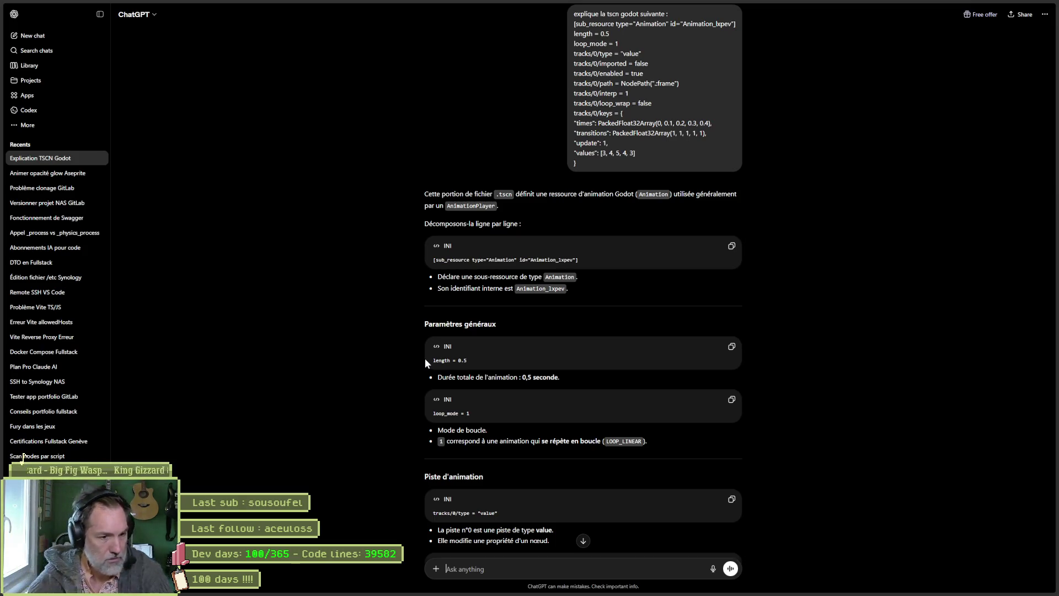
scroll(783, 380, "down", 2)
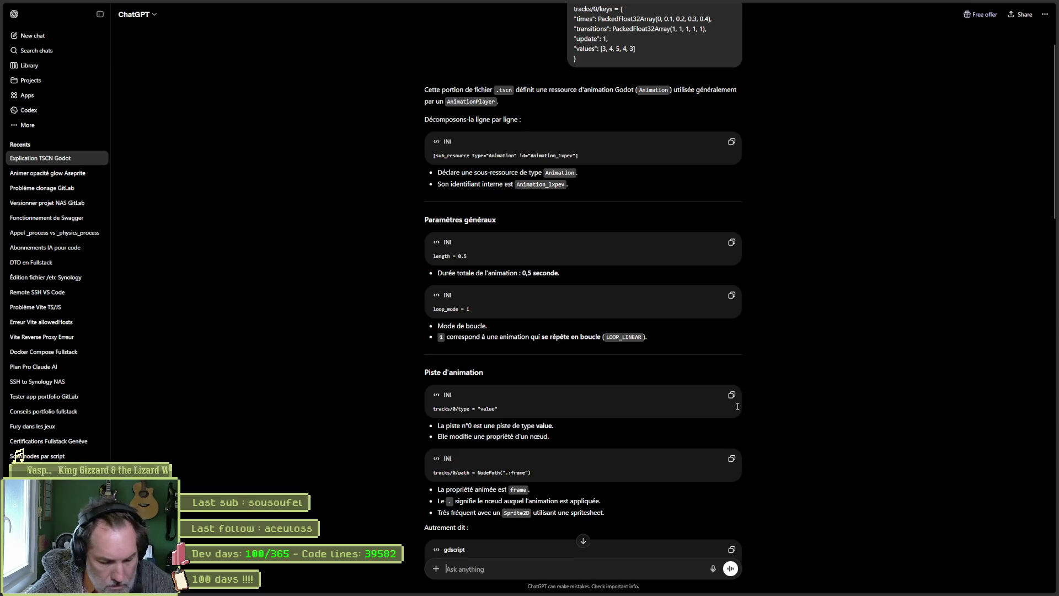
key("alt+Tab")
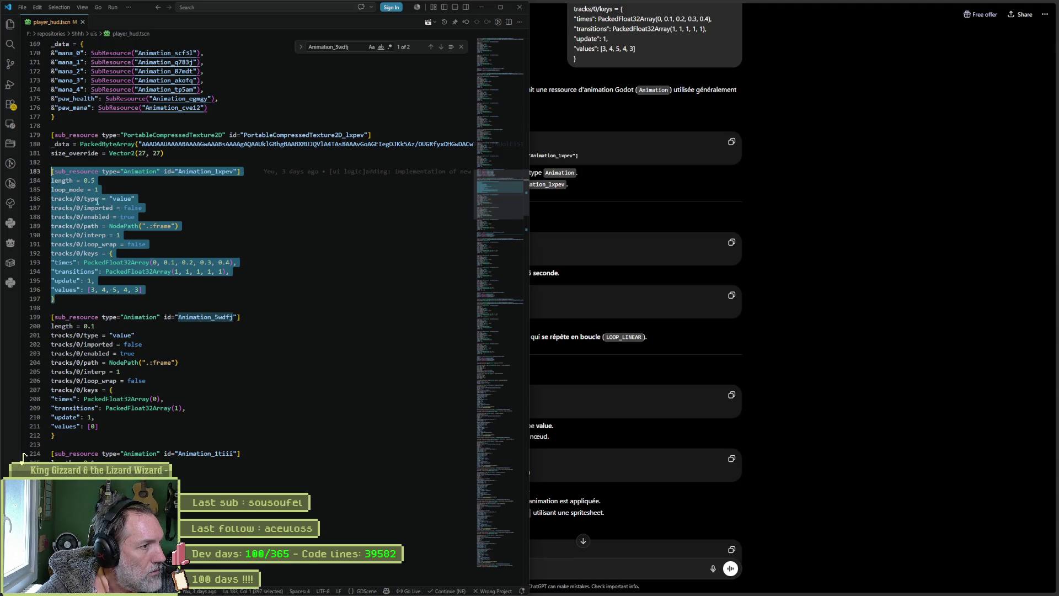
Deselect lines 183–197 in player_hud.tscn and go back to the ChatGPT explanation
left_click(100, 200)
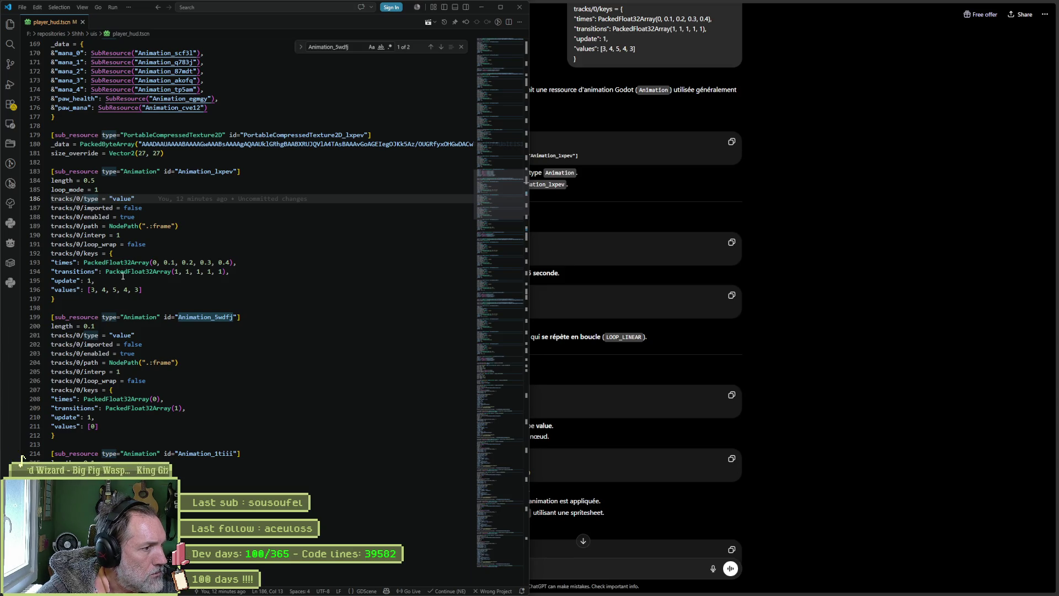
key("alt+Tab")
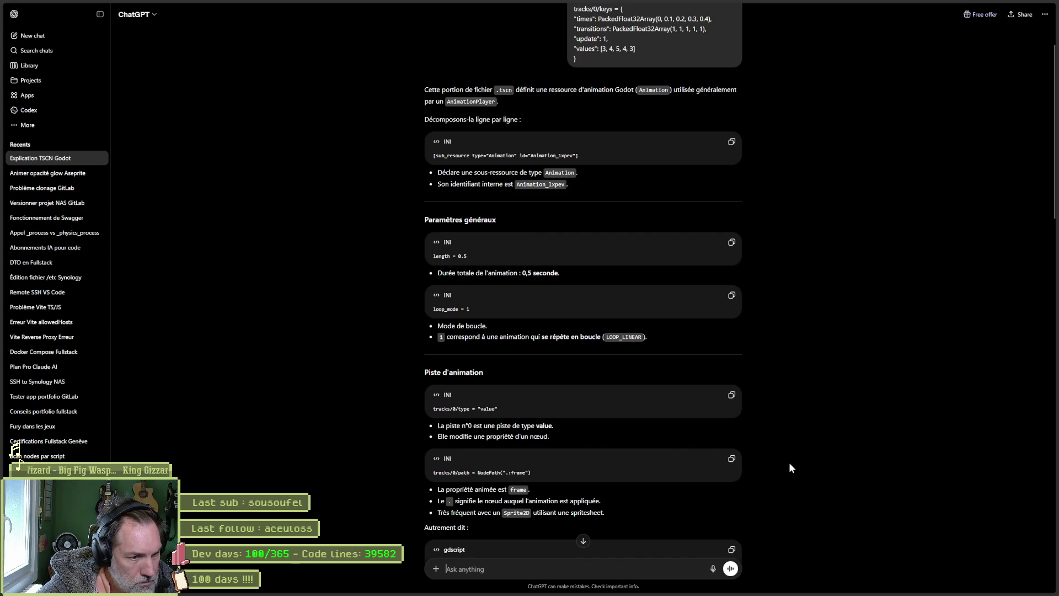
Scroll ChatGPT down to the table mapping 0.0–0.4 s to frames 3, 4, 5, 4, 3
scroll(790, 461, "down", 3)
scroll(792, 462, "down", 2)
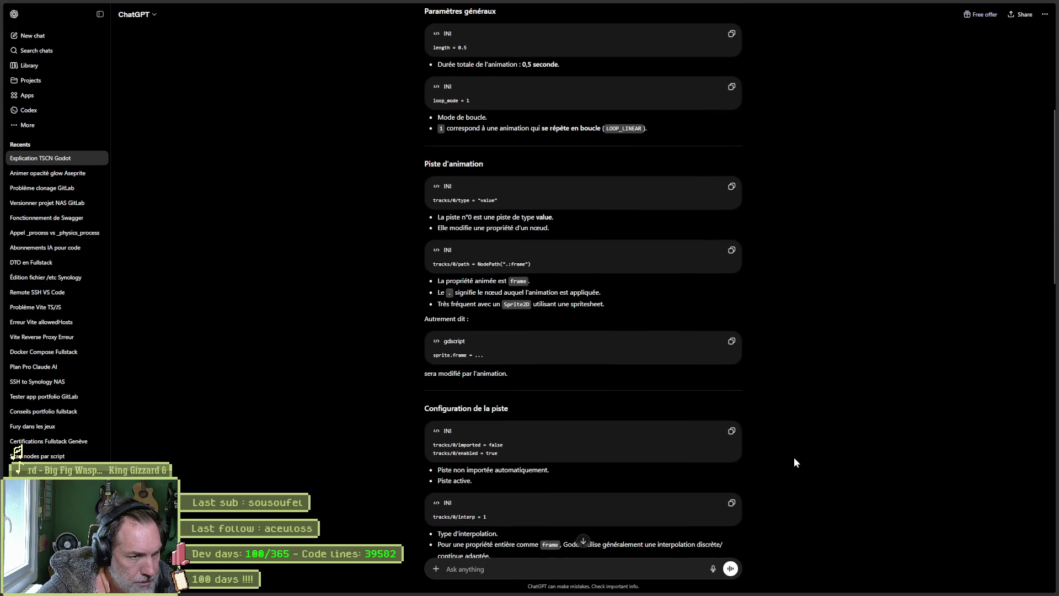
scroll(793, 457, "down", 6)
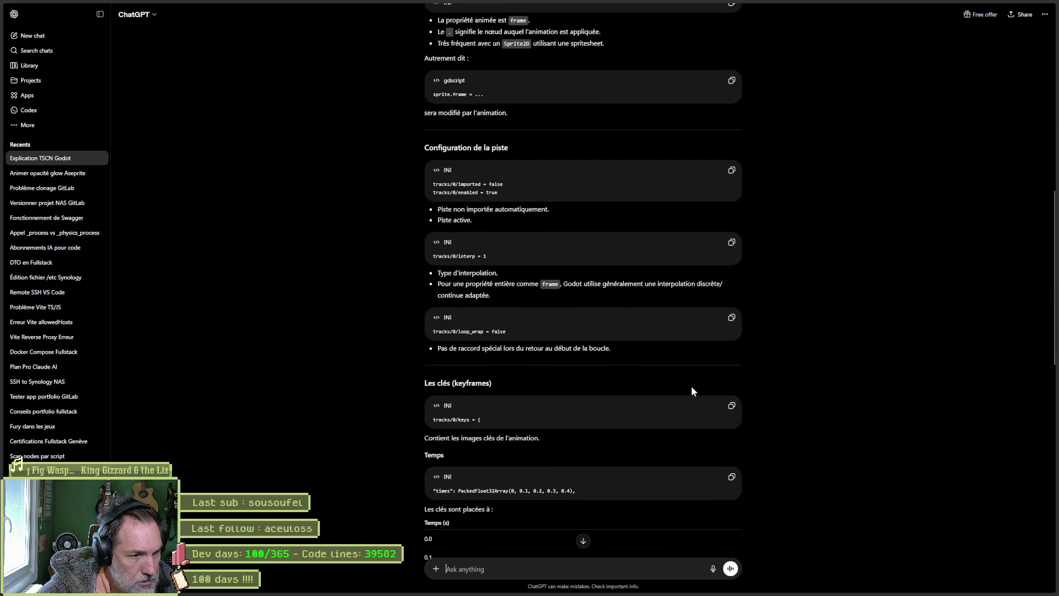
scroll(680, 384, "down", 3)
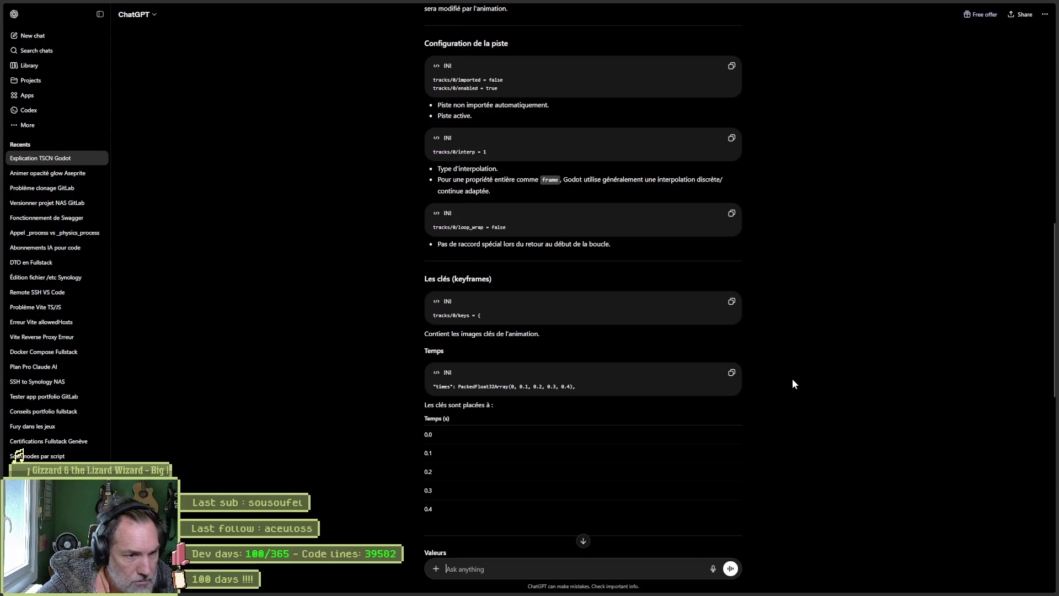
scroll(792, 381, "down", 3)
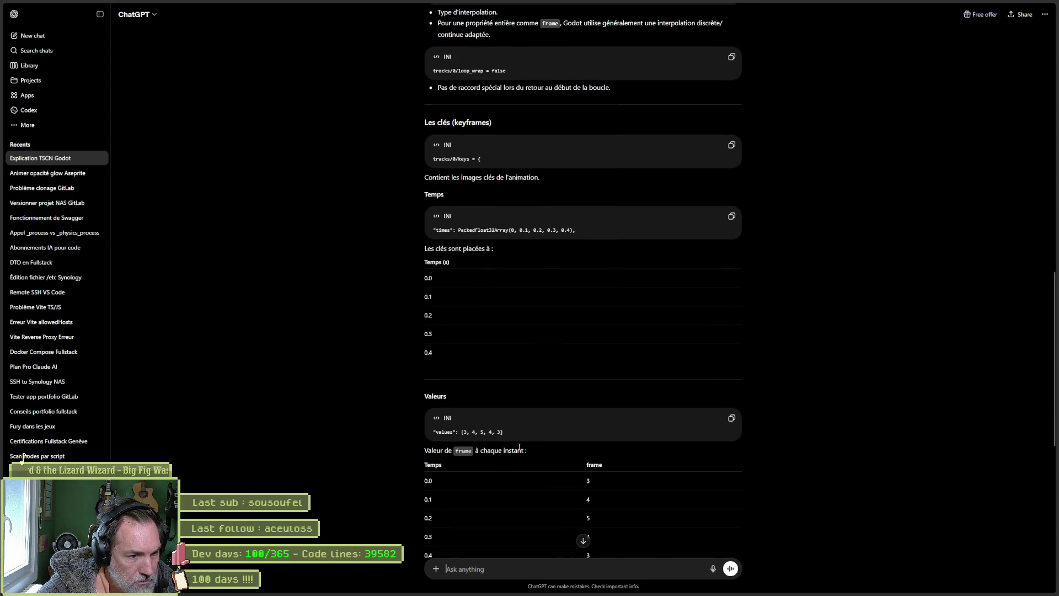
scroll(762, 462, "down", 1)
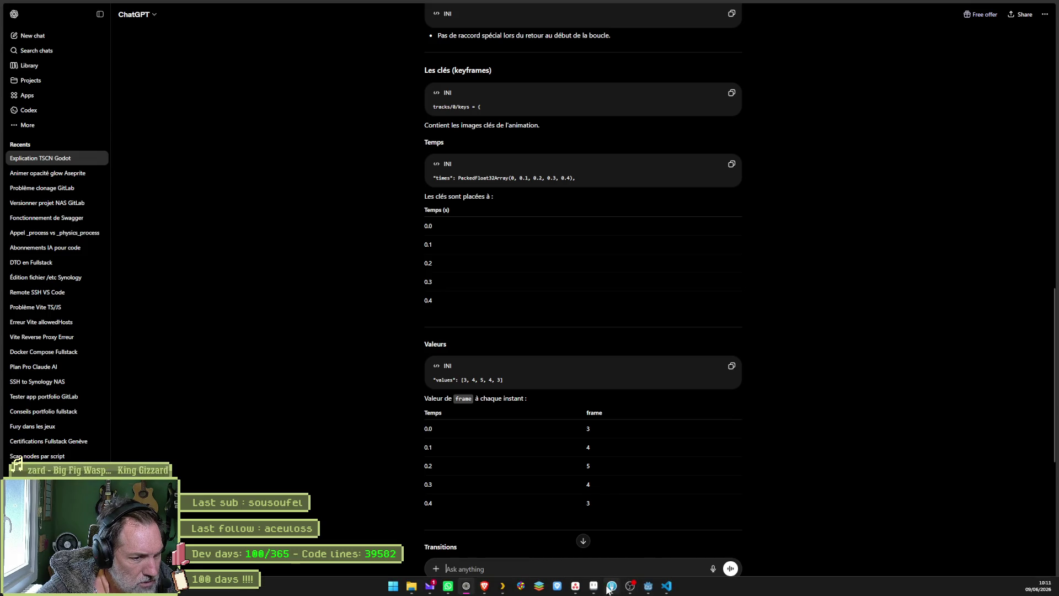
Compare that table with Aseprite's timeline, then bring player_hud.tscn in VS Code back to front
left_click(594, 586)
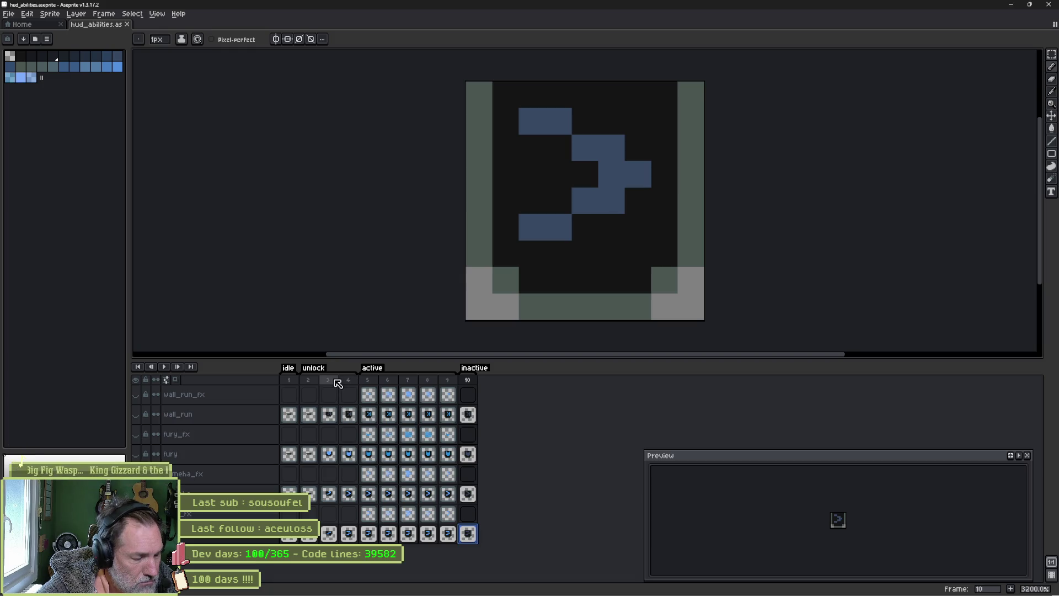
key("alt+Tab")
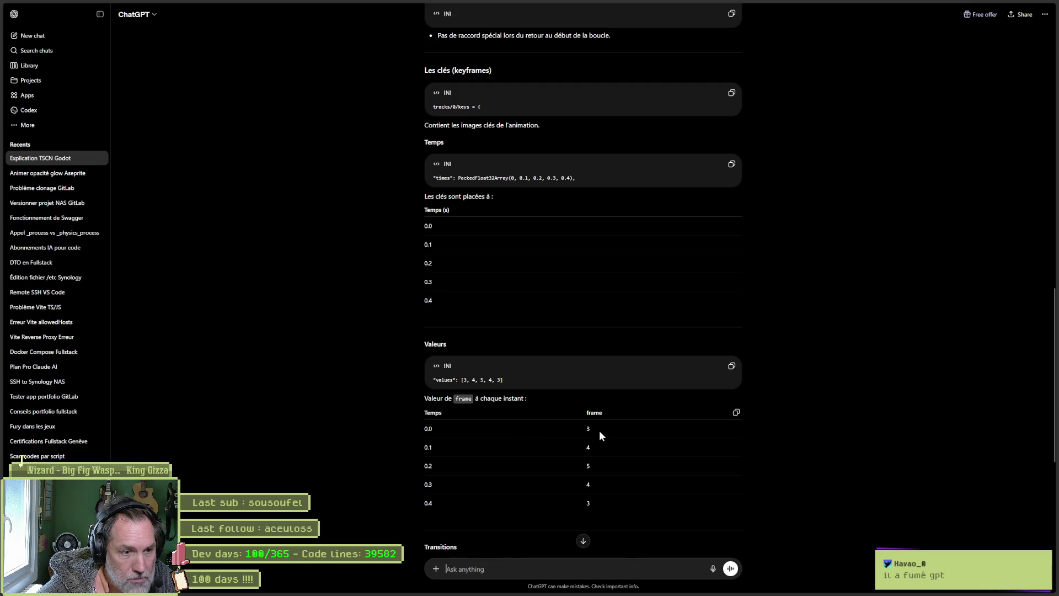
key("alt+Tab")
key("alt+Tab")
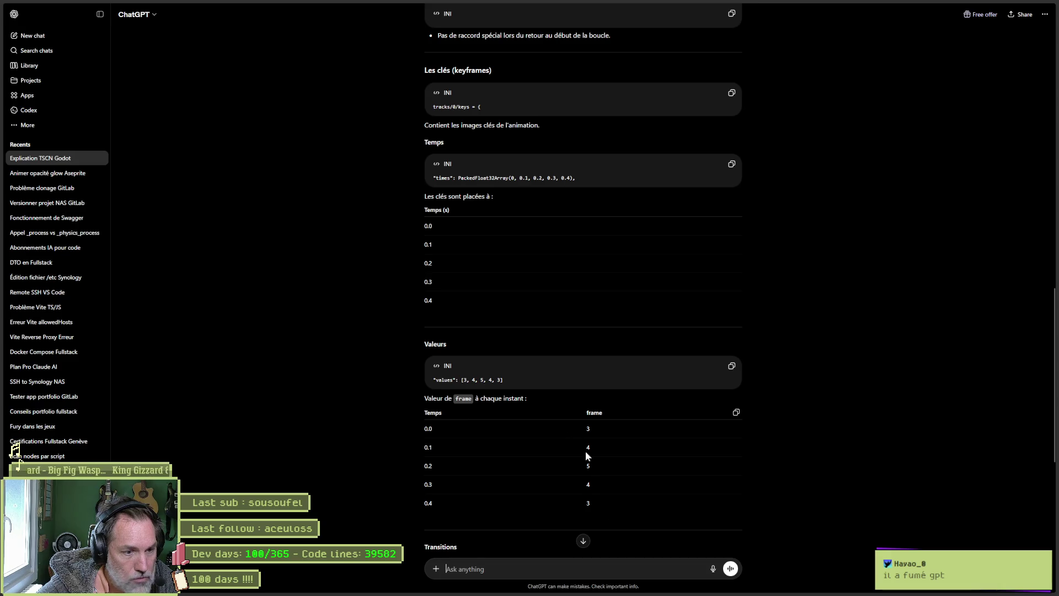
left_click(666, 586)
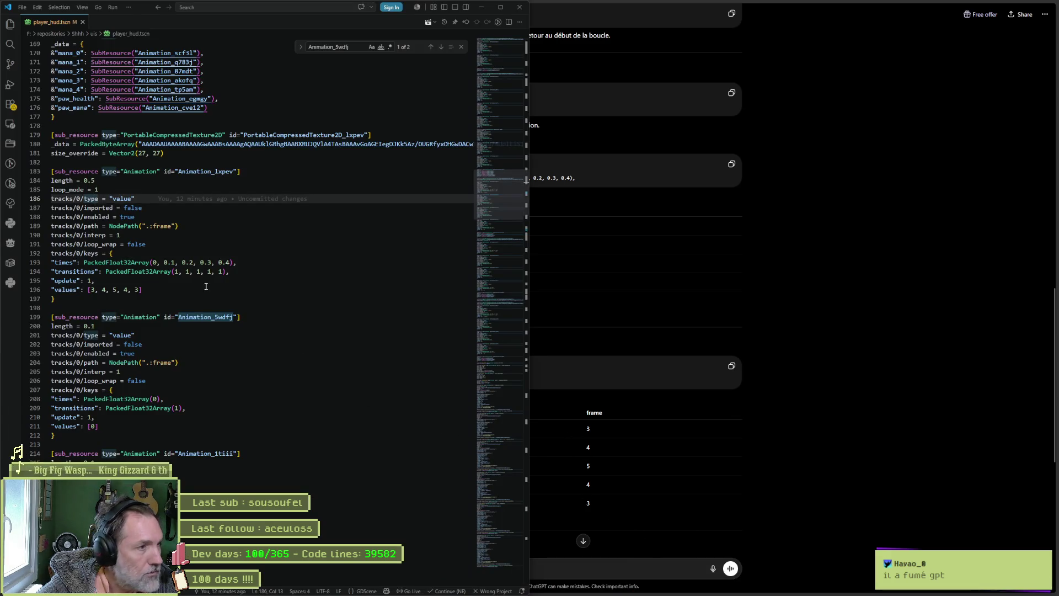
Highlight the [3, 4, 5, 4, 3] values on line 196 and the 0.5 length, then return to Aseprite
left_click(160, 291)
key("shift+Home")
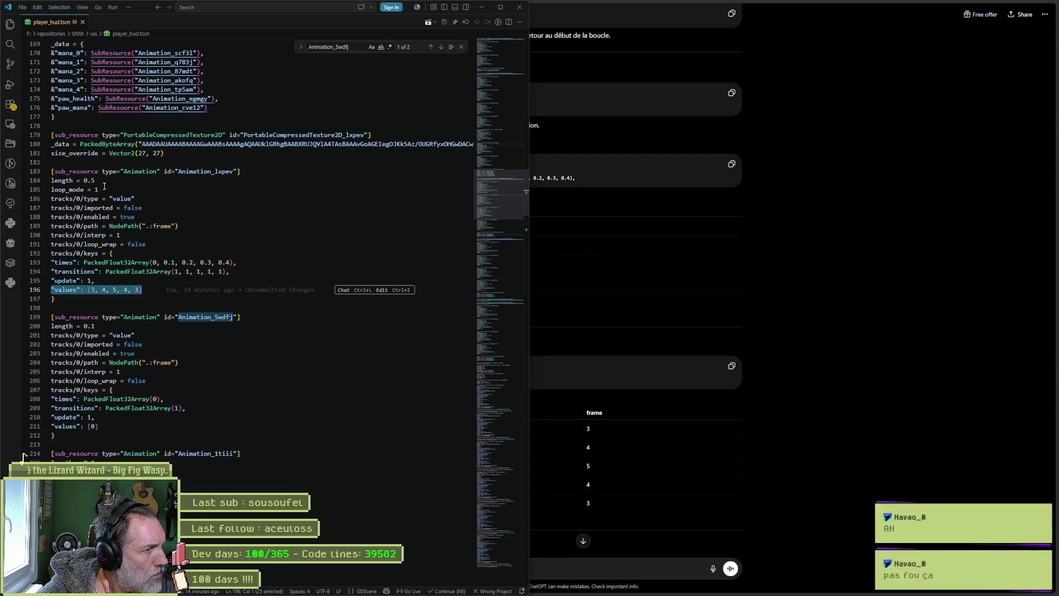
left_click_drag(95, 180, 87, 181)
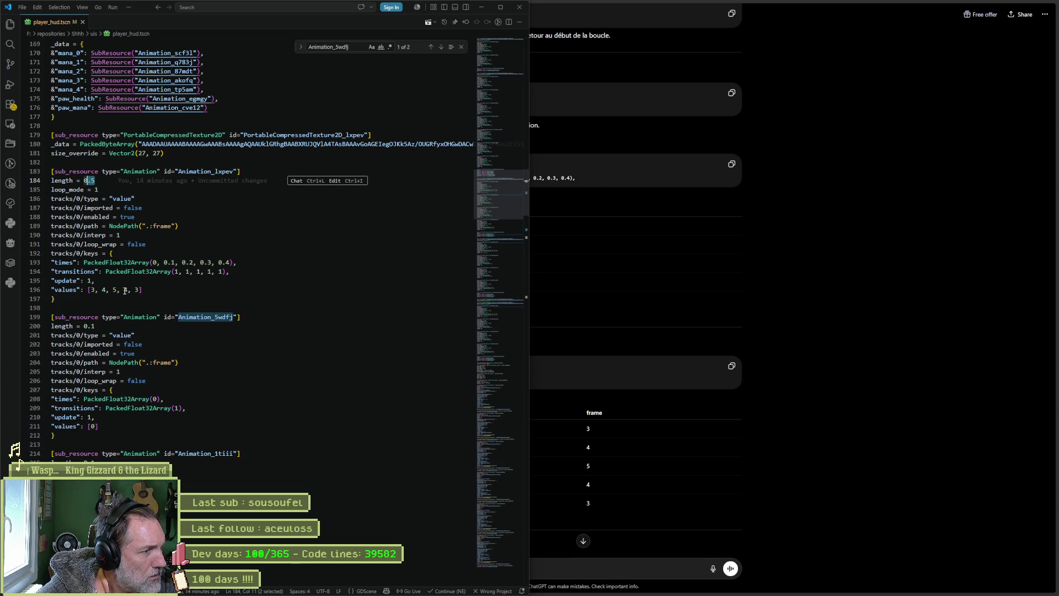
mouse_move(398, 594)
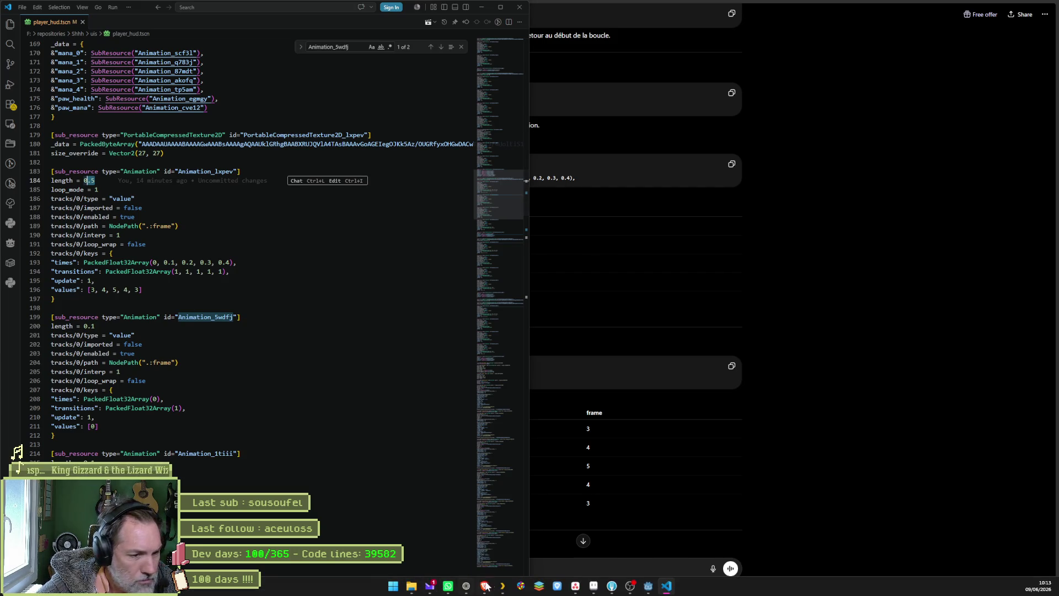
left_click(600, 590)
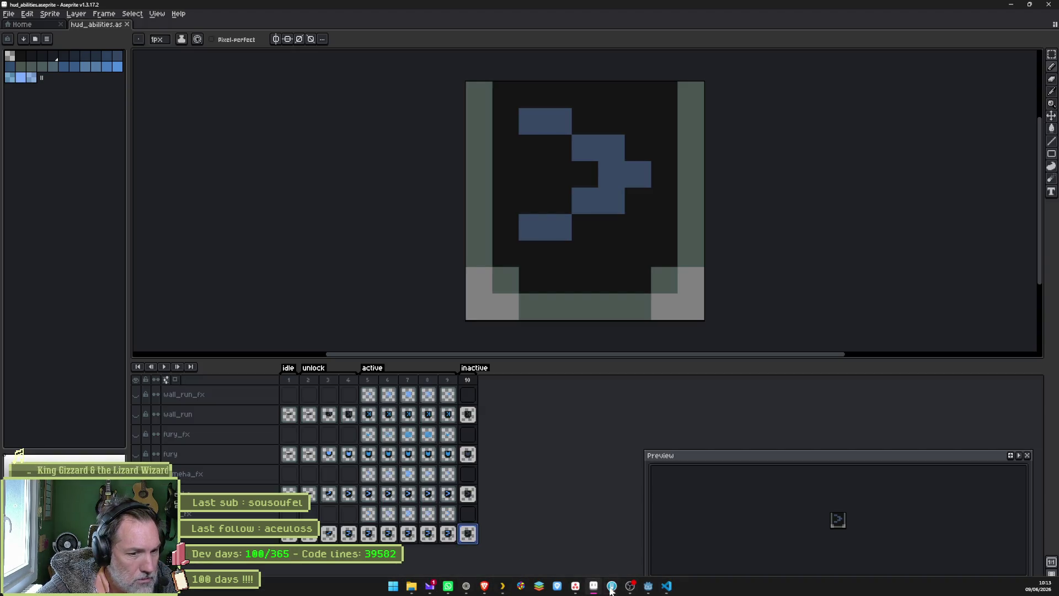
Add a Sprite2D node named Test to the player_hud scene in Godot
left_click(651, 587)
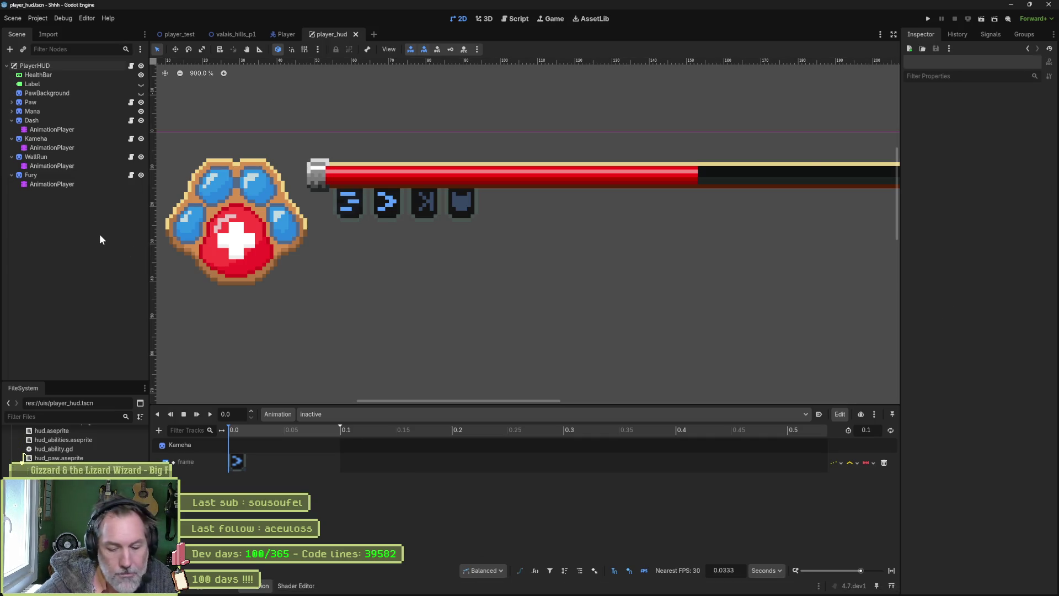
key("ctrl+a")
type("sprite")
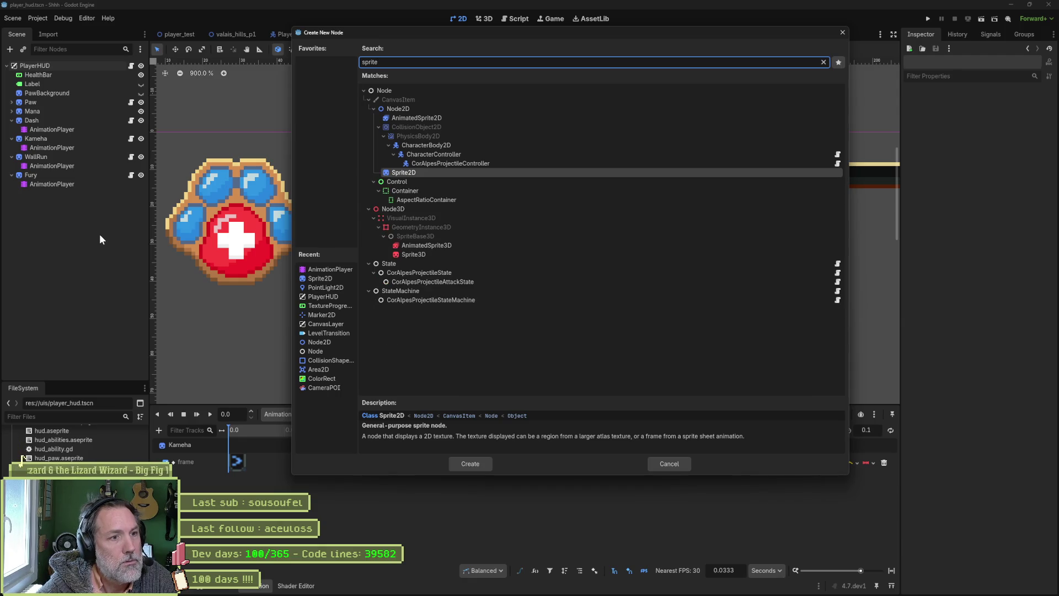
key("Return")
key("F2")
type("T")
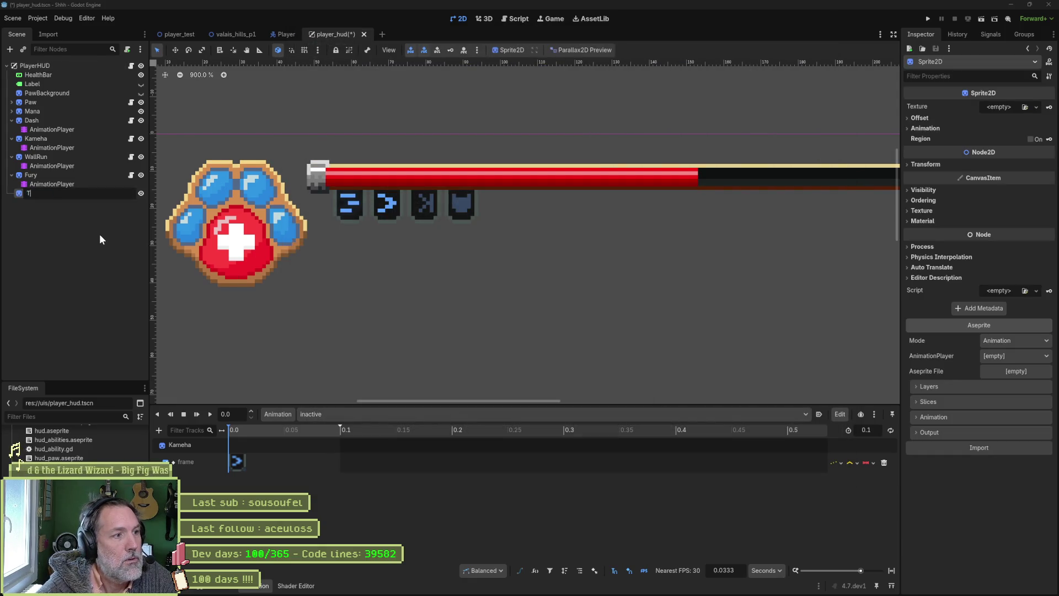
type("est")
key("Return")
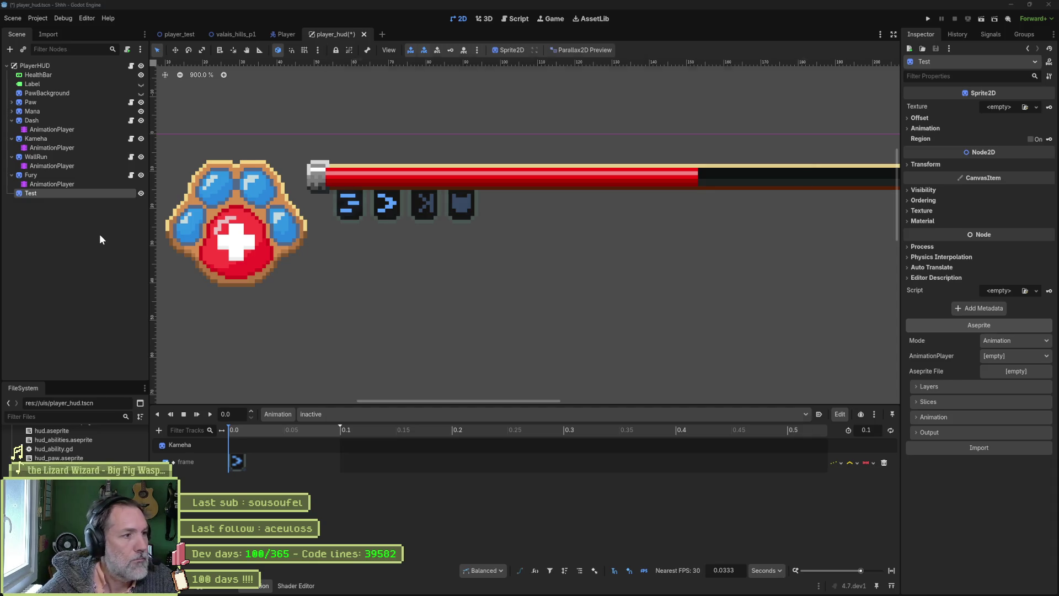
Add an AnimationPlayer node, deleting an AnimationTree created by mistake
key("ctrl+a")
type("animationtree")
key("Return")
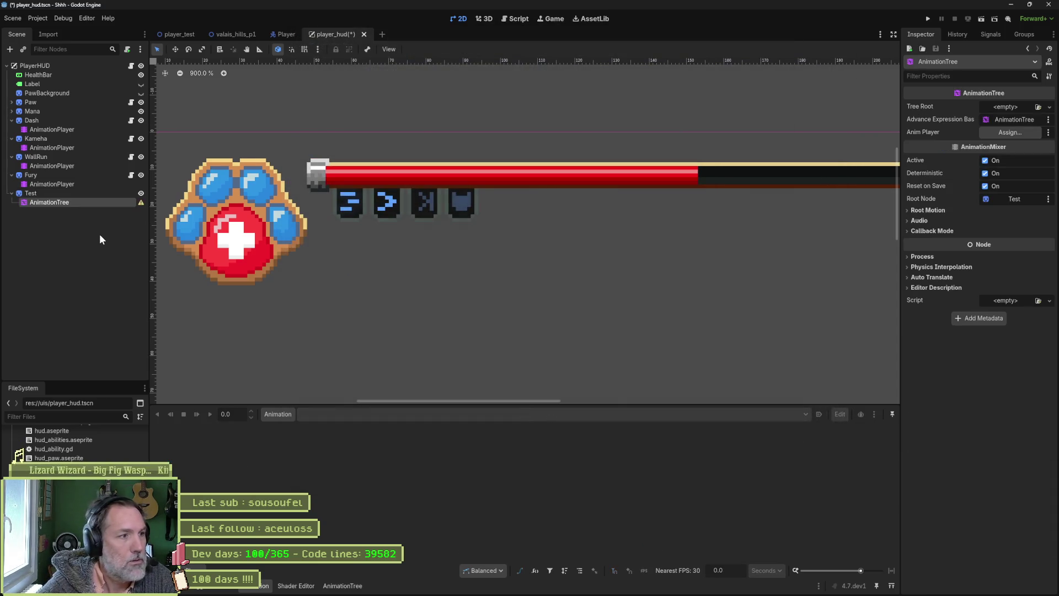
key("Delete")
key("Return")
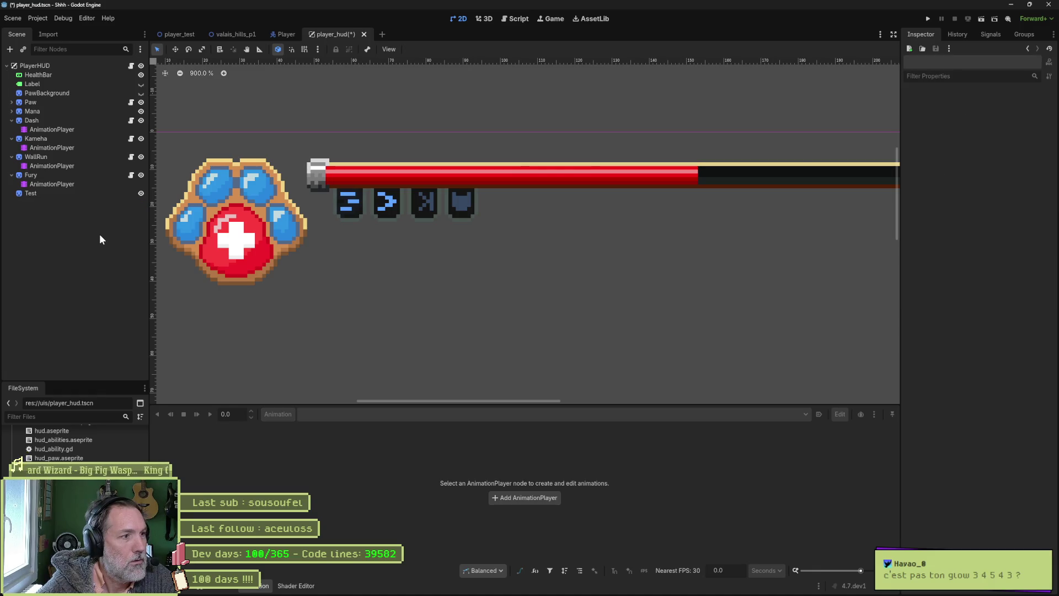
key("ctrl+a")
type("an")
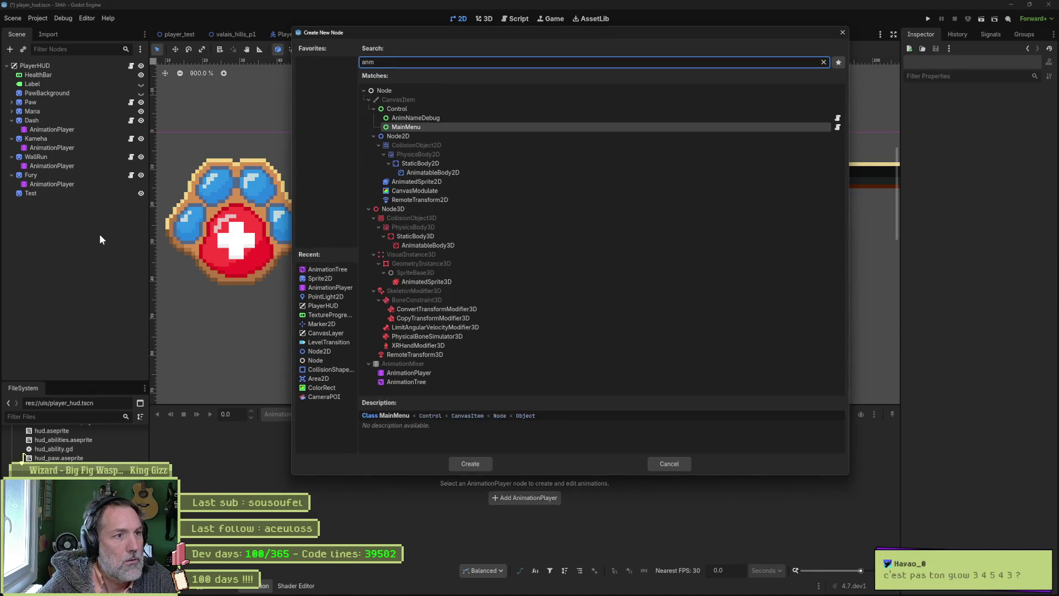
type("imationplayer")
key("Return")
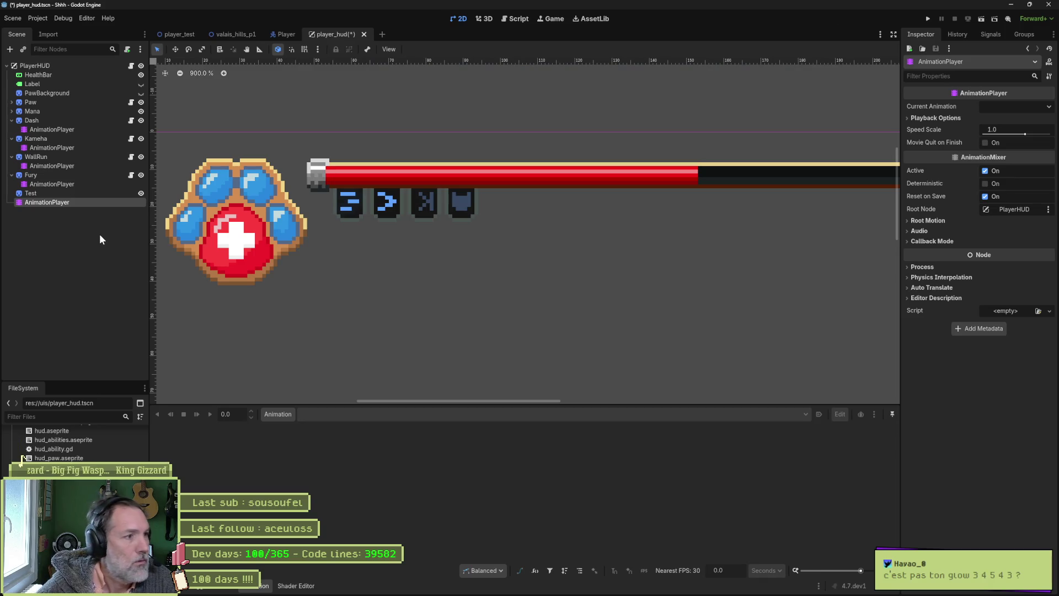
Check Test's Aseprite AnimationPlayer list, move the AnimationPlayer under Test, and reselect Test
left_click(78, 193)
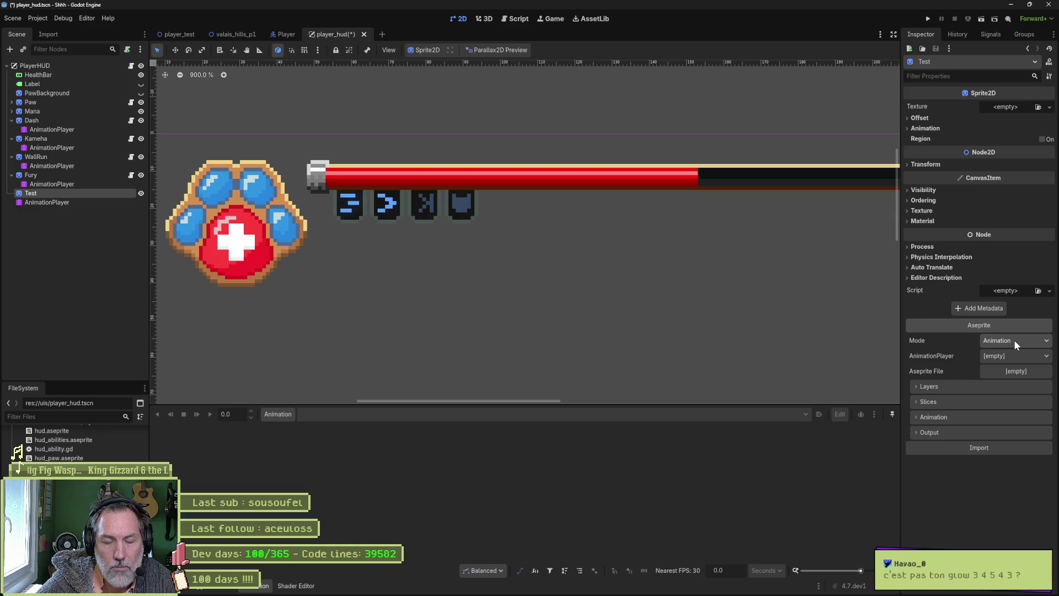
left_click(1003, 356)
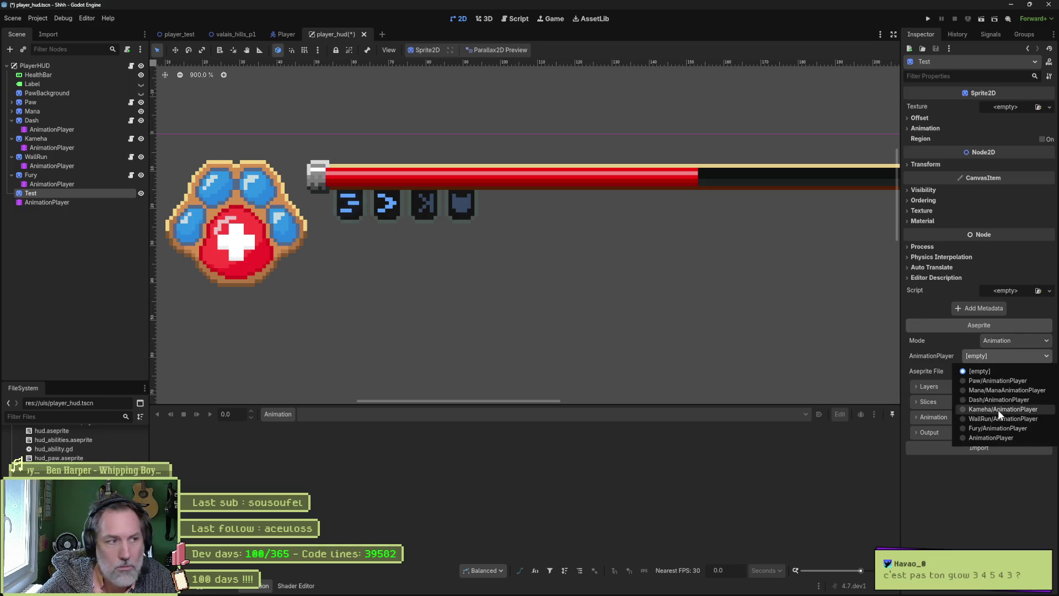
left_click(1007, 507)
left_click_drag(44, 202, 51, 202)
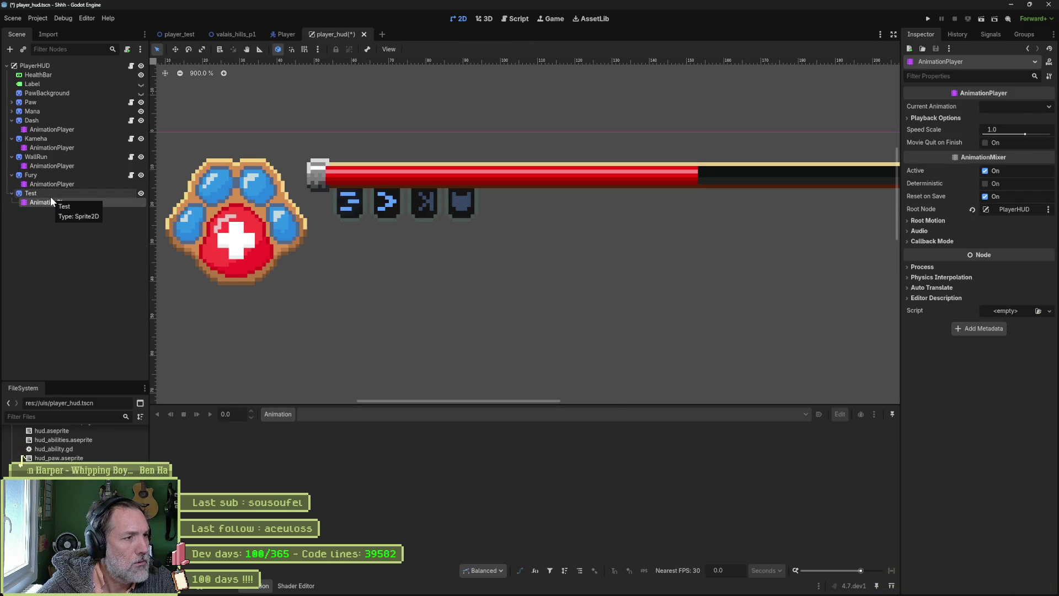
left_click(54, 194)
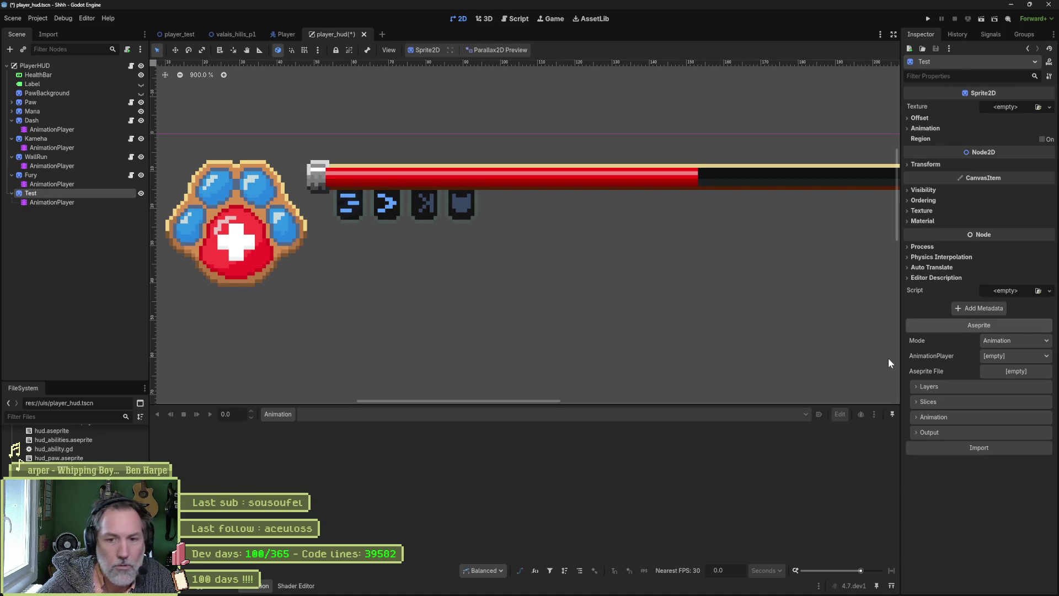
Set Test's Aseprite source to hud/hud_abilities.aseprite and import it, dismissing the alert
left_click(1008, 372)
double_click(825, 120)
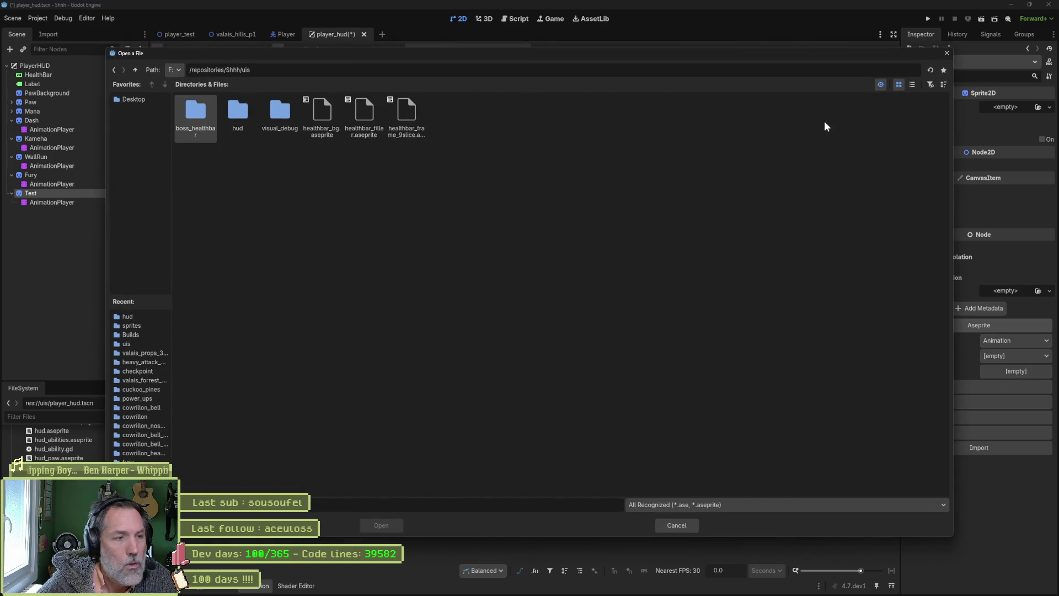
double_click(238, 113)
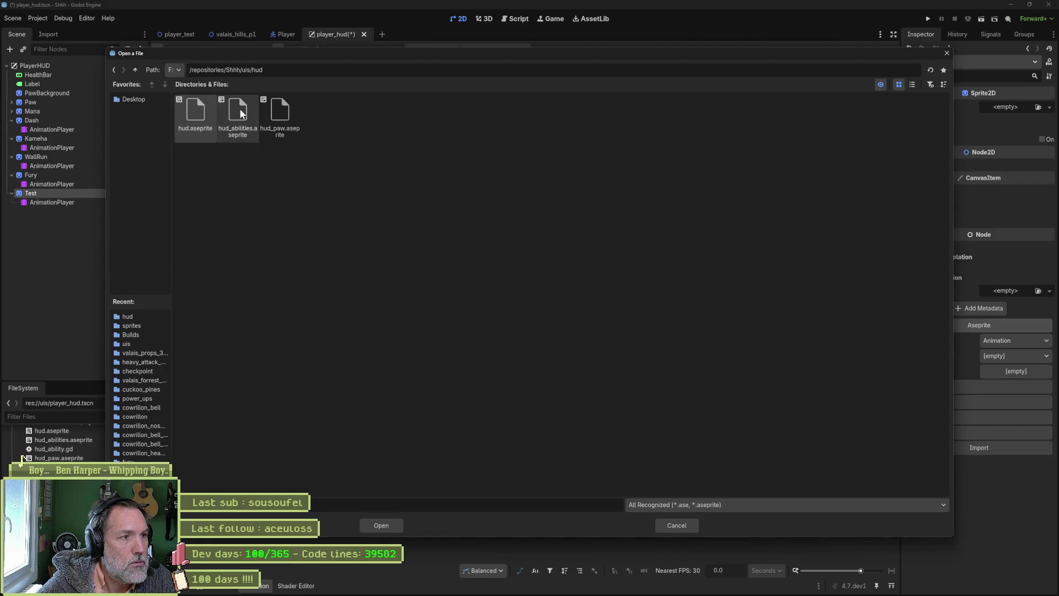
double_click(239, 108)
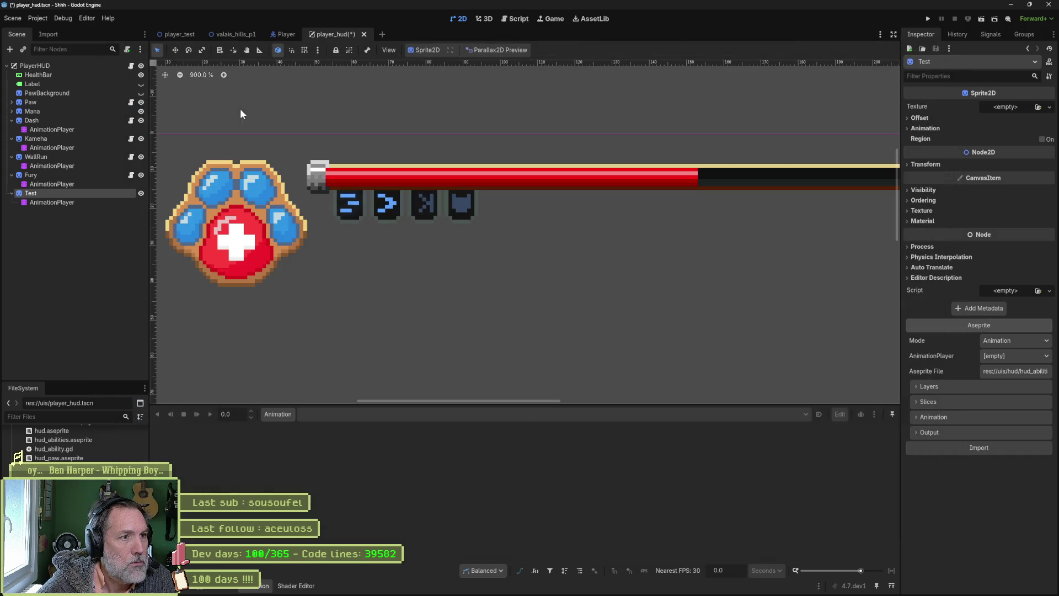
left_click(989, 448)
left_click(577, 337)
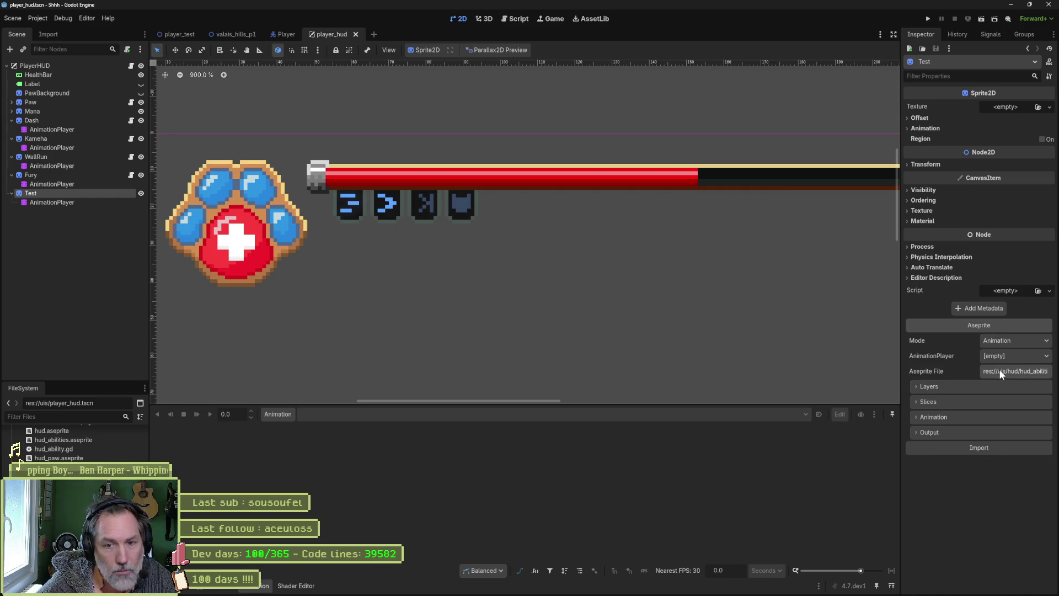
Target Test/AnimationPlayer for the Aseprite import, then switch to Aseprite
left_click(1009, 357)
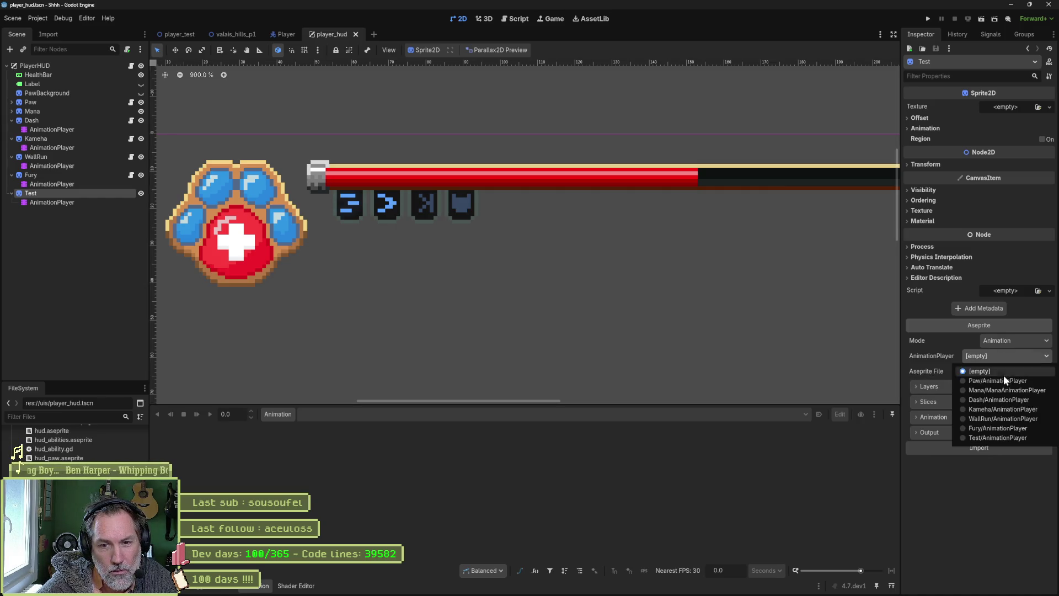
left_click(998, 438)
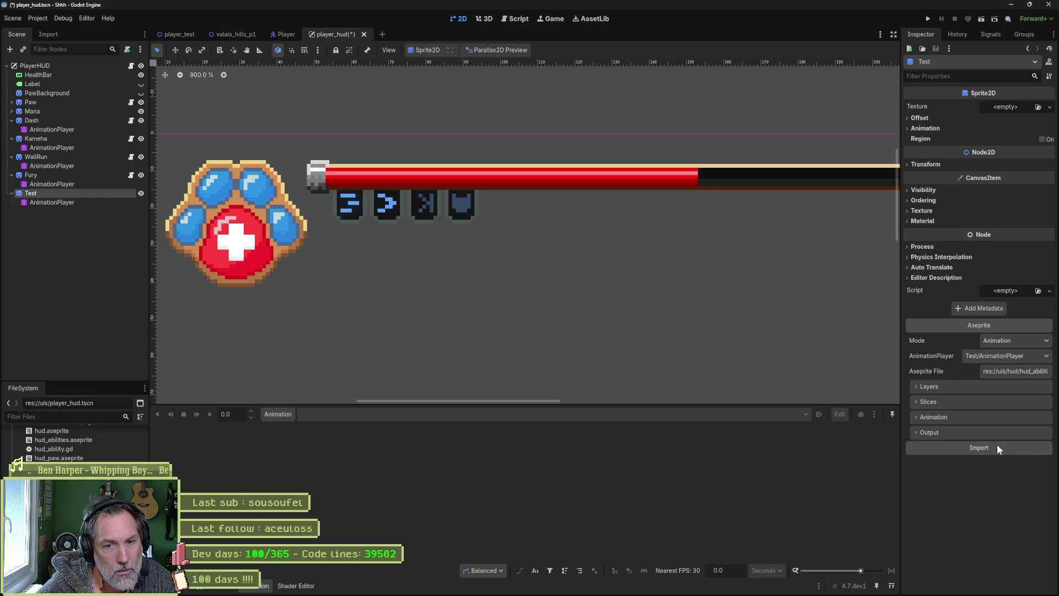
key("alt+Tab")
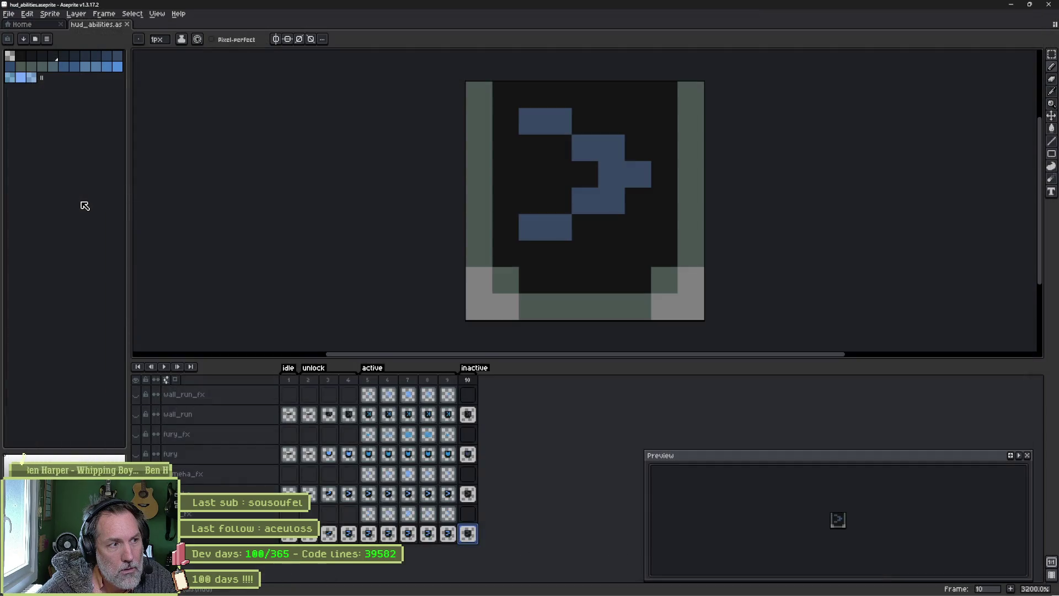
Relaunch Godot with the Shhh project, then go back to Aseprite and player_hud.tscn in VS Code
left_click(648, 586)
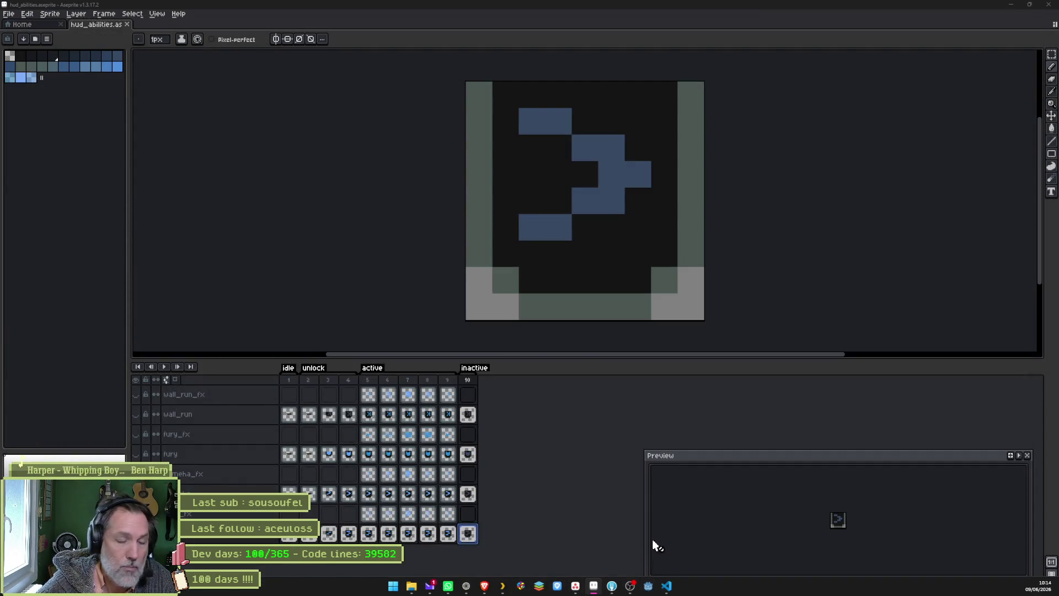
double_click(456, 183)
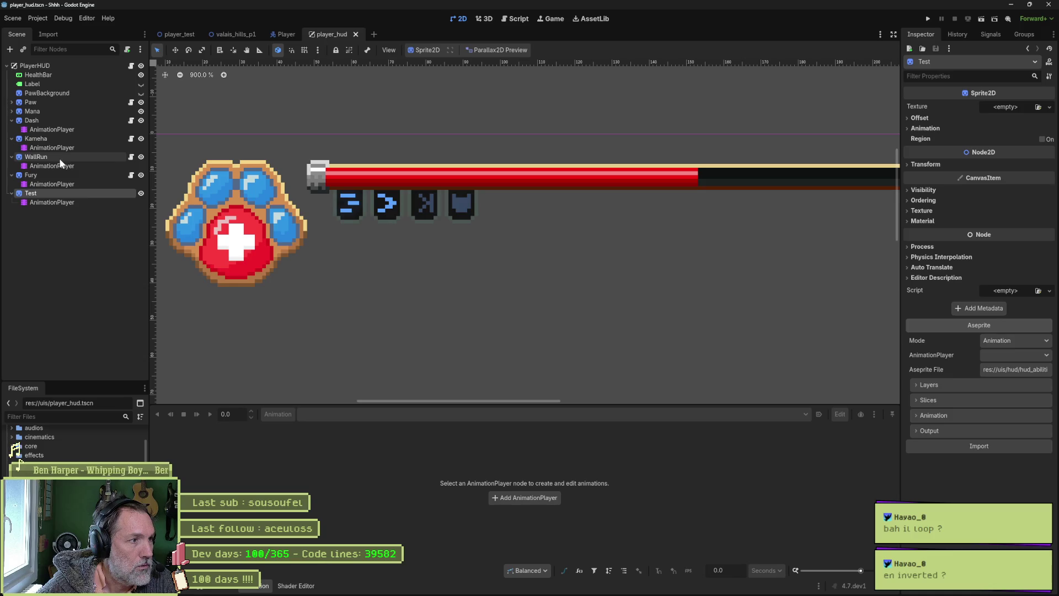
key("alt+Tab")
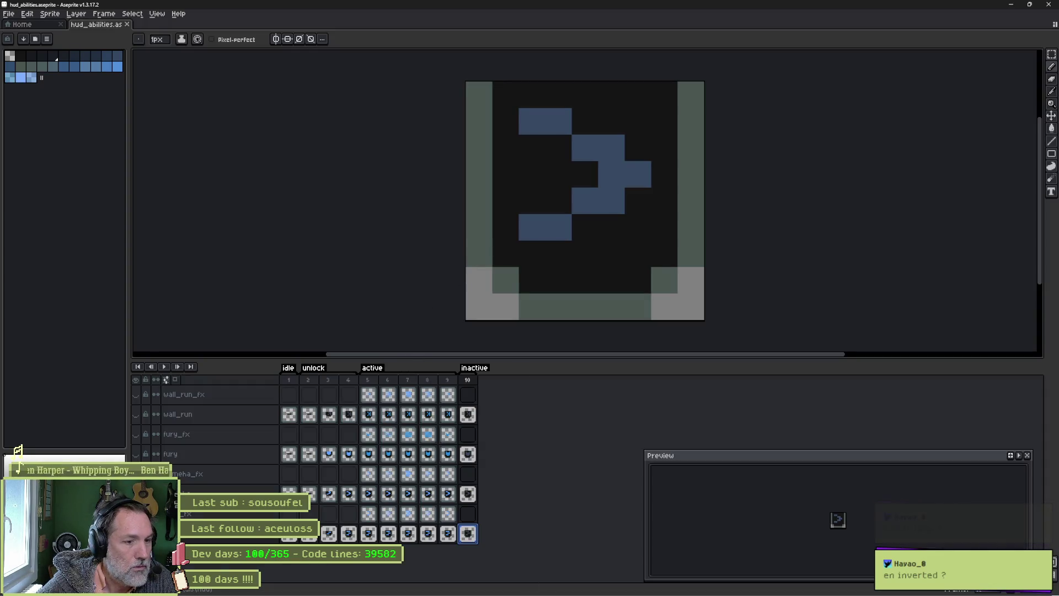
left_click(666, 586)
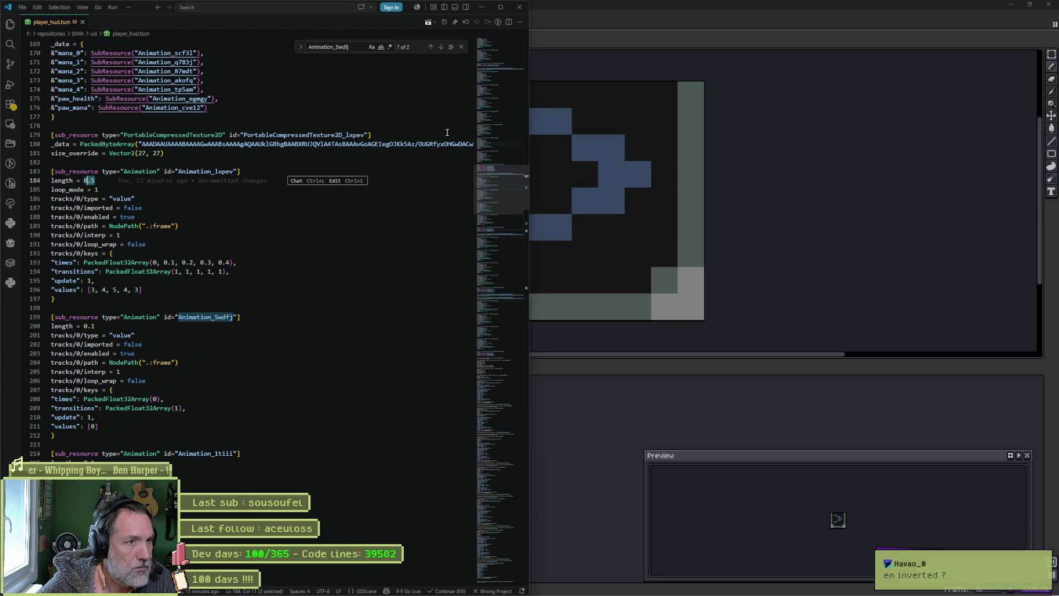
Find where Animation_lxpev is referenced, then select frames 5–9 in Aseprite's timeline
left_click(431, 48)
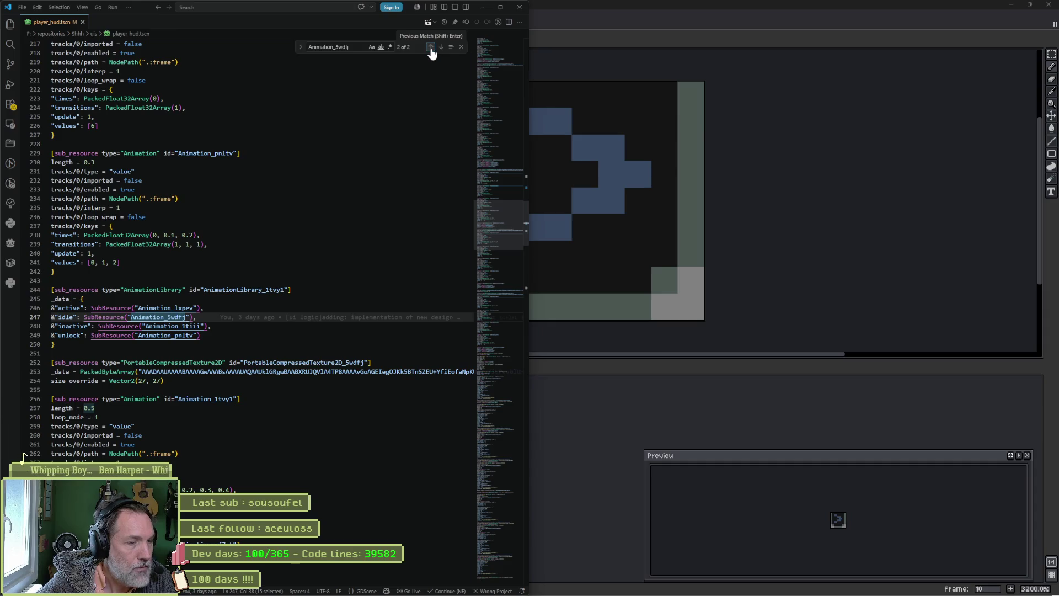
left_click(441, 50)
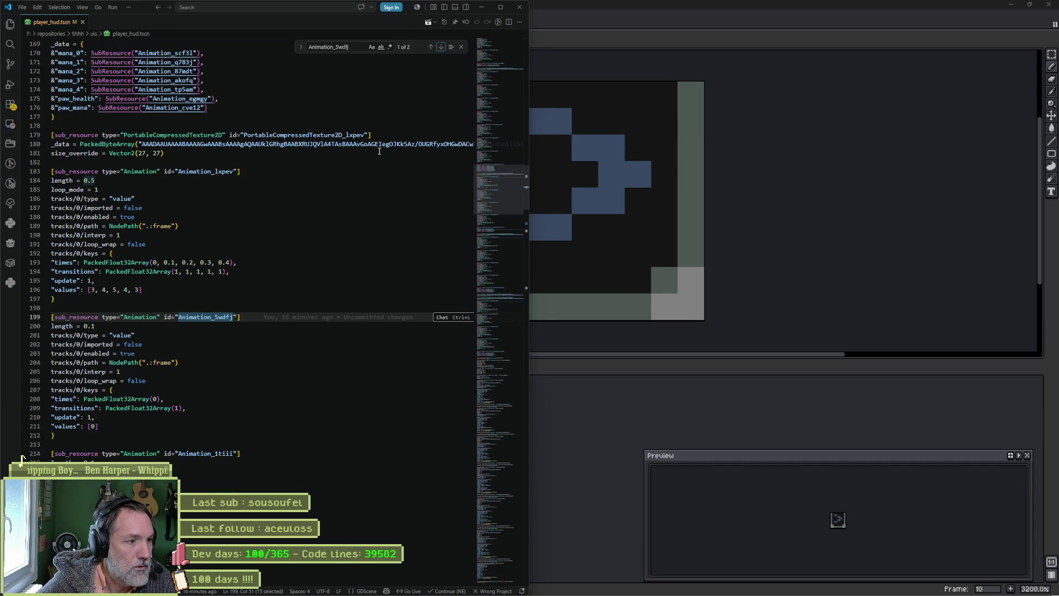
double_click(205, 171)
key("ctrl+f")
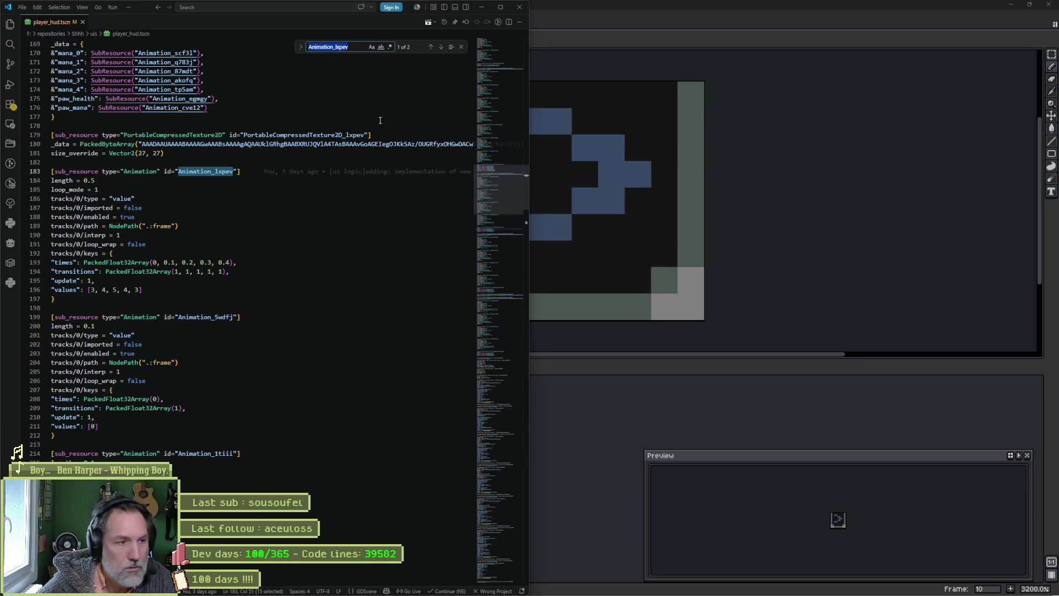
key("Return")
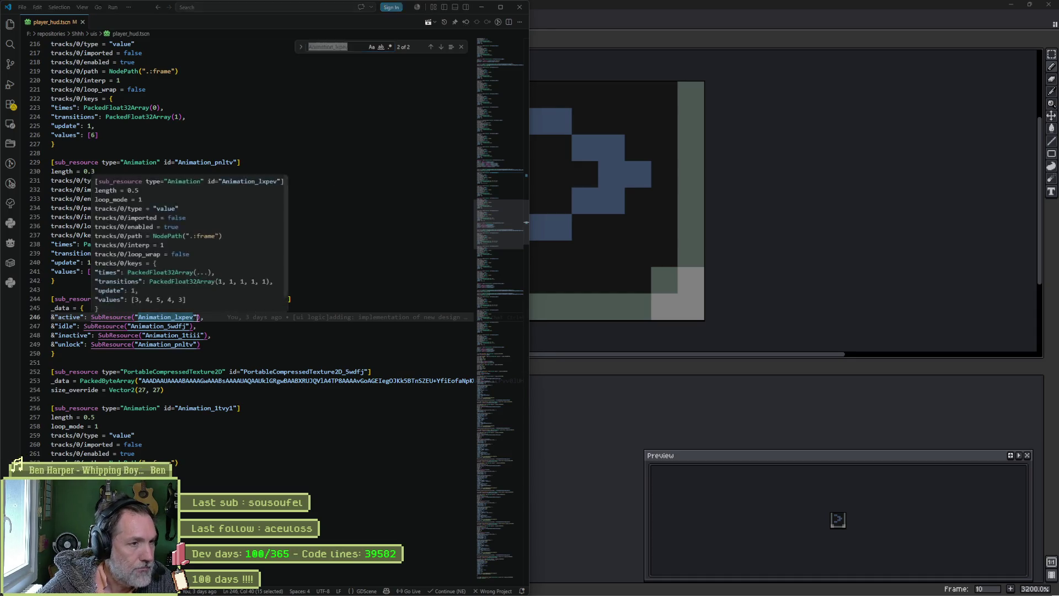
key("alt+Tab")
left_click_drag(369, 383, 447, 383)
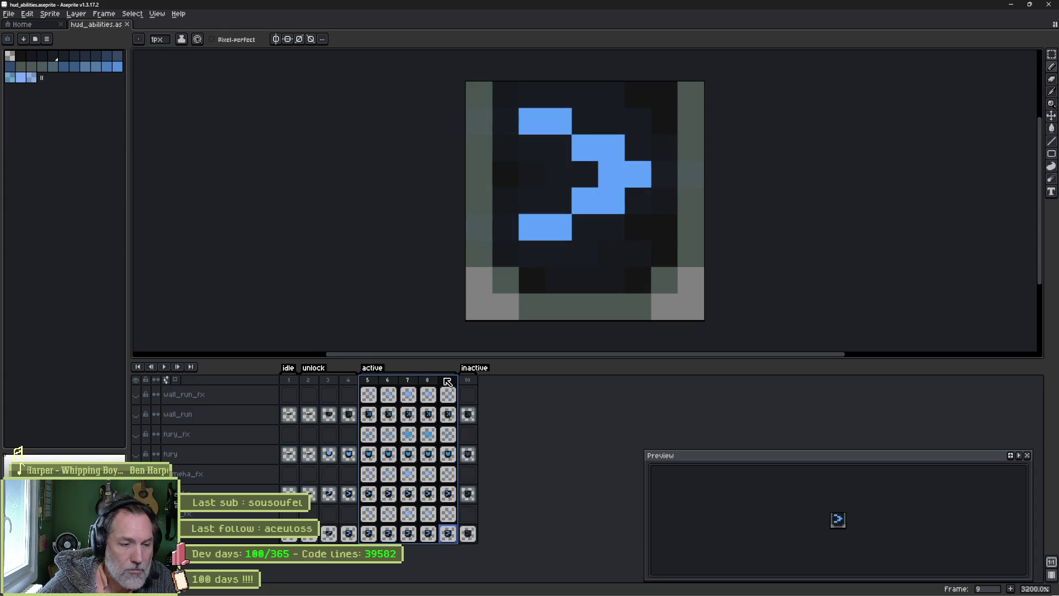
left_click(414, 384)
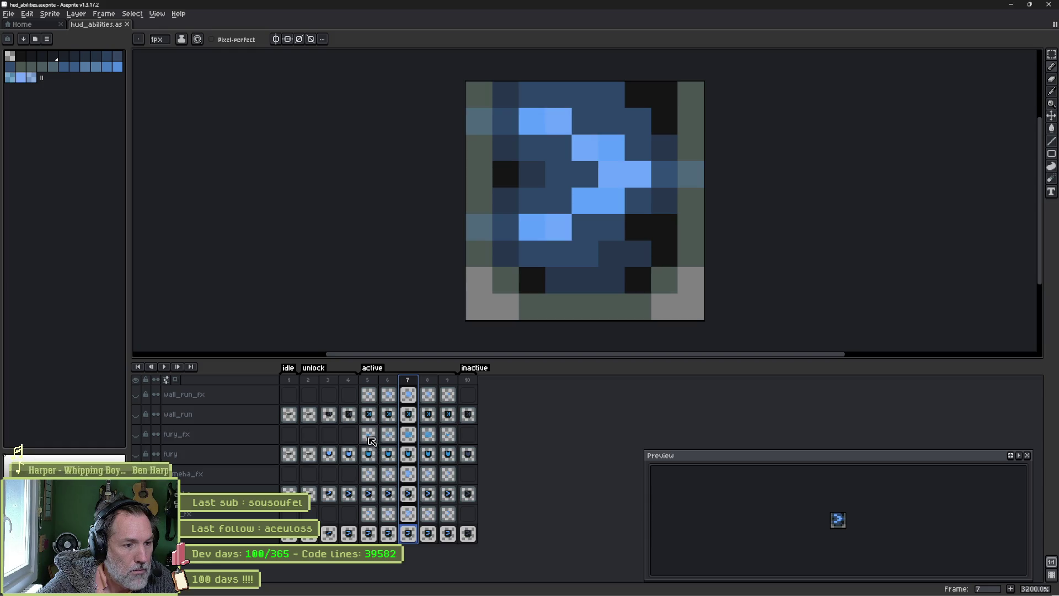
left_click(368, 380)
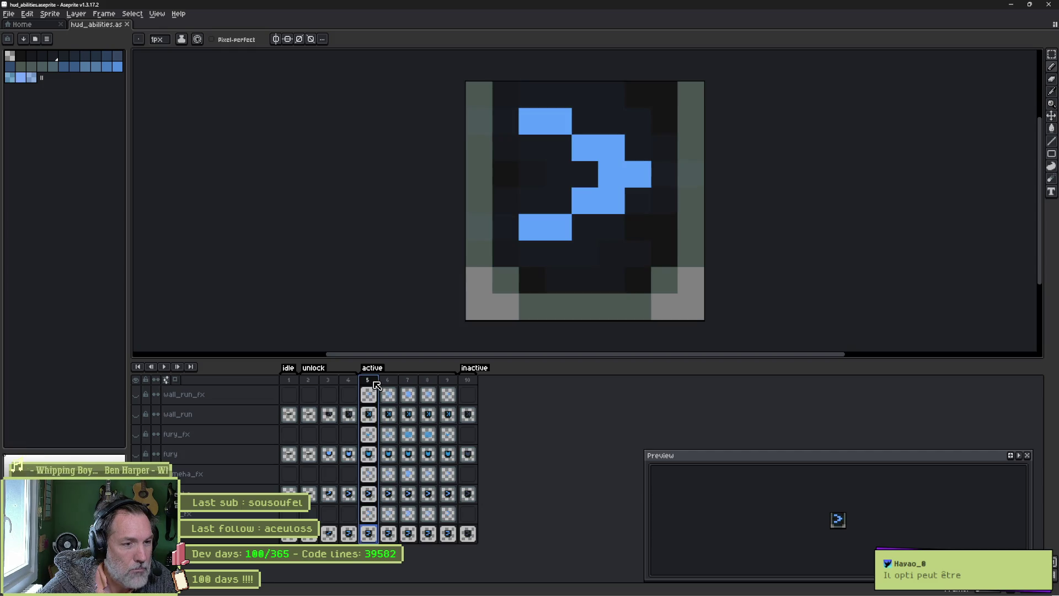
left_click_drag(376, 384, 448, 382)
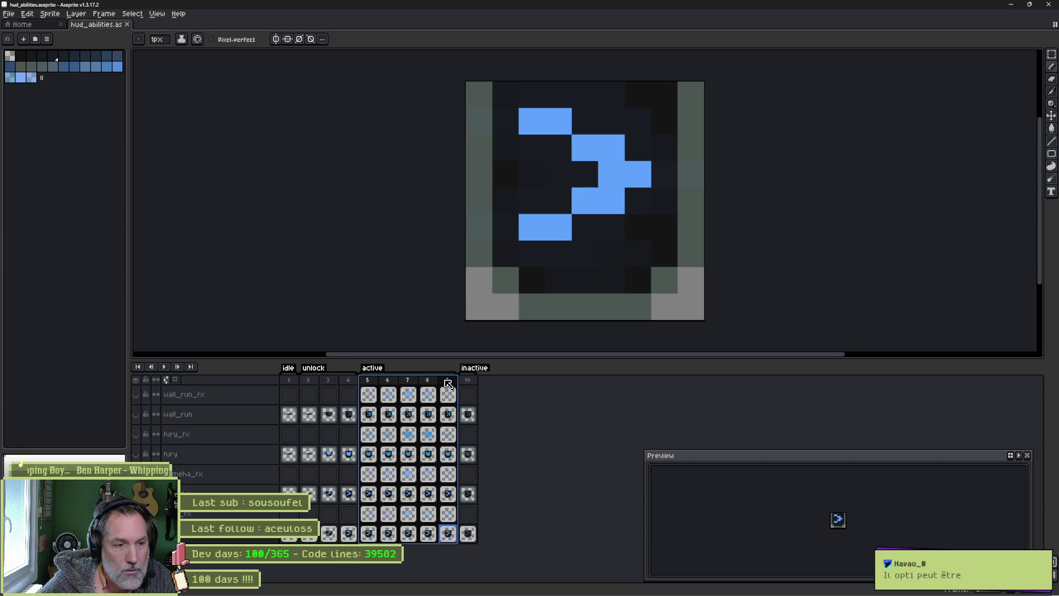
double_click(378, 368)
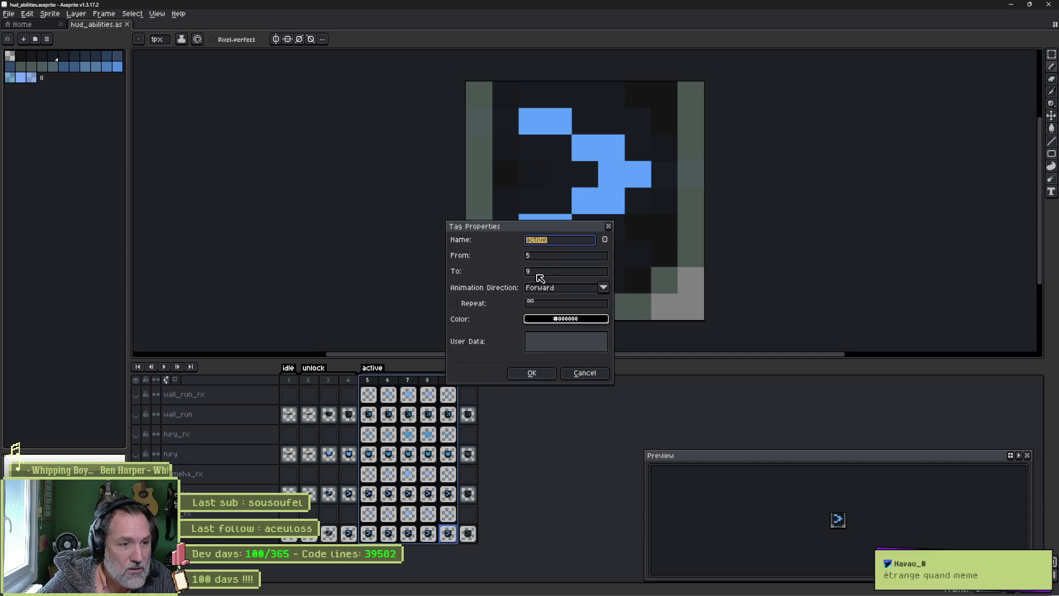
left_click(585, 374)
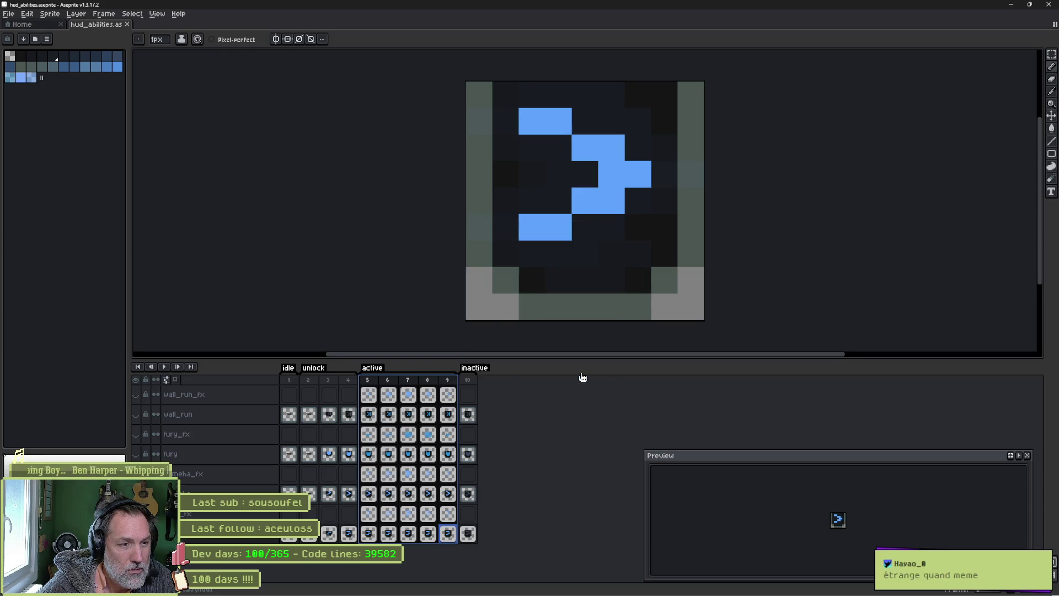
left_click(428, 396)
left_click(369, 380)
left_click_drag(371, 381, 408, 380)
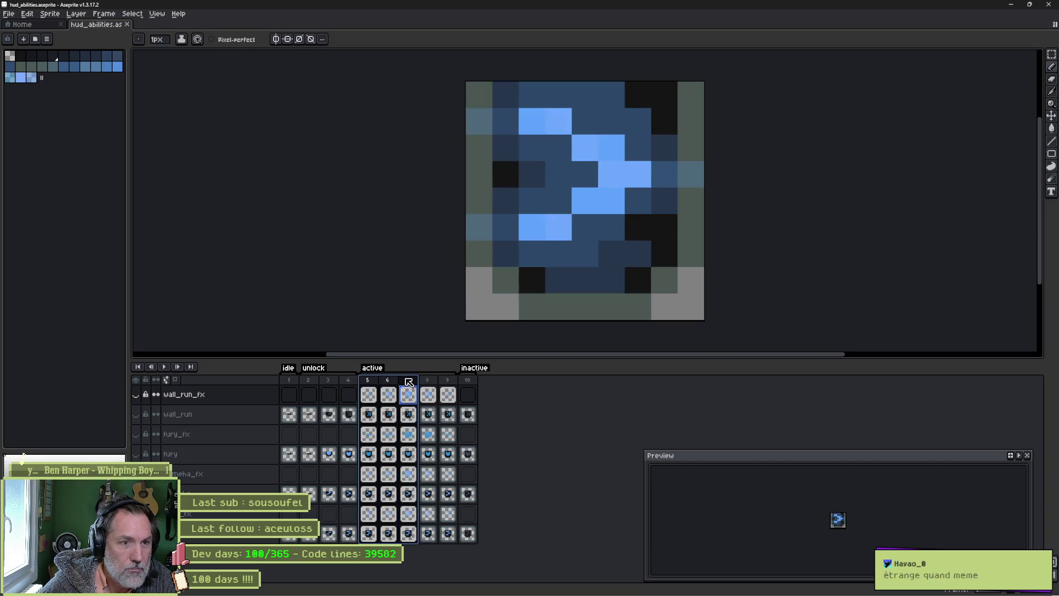
left_click(429, 380)
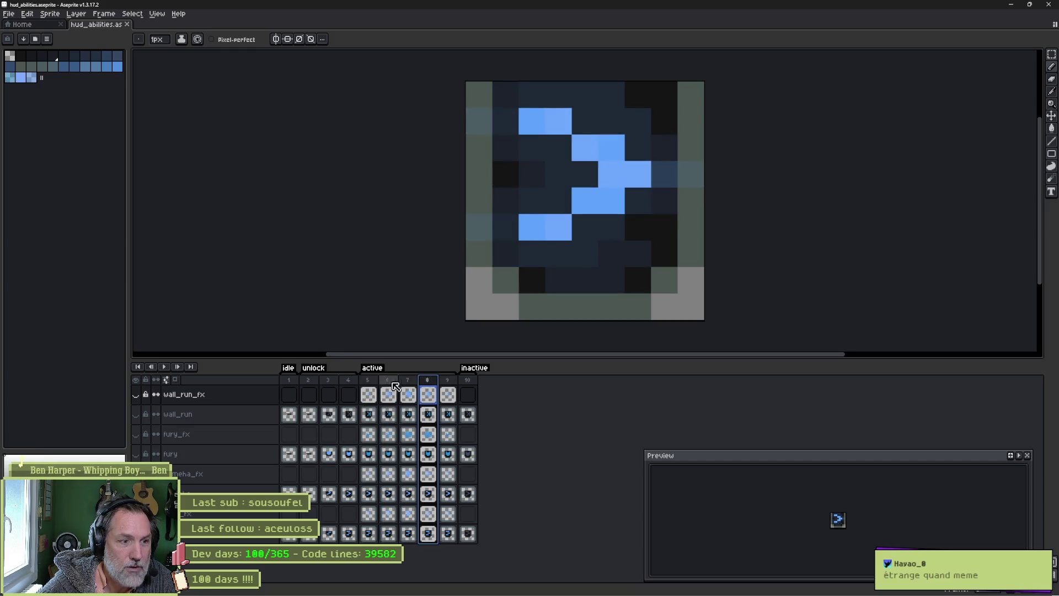
left_click(448, 381)
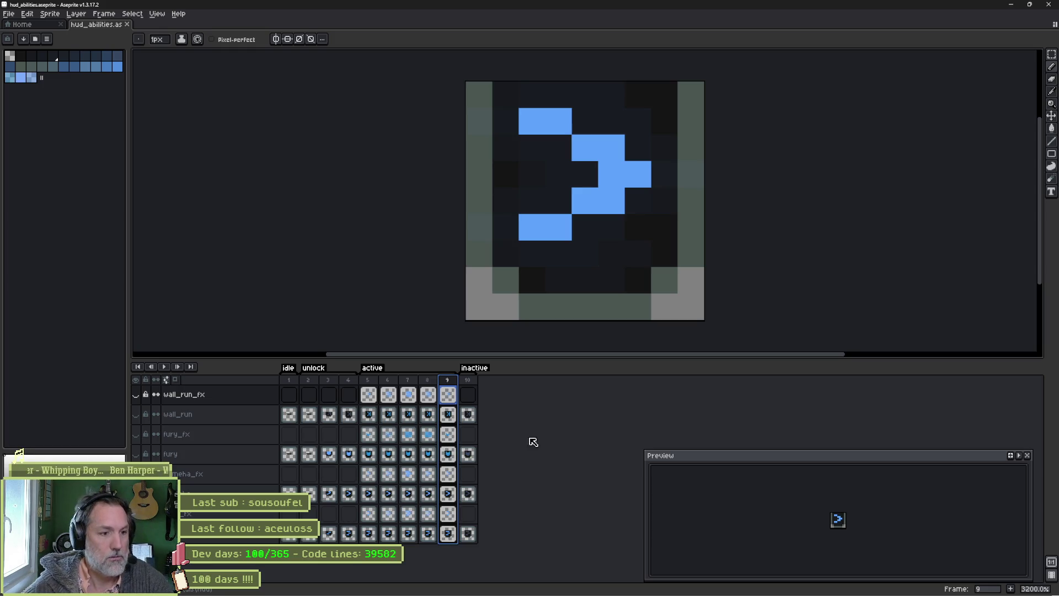
mouse_move(470, 592)
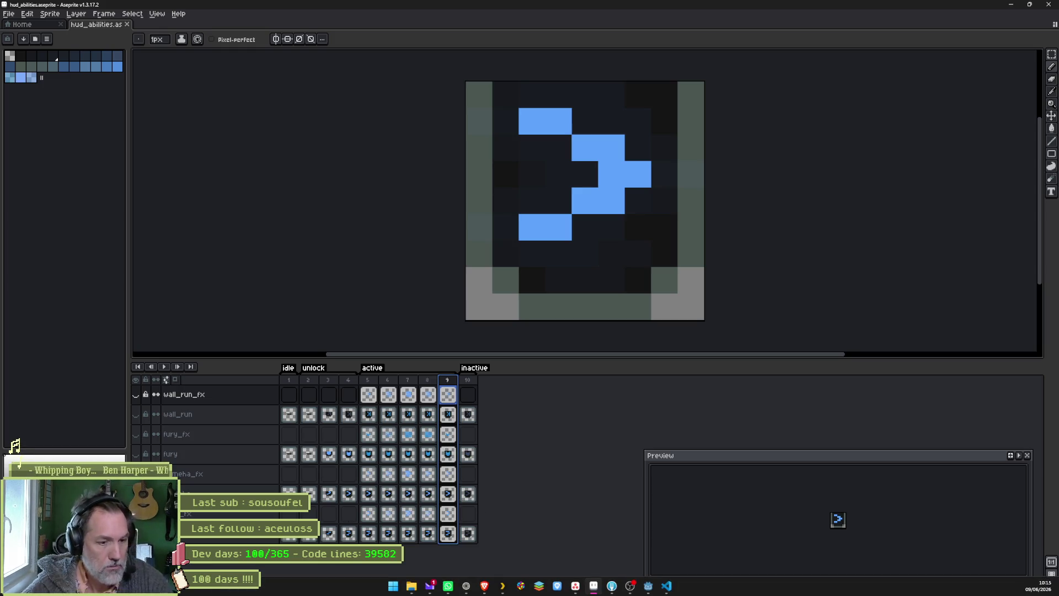
Ask ChatGPT whether Aseprite Wizard optimises animations with identical frames, and read the answer
left_click(470, 592)
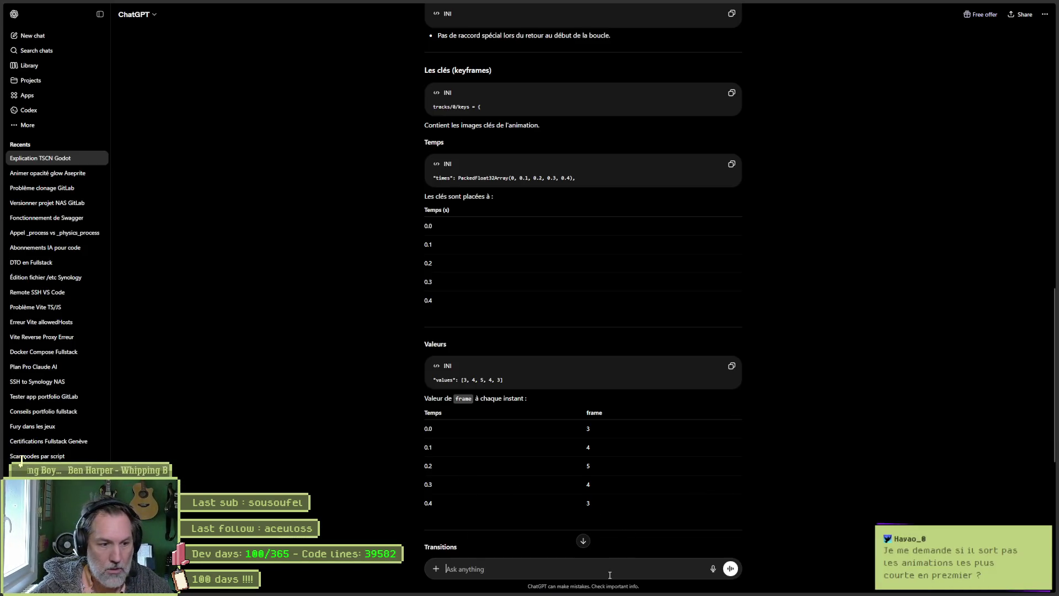
type("est/ce que asepritel")
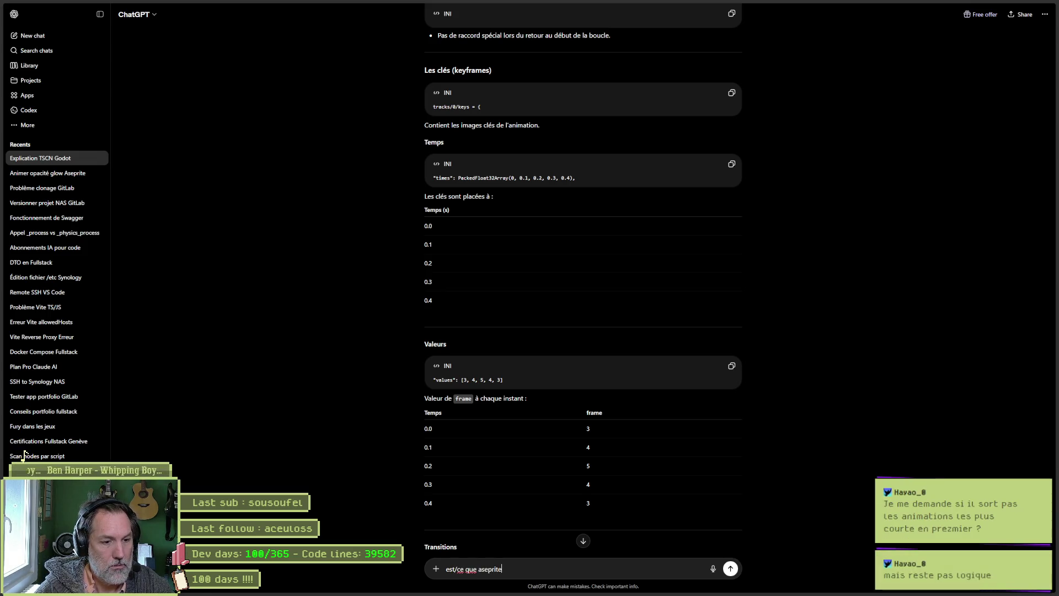
key("alt+Tab")
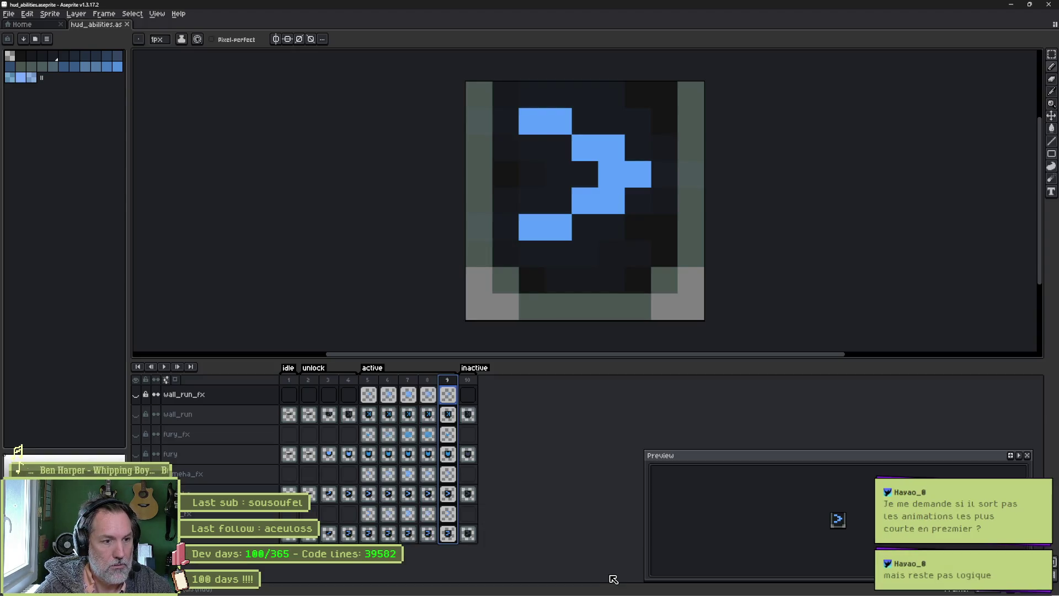
key("alt+Tab")
type("wiyar")
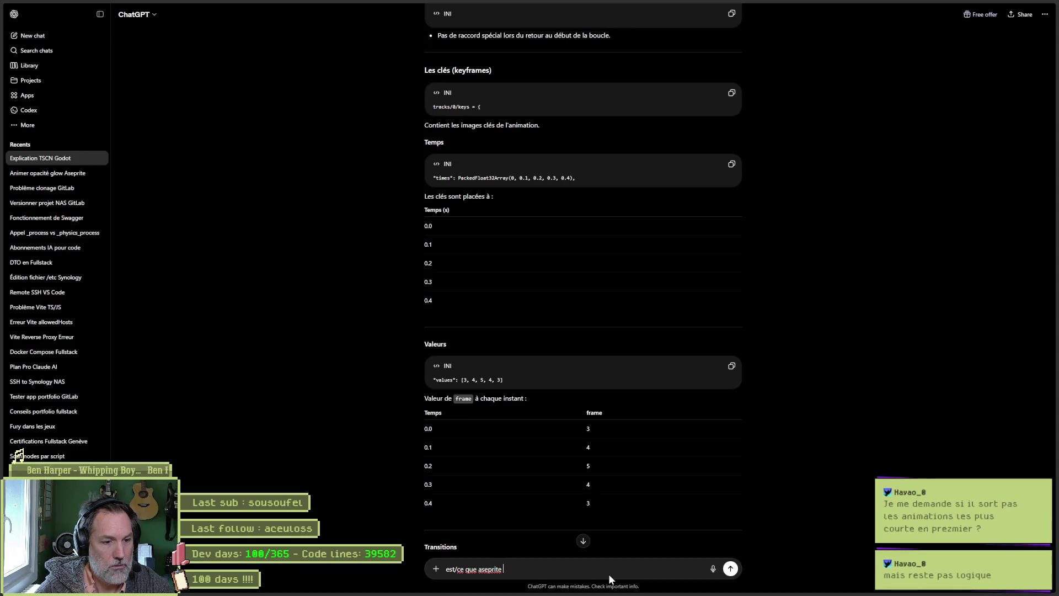
key("BackSpace")
key("BackSpace")
key("BackSpace")
type("zard")
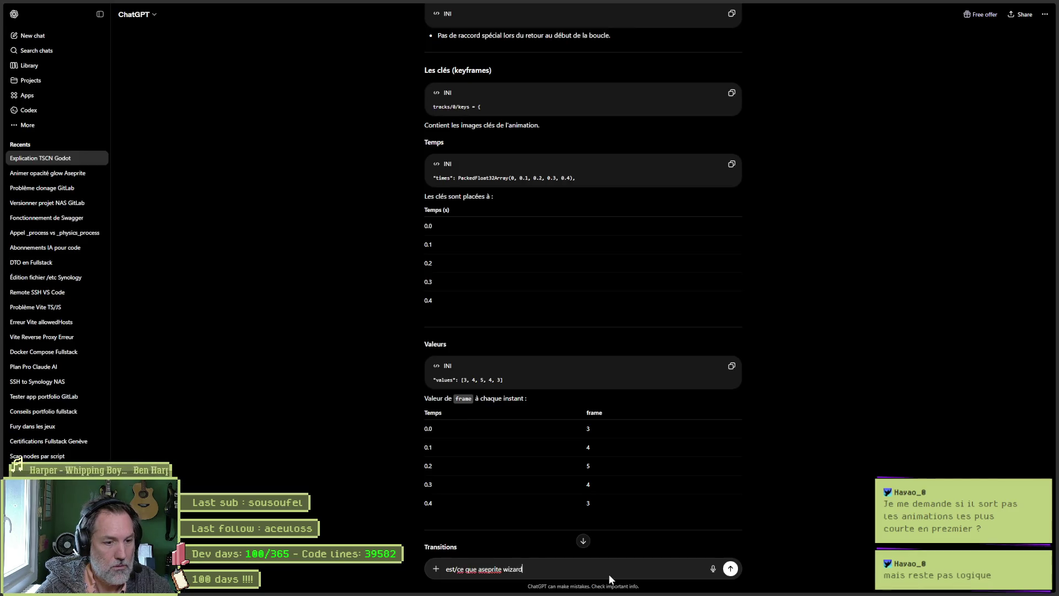
type(" optimise les naima")
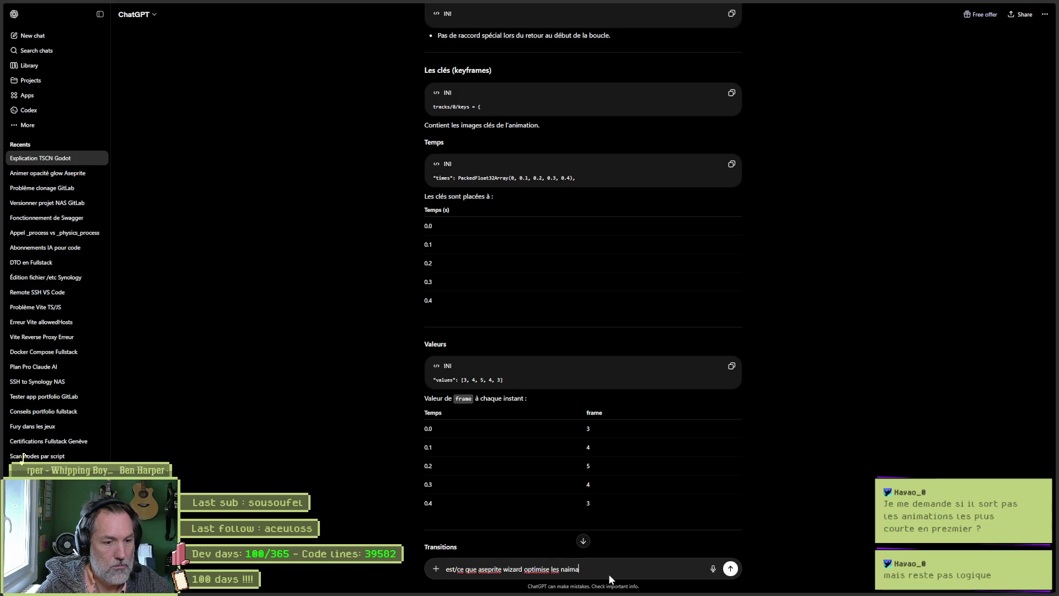
key("BackSpace")
key("BackSpace")
key("BackSpace")
key("BackSpace")
key("BackSpace")
type("animations s'")
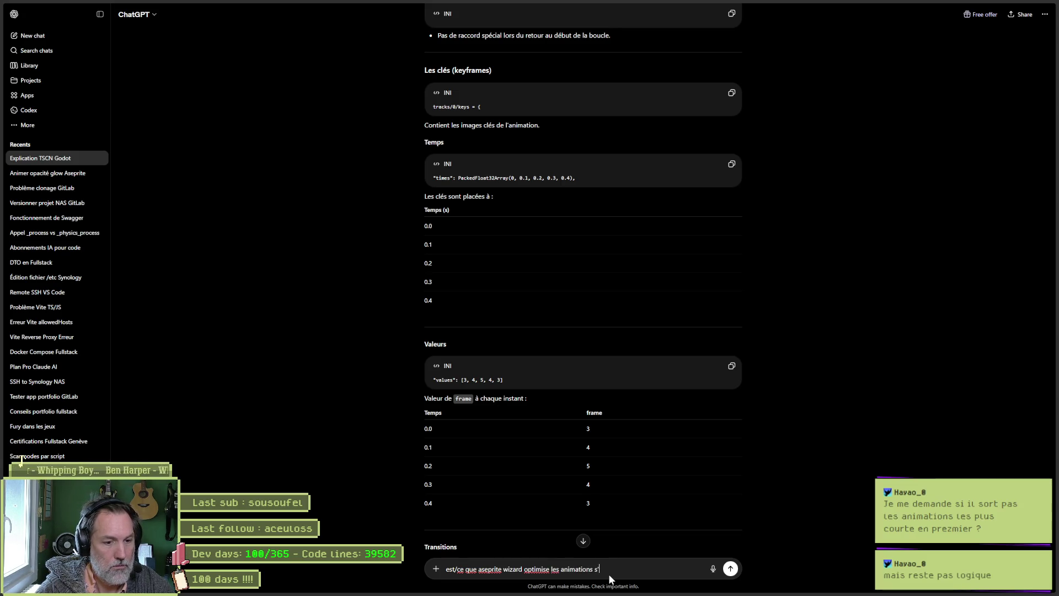
type("il detecte des f")
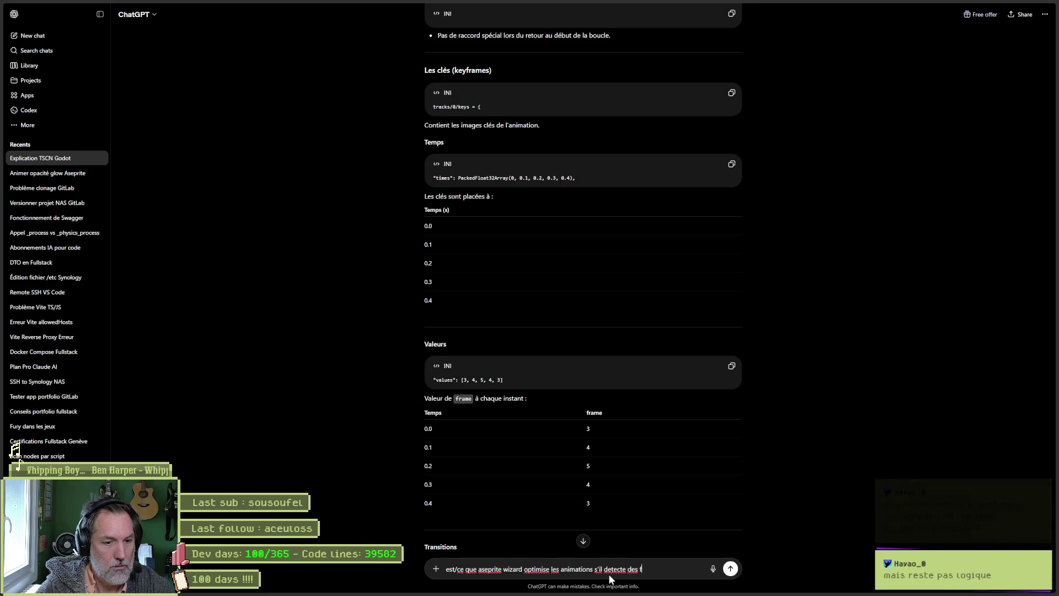
type("frames identiques ?")
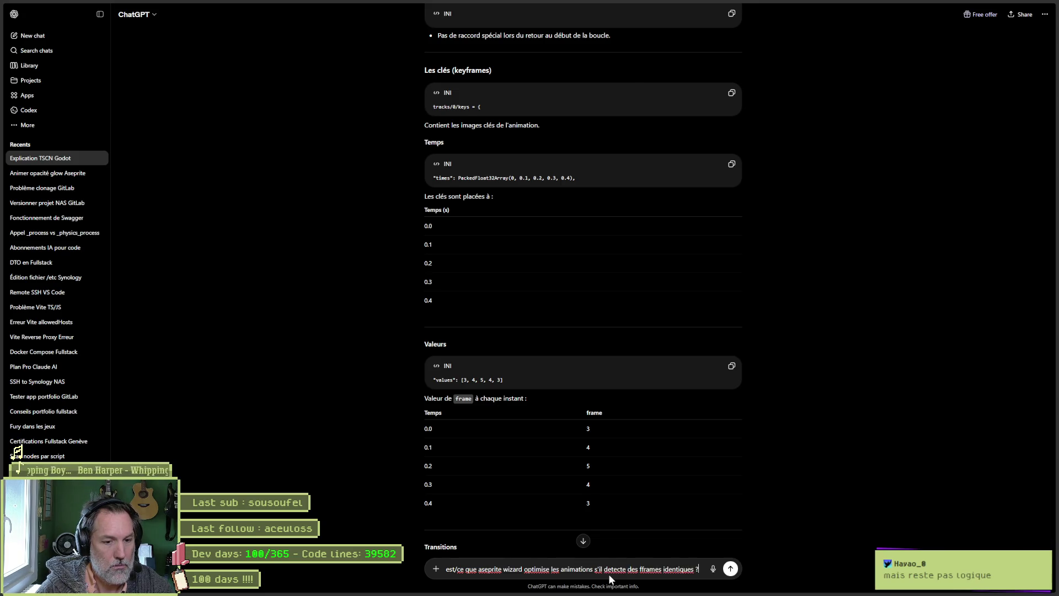
key("Return")
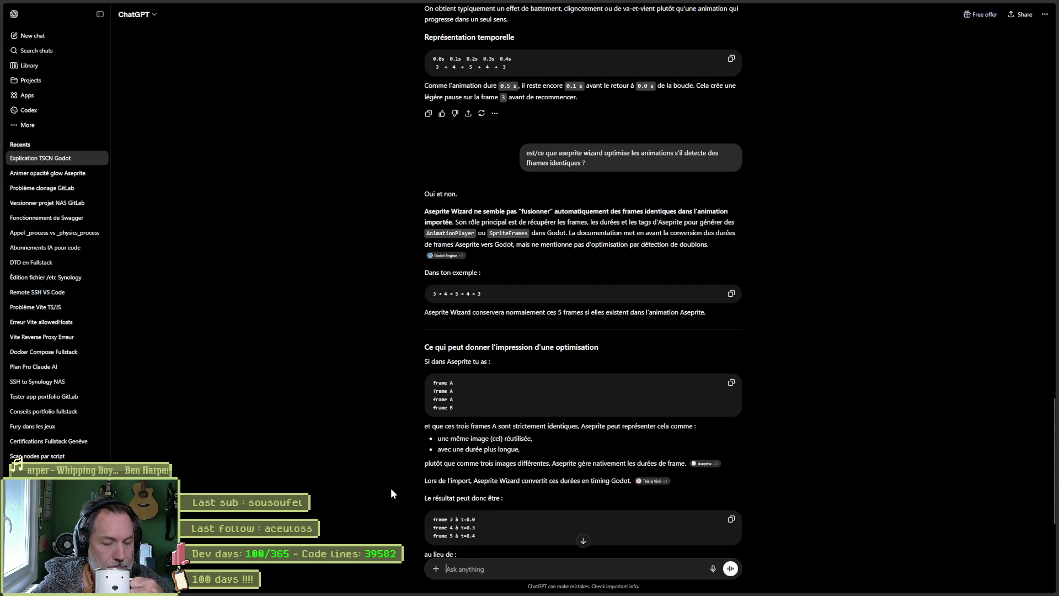
scroll(391, 487, "down", 3)
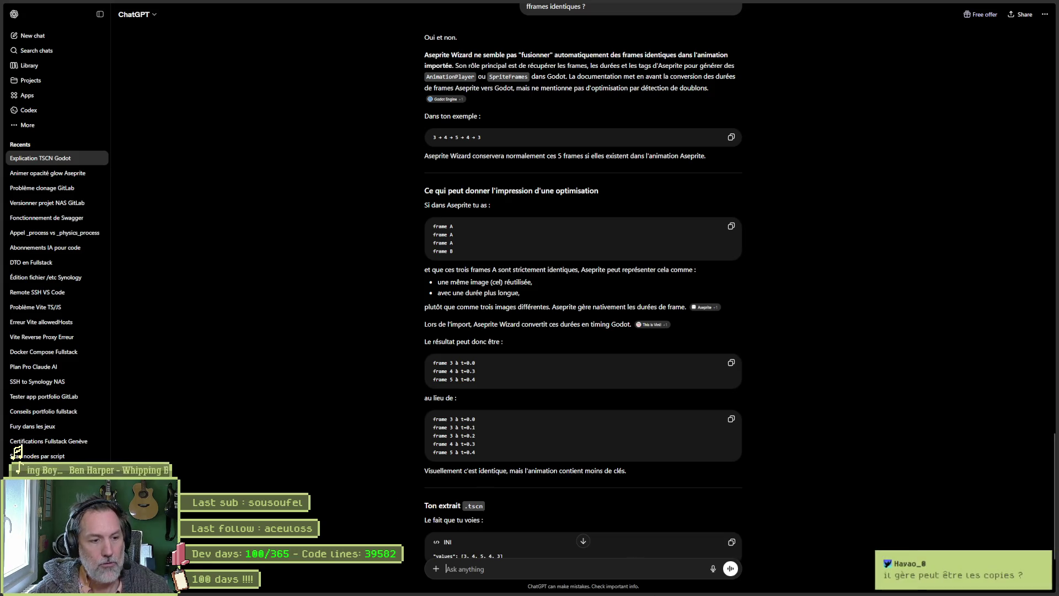
mouse_move(648, 586)
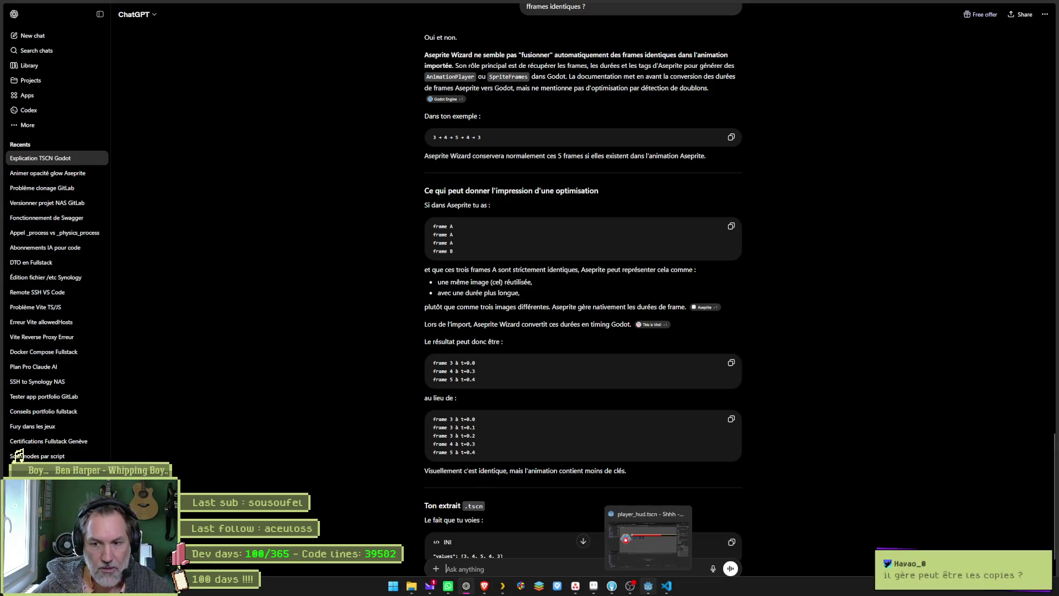
Screenshot the hud_abilities timeline region in Aseprite and return to ChatGPT
left_click(593, 586)
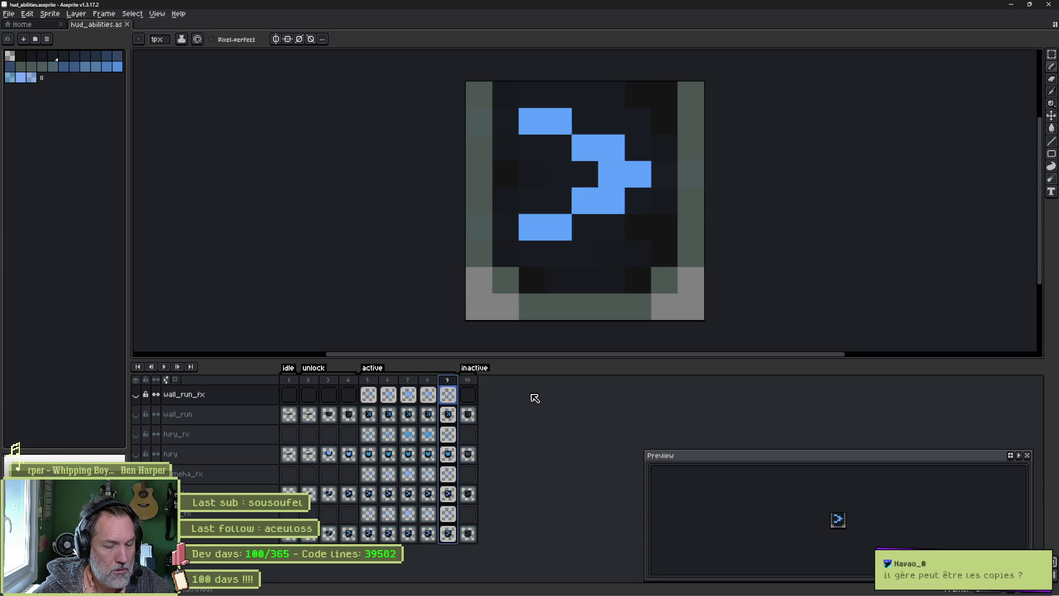
key("super+shift+s")
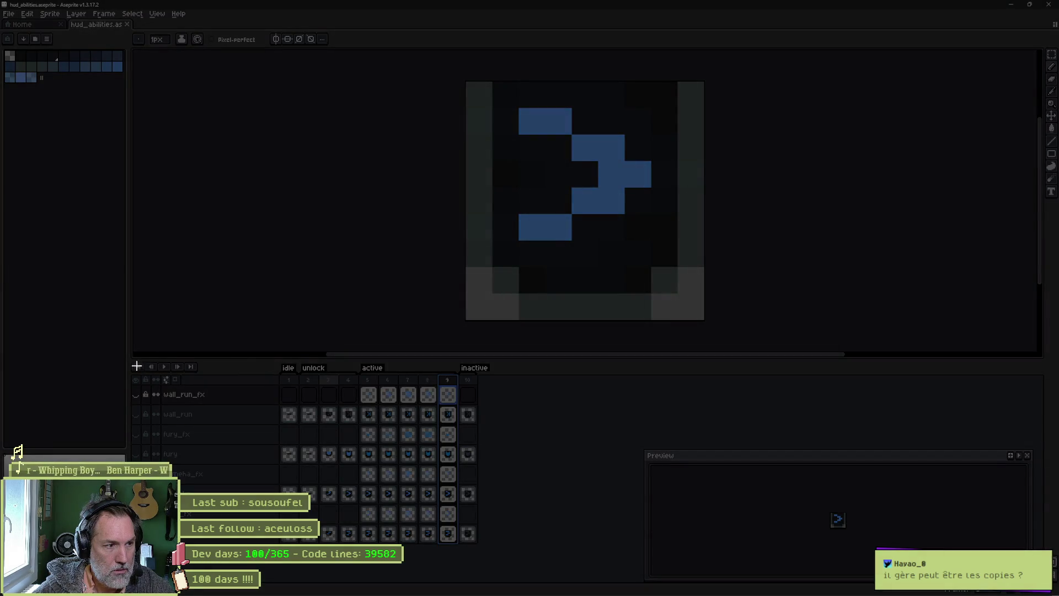
mouse_move(131, 363)
left_mouse_down()
mouse_move(423, 537)
mouse_move(491, 546)
left_mouse_up()
mouse_move(662, 590)
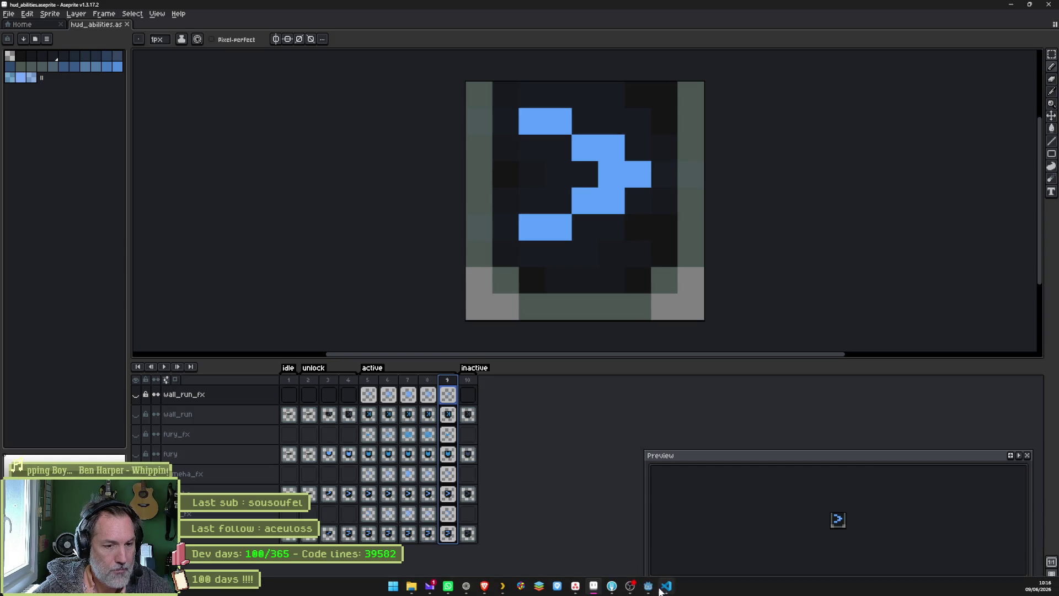
left_click(466, 585)
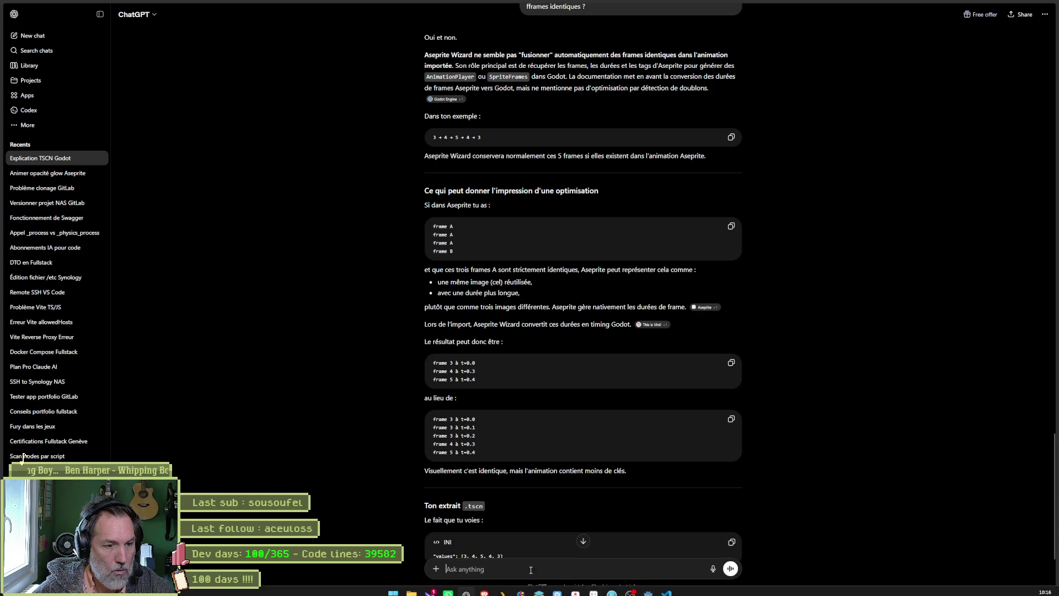
Send ChatGPT the timeline screenshot with the note 'j-ai ca dasn aseprite', then return to Aseprite
type("j-ai ca dasn aseprite")
key("ctrl+v")
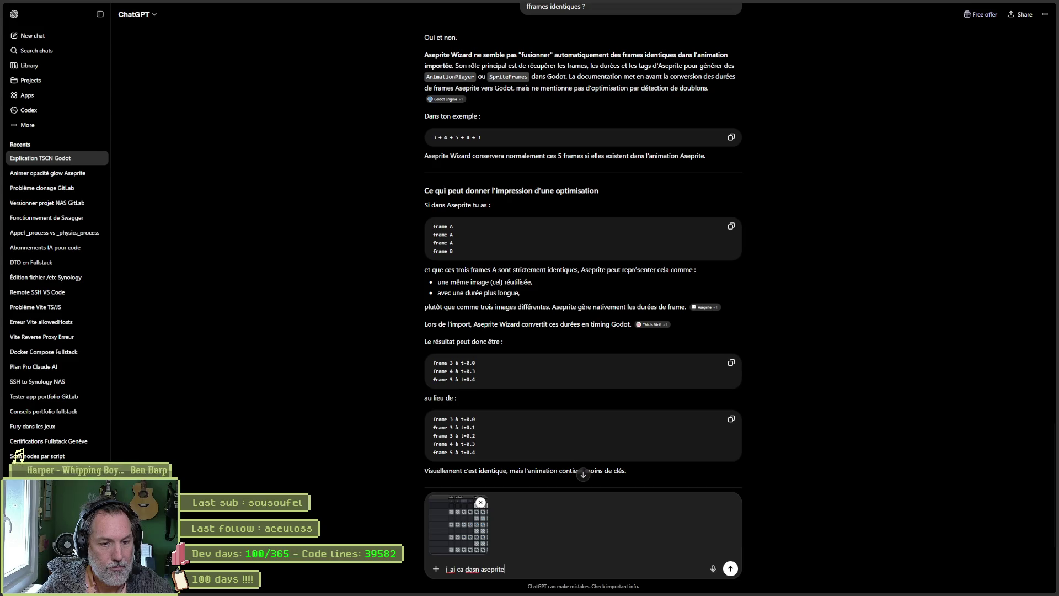
key("Return")
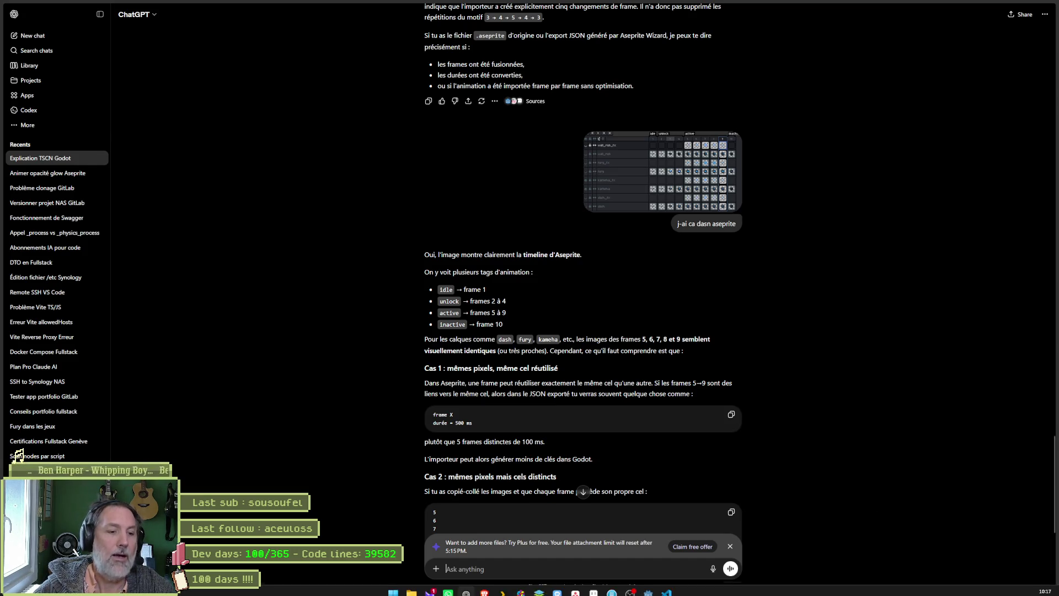
left_click(598, 593)
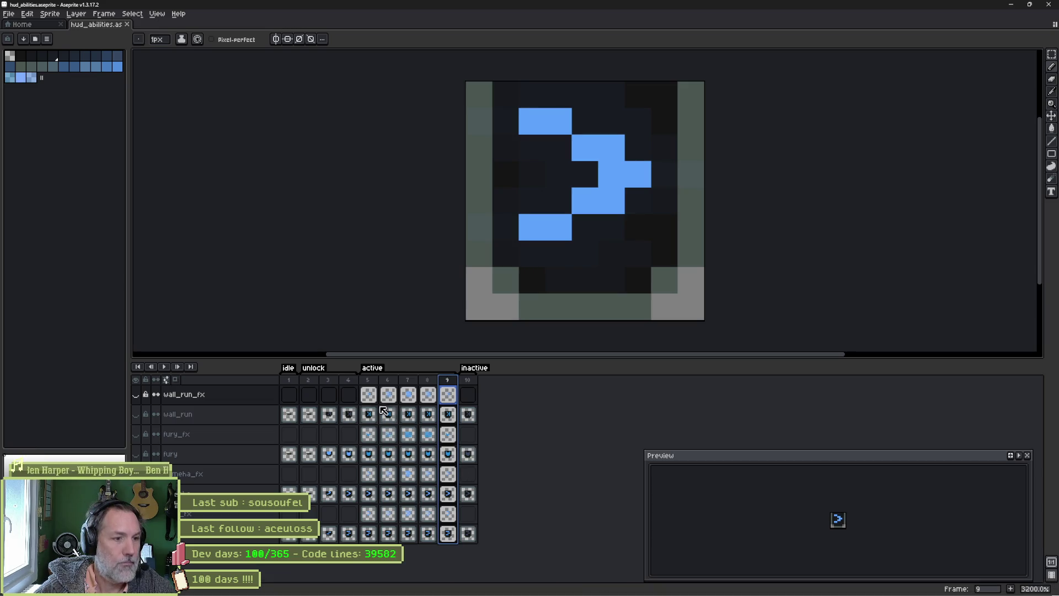
Compare frame 4 and 5 cels across layers, then add a new black swatch to the palette
left_click(350, 414)
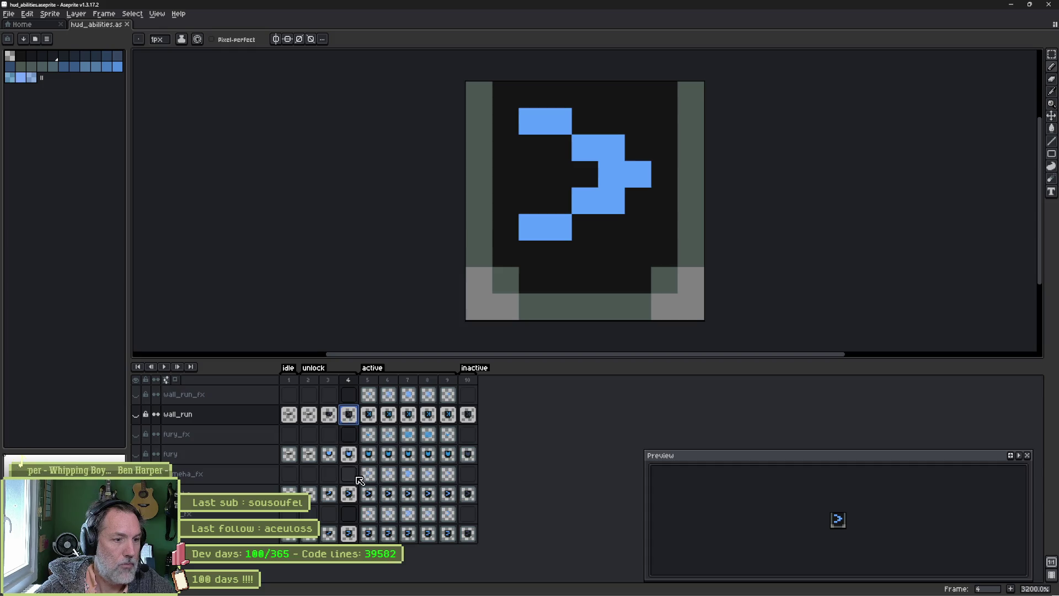
left_click(352, 495)
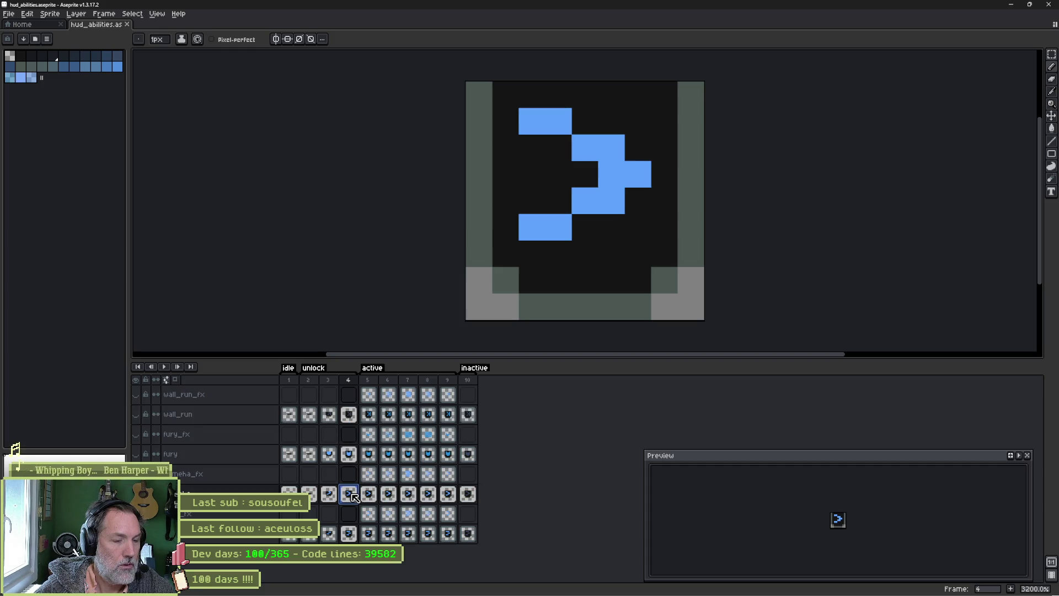
left_click(370, 494)
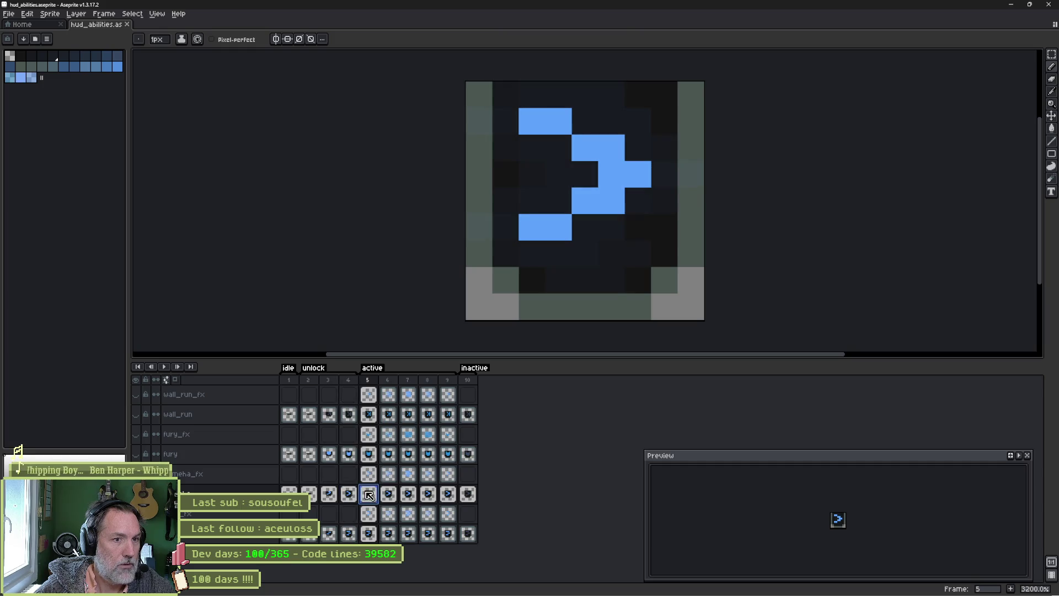
left_click(356, 495)
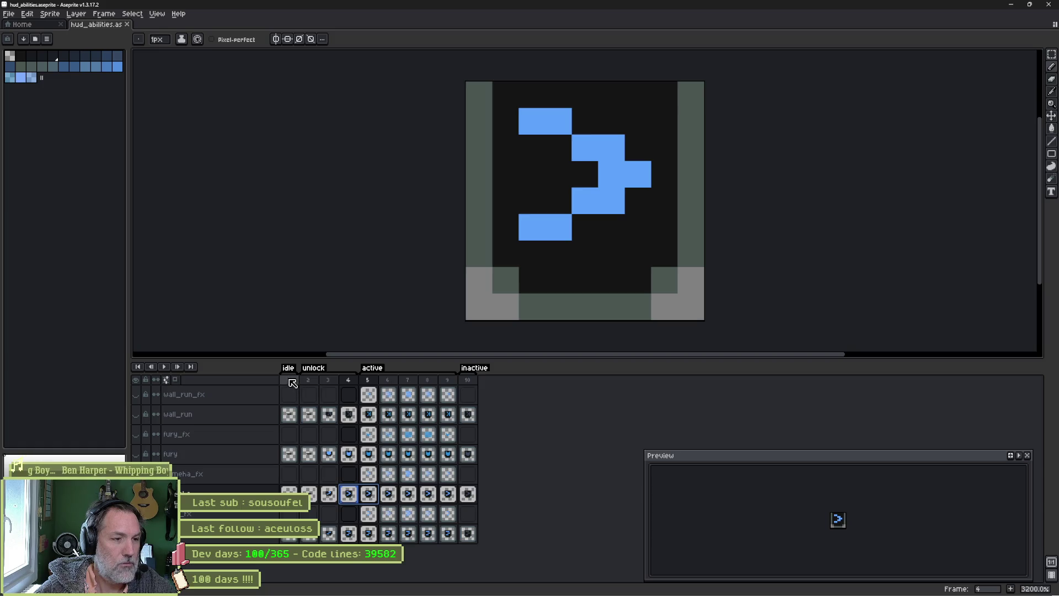
left_click(369, 494)
left_click(349, 496)
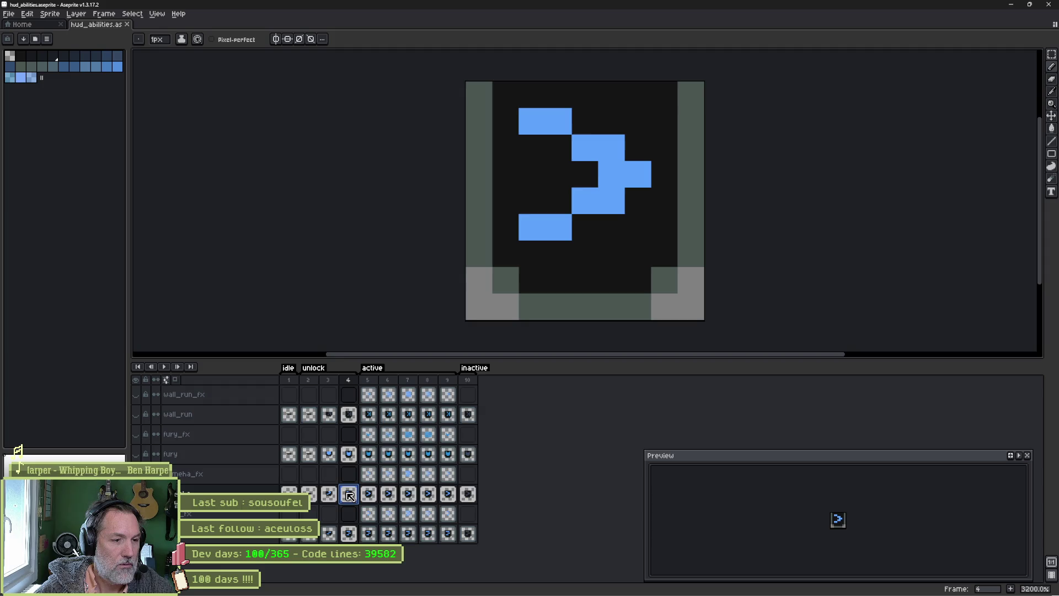
left_click(370, 492)
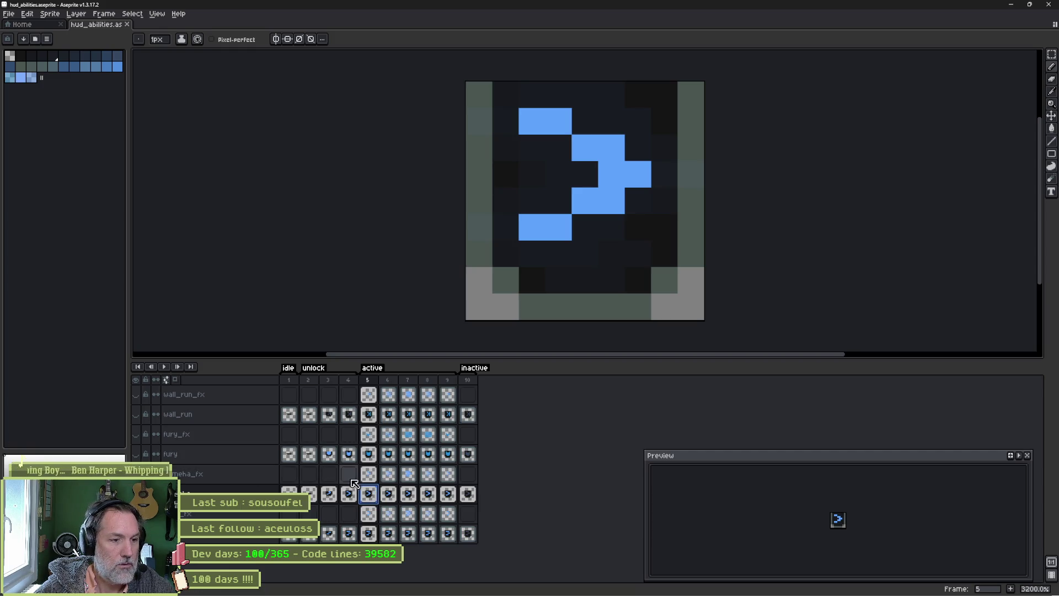
key("Up")
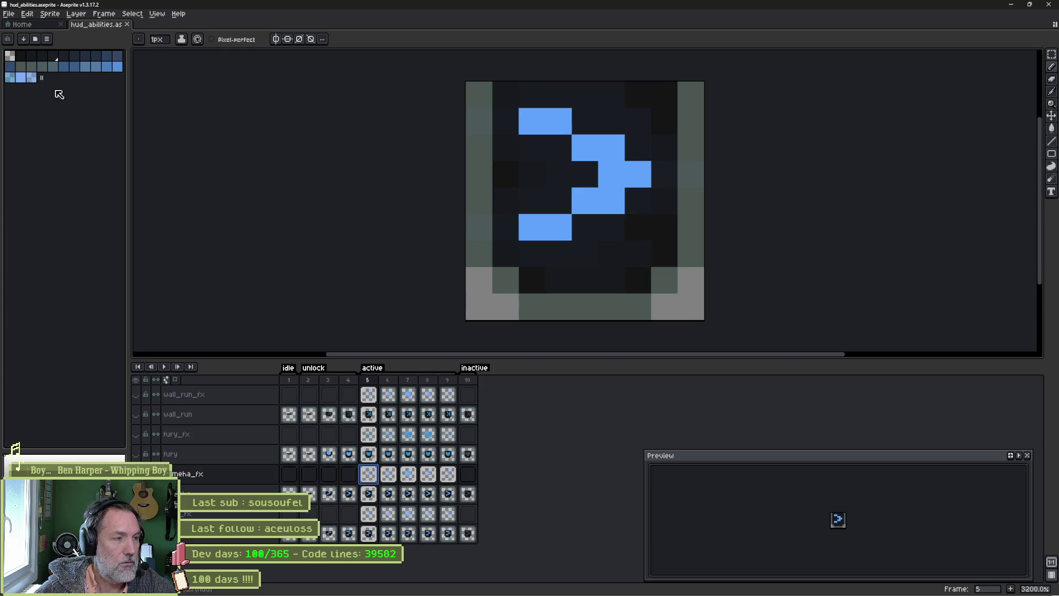
left_click_drag(42, 78, 53, 78)
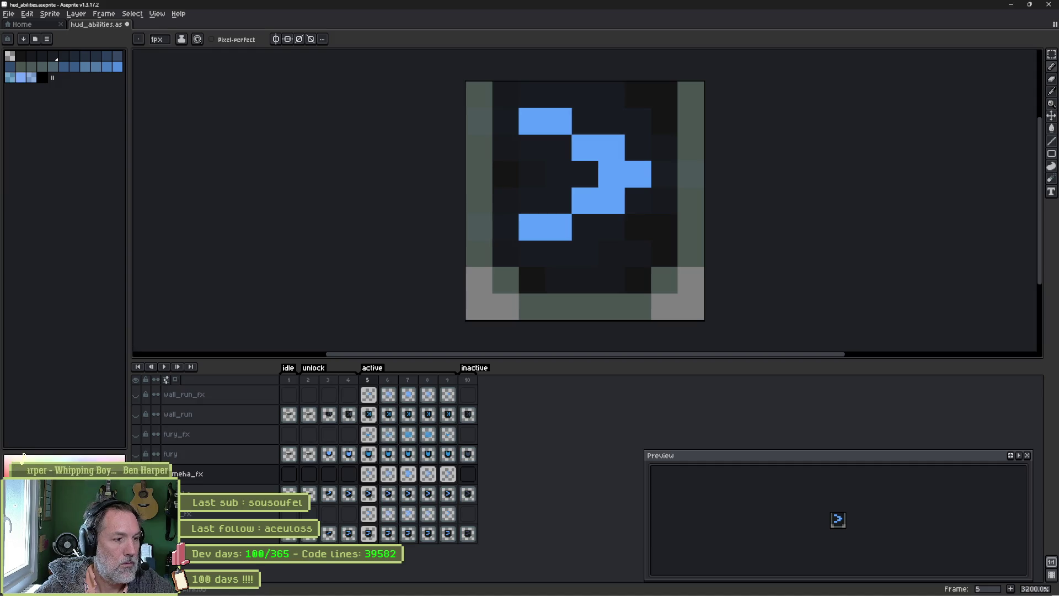
Paint the bottom-left pixel magenta, then step through frames 5 to 9 to compare cels
left_click(474, 300)
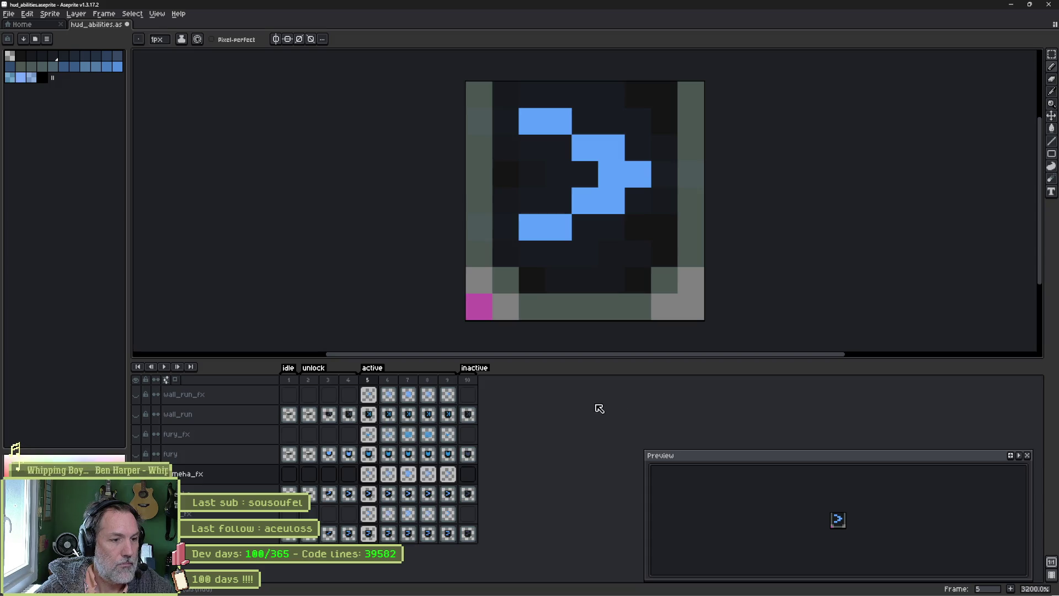
key("Right")
key("Right")
key("Right")
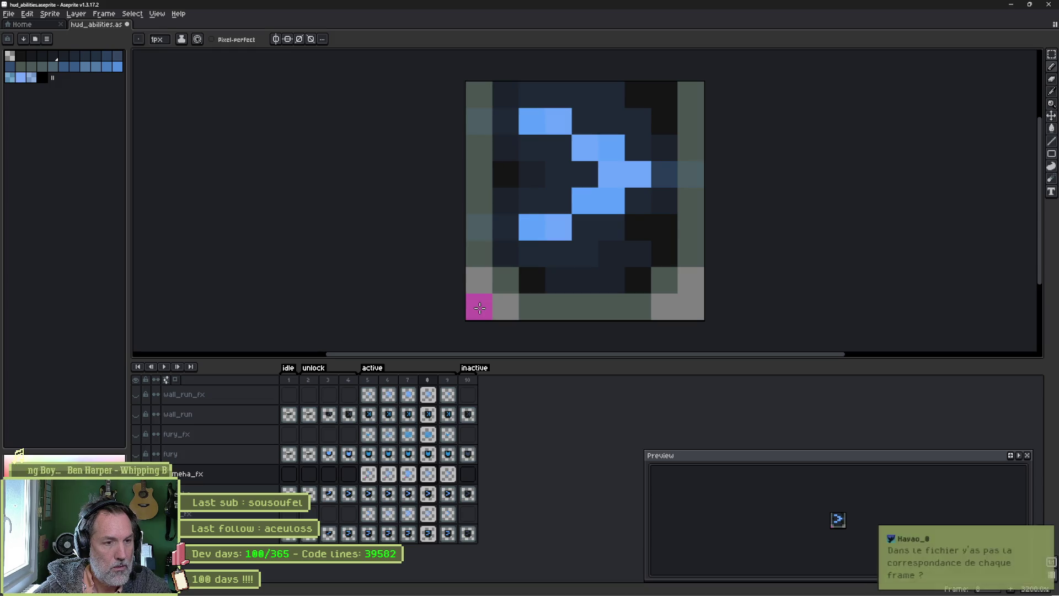
key("Right")
key("Right")
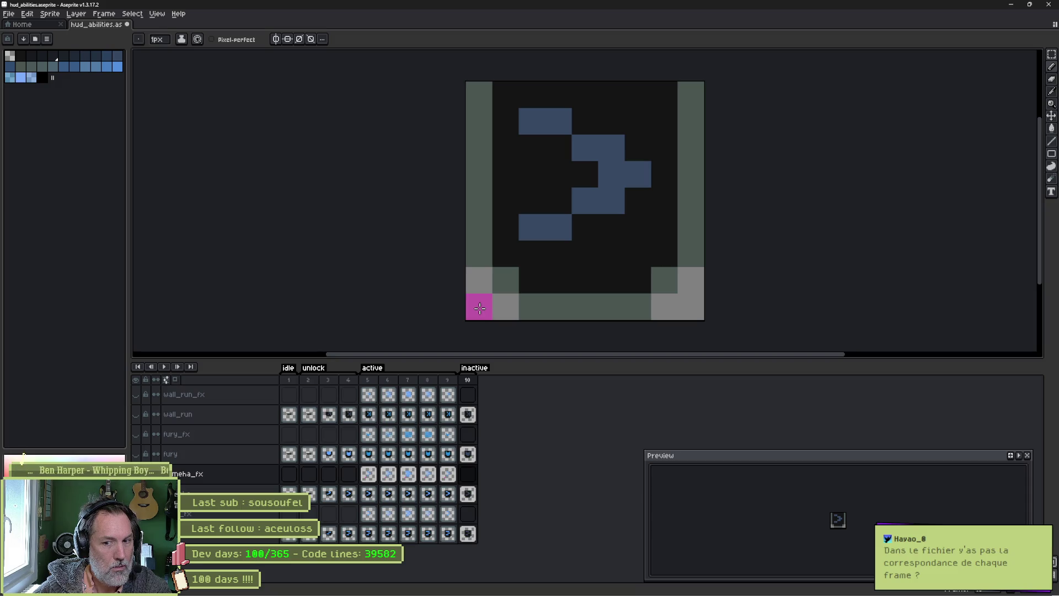
key("Left")
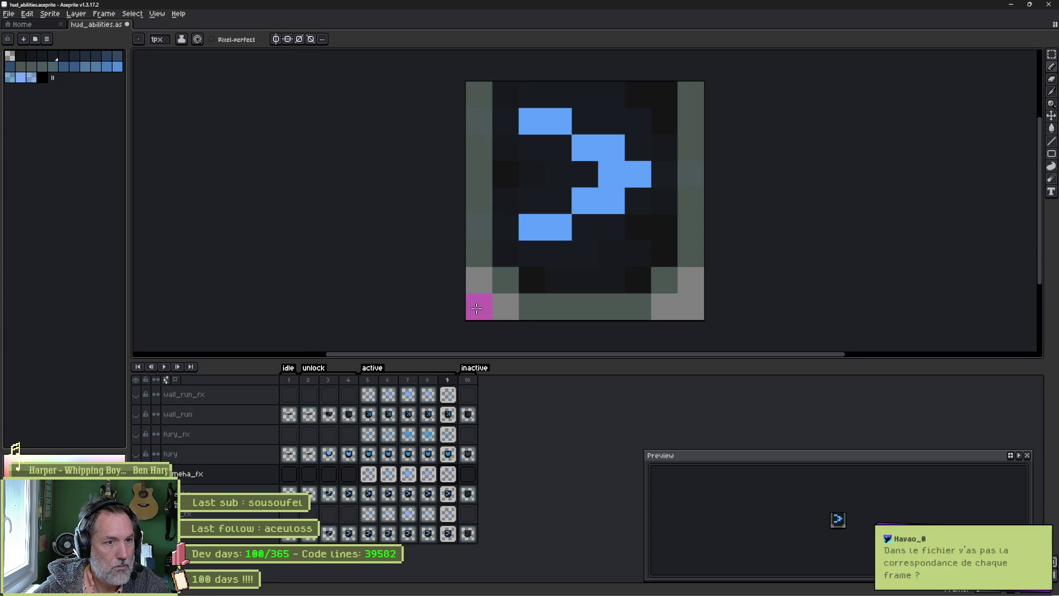
key("Left")
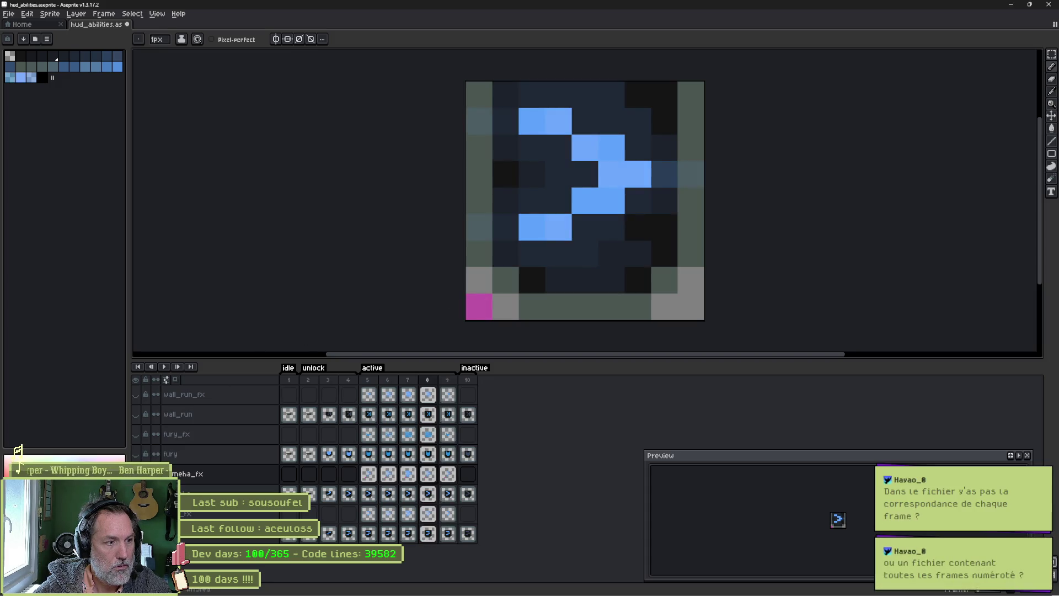
key("Left")
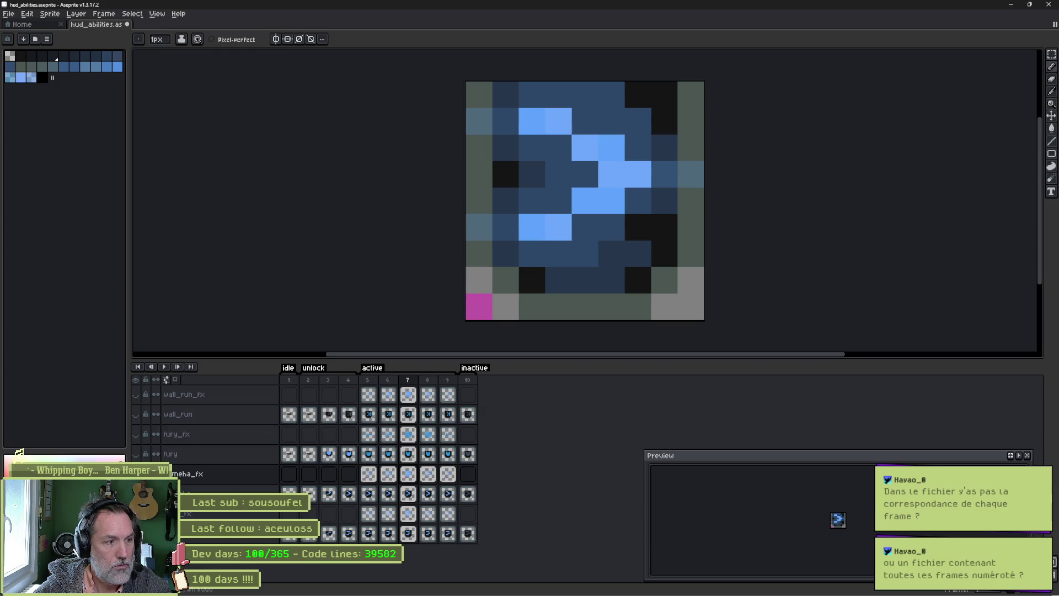
key("Left")
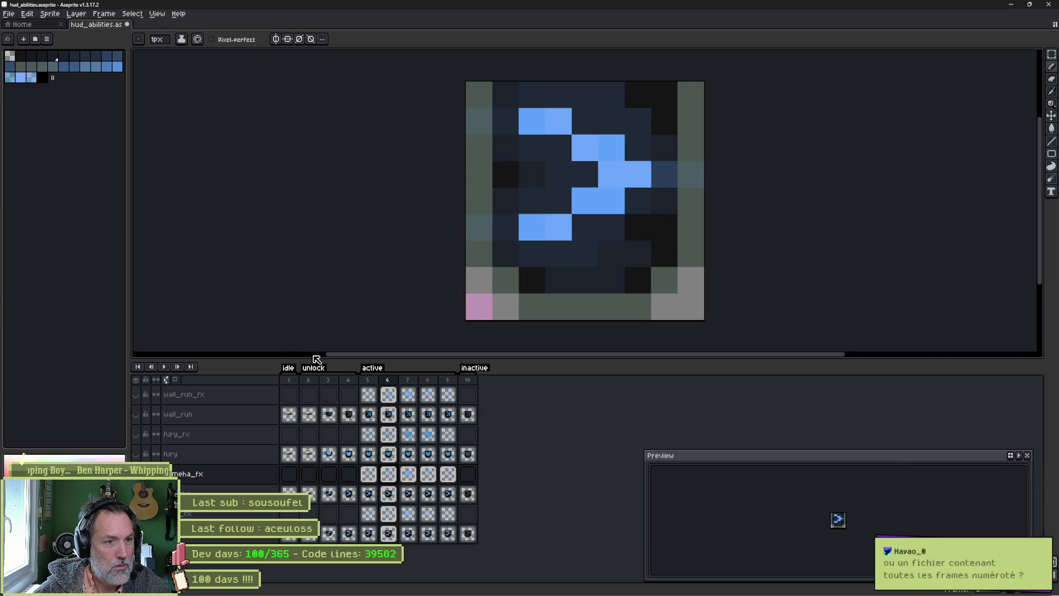
key("Left")
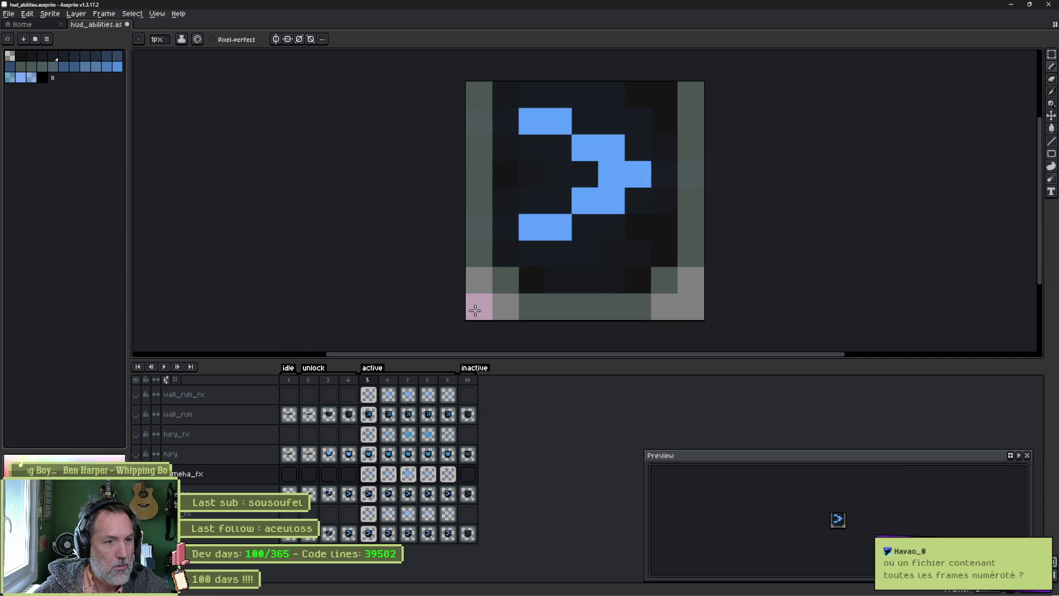
Preview the icon animation, switch to the Move tool, and minimize Aseprite
key("Return")
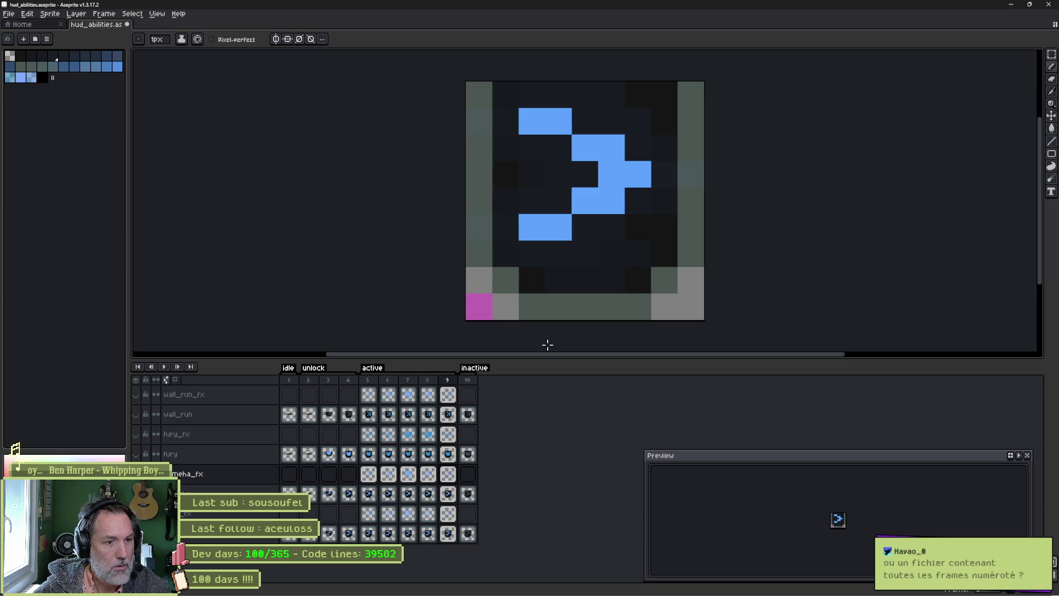
key("v")
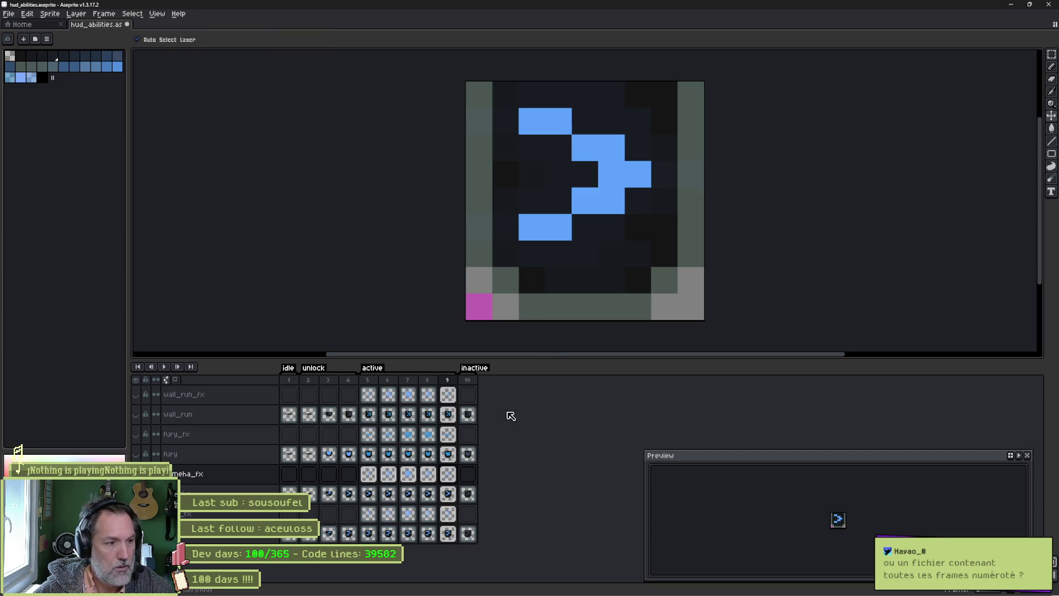
left_click(1010, 5)
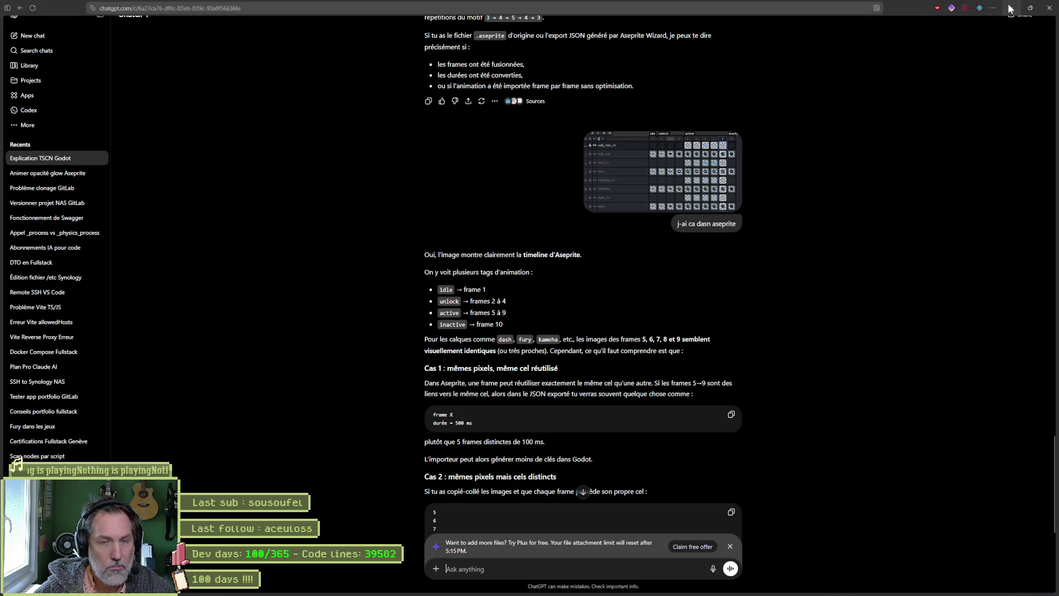
Re-import Kameha's sprite from Aseprite and show its 'active' animation keys in the AnimationPlayer
left_click(1011, 8)
left_click(599, 279)
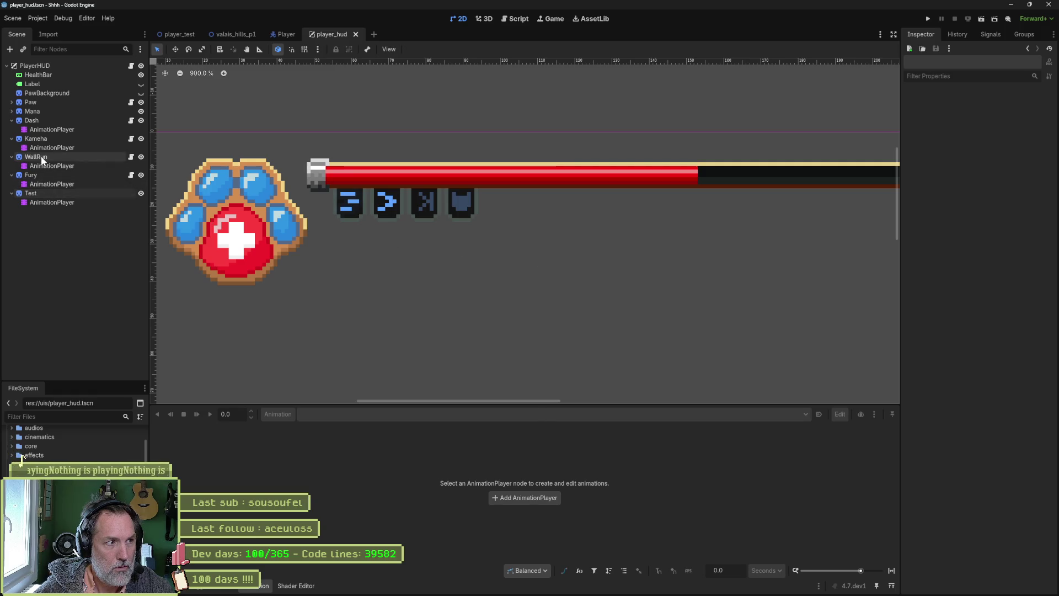
left_click(36, 139)
left_click(971, 582)
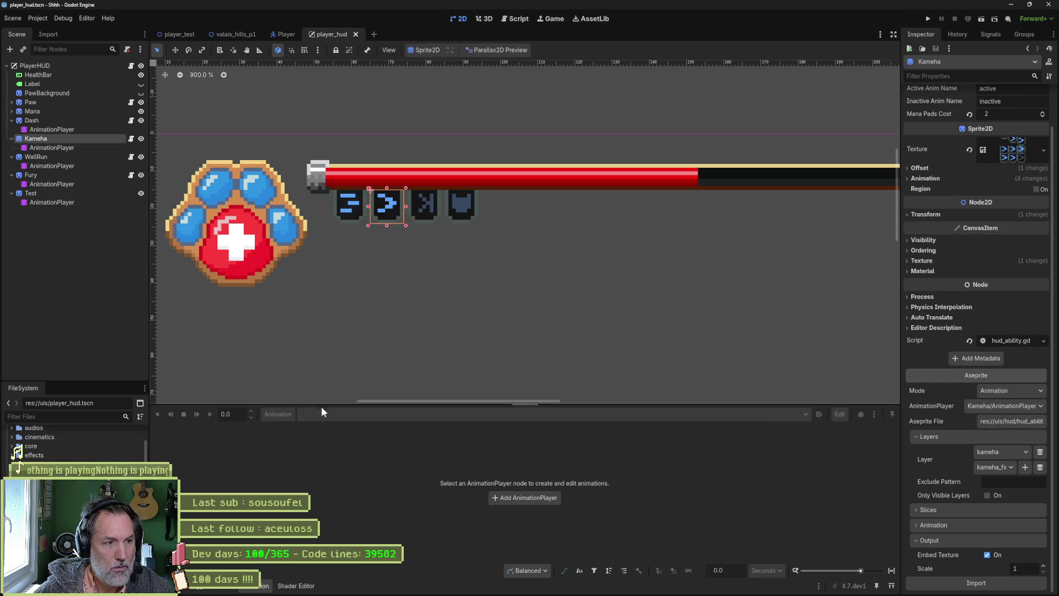
left_click(52, 147)
left_click(419, 414)
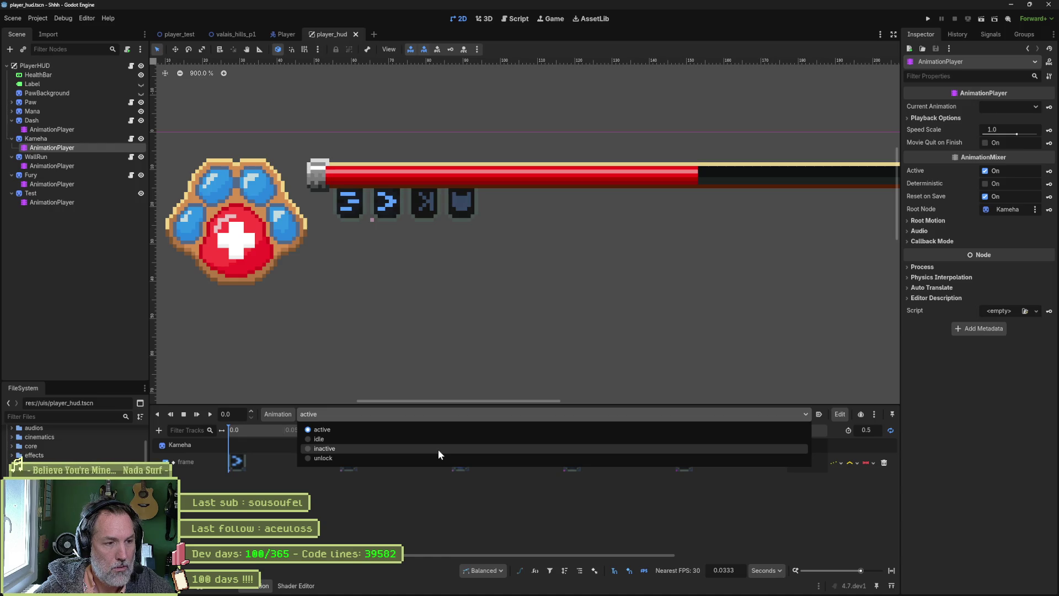
left_click(435, 491)
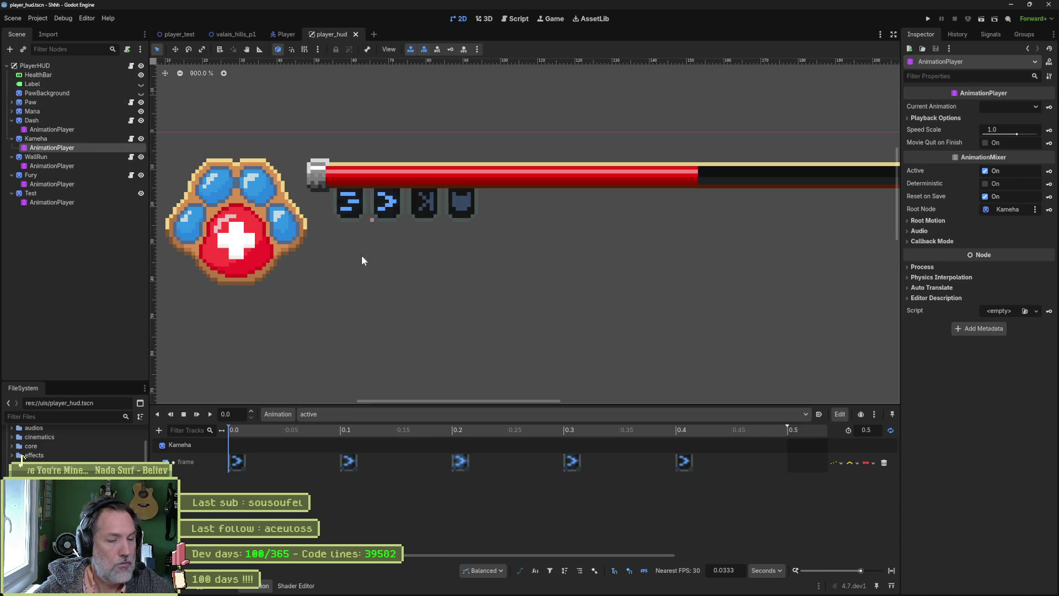
Inspect line 220's interp setting in the tscn in VS Code, dismiss the debugging prompt, and return to Godot
left_click(666, 587)
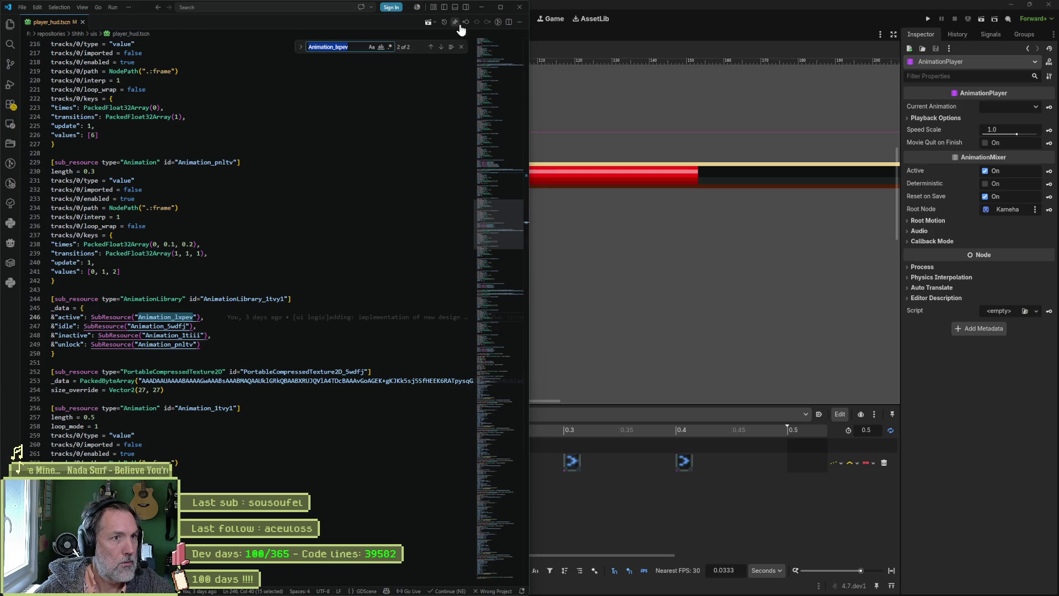
left_click(310, 81)
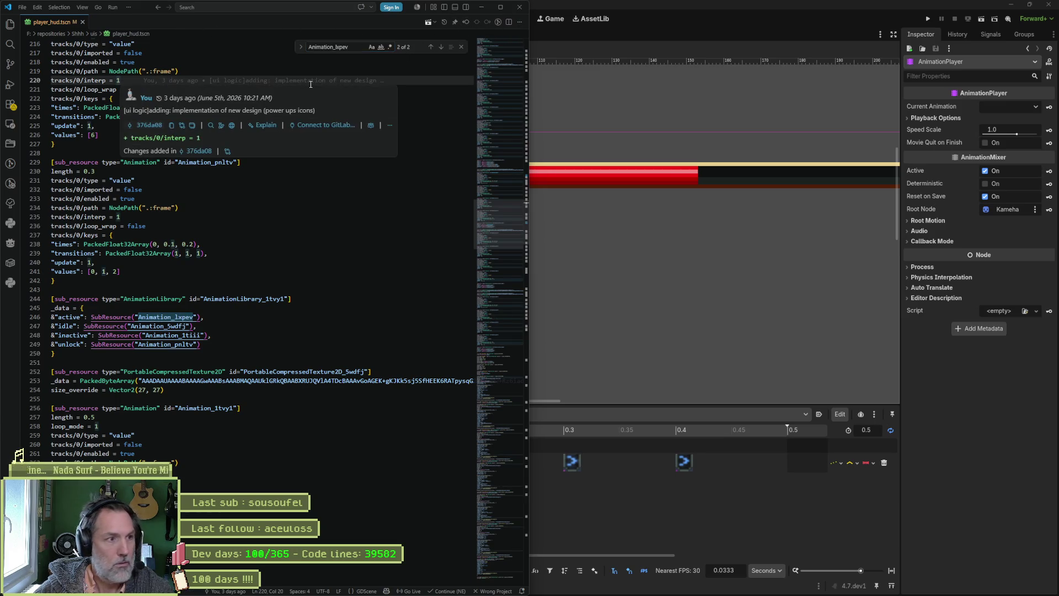
key("F5")
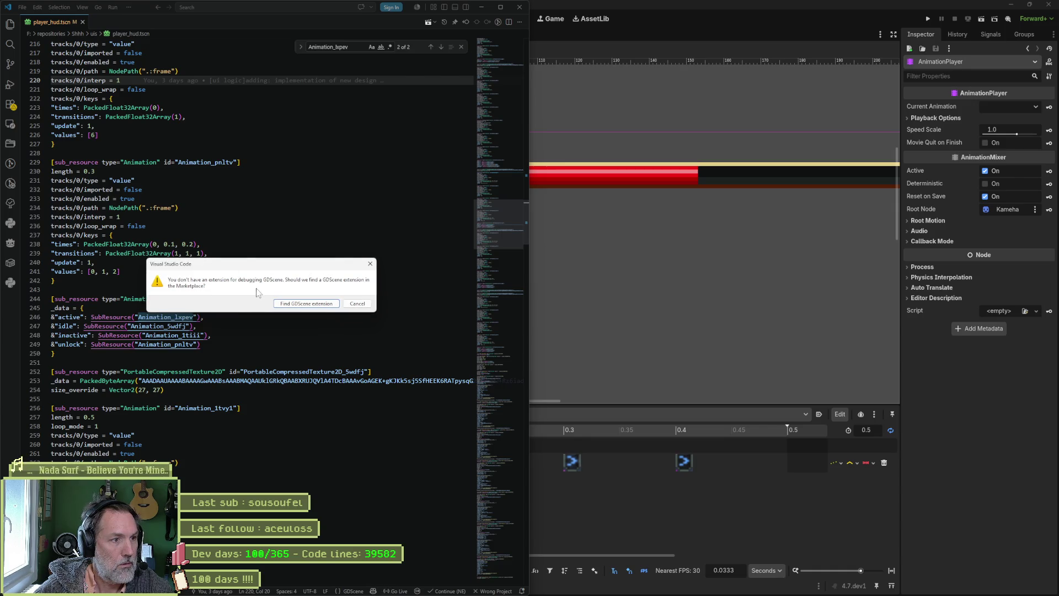
left_click(357, 303)
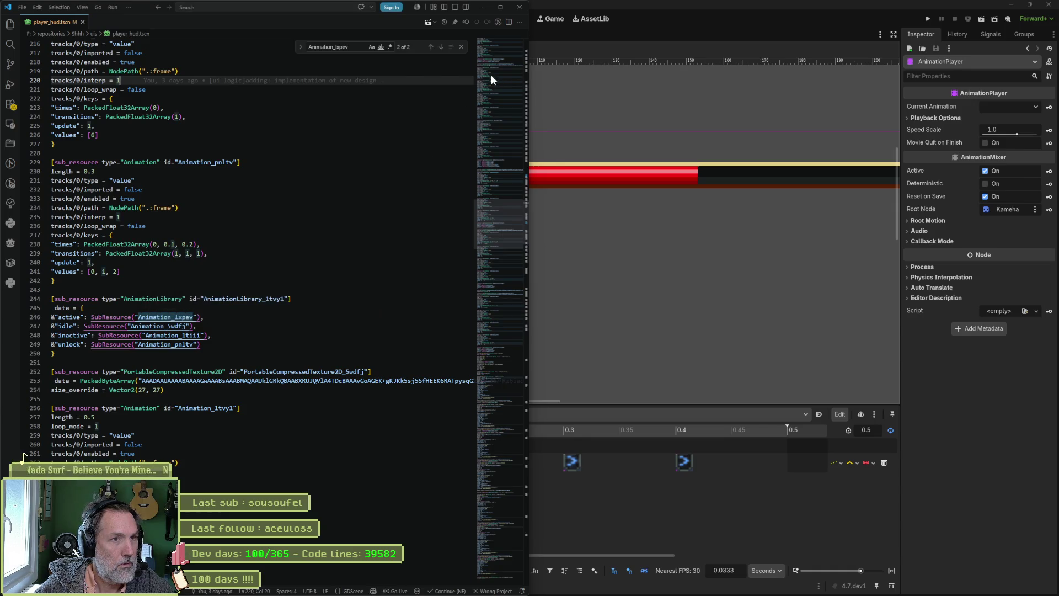
key("alt+Tab")
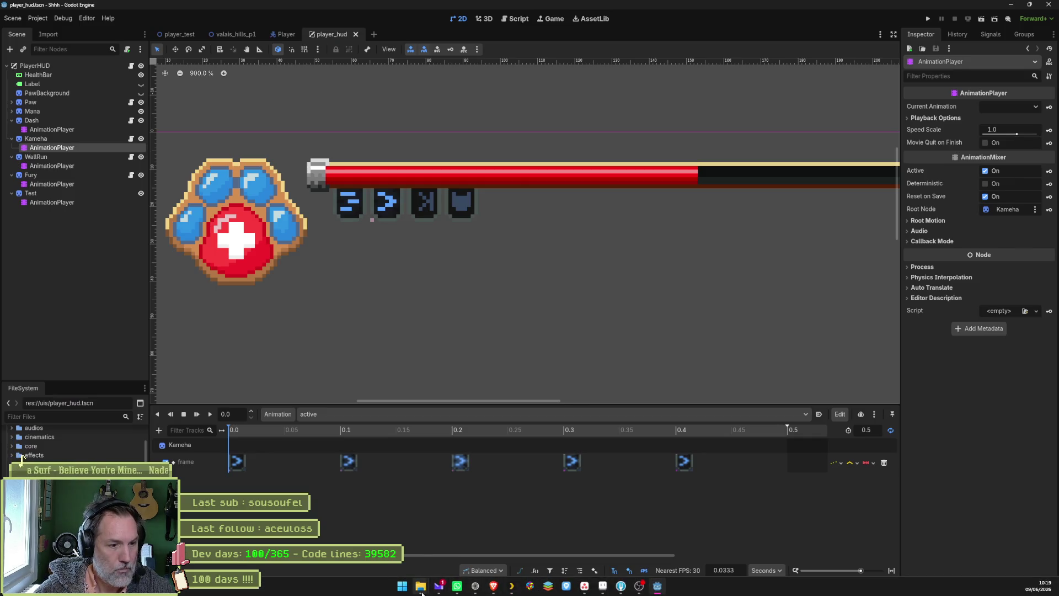
Close the downloaded addons folder window and the project's addons folder window
mouse_move(421, 590)
left_click(406, 561)
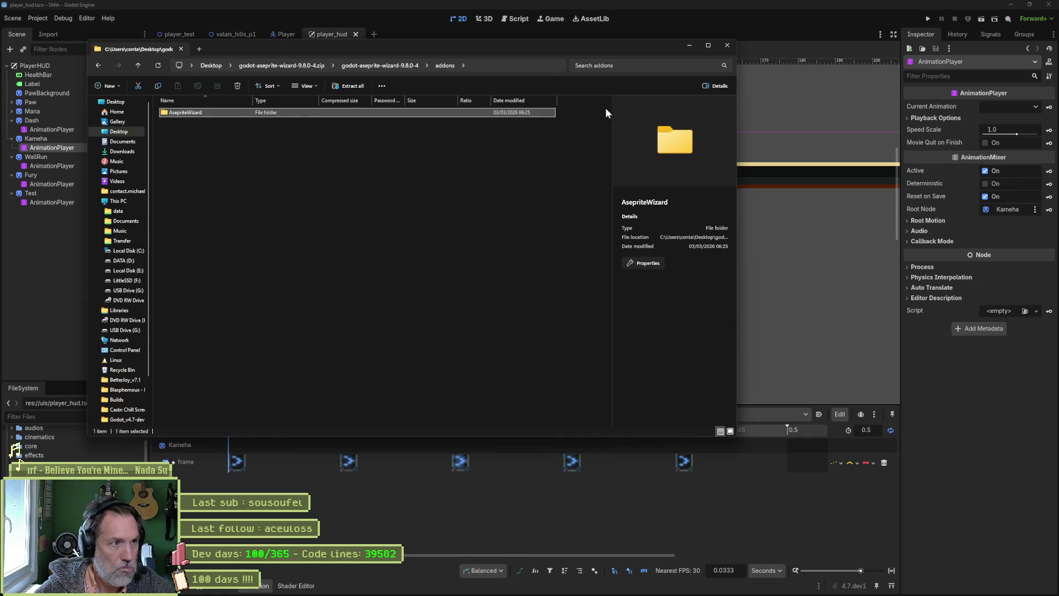
left_click(727, 45)
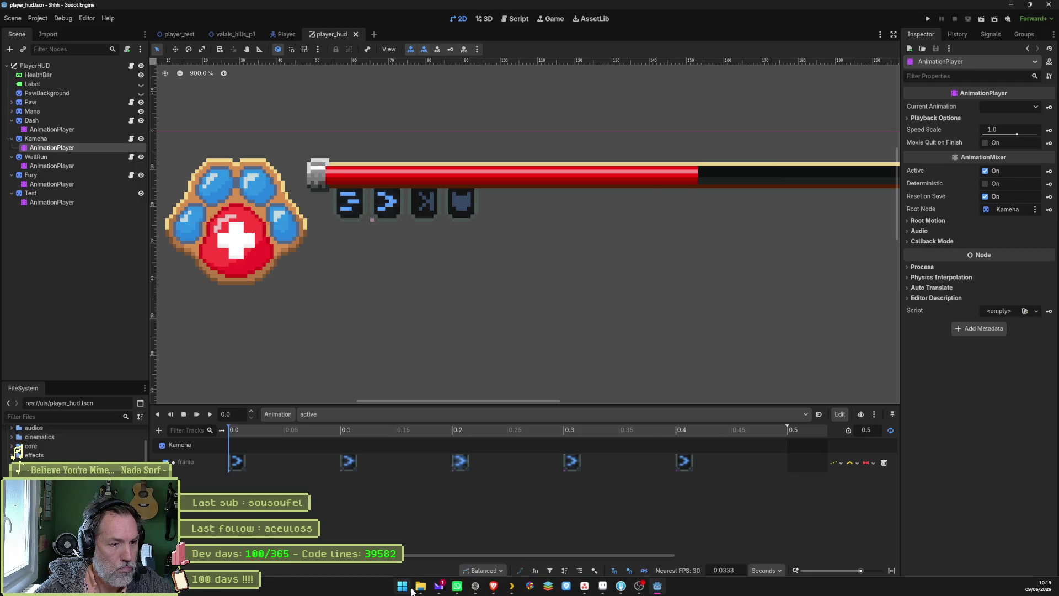
left_click(419, 586)
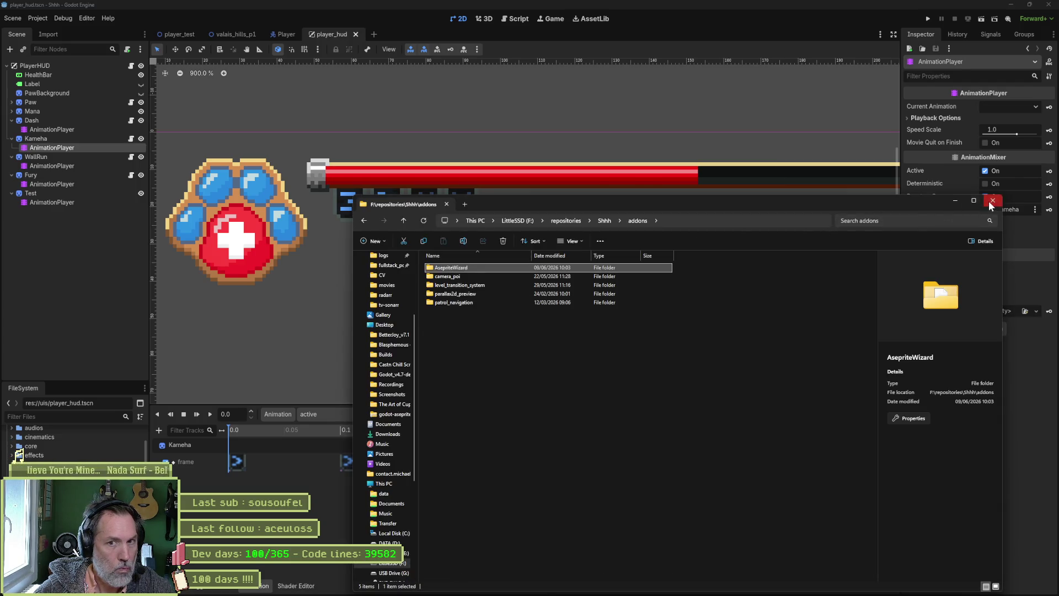
left_click(991, 200)
Locate player_hud.tscn via PlayerHUD's Show in FileSystem and open it in an external editor
right_click(43, 70)
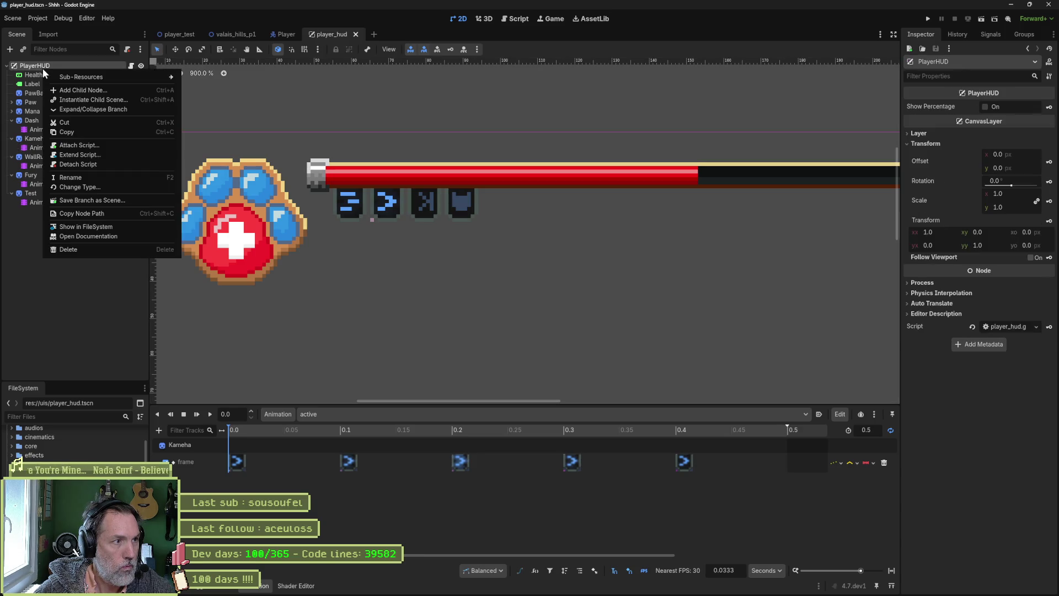
left_click(83, 226)
right_click(63, 473)
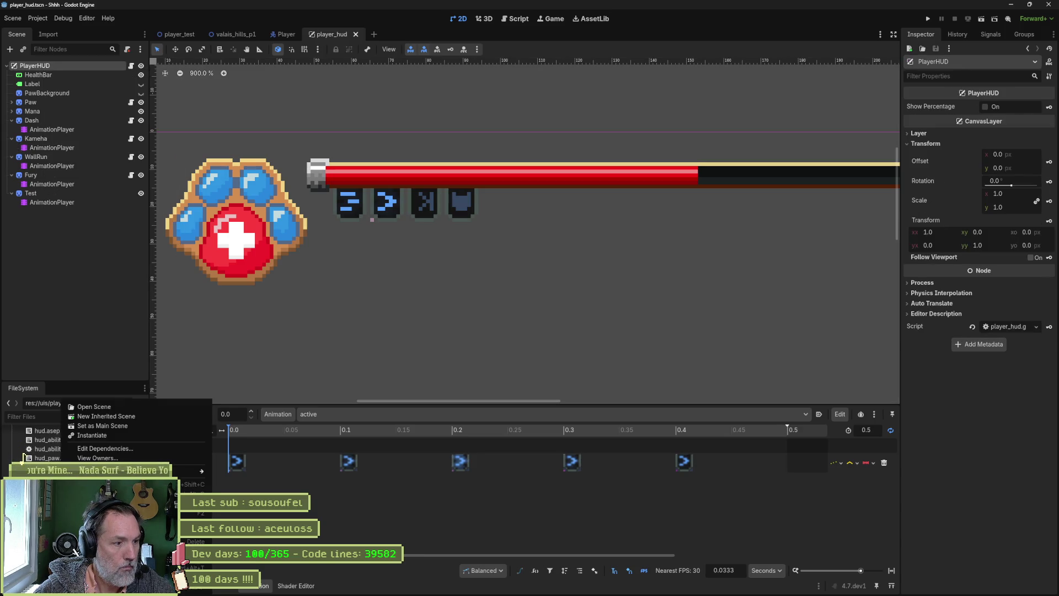
left_click(111, 567)
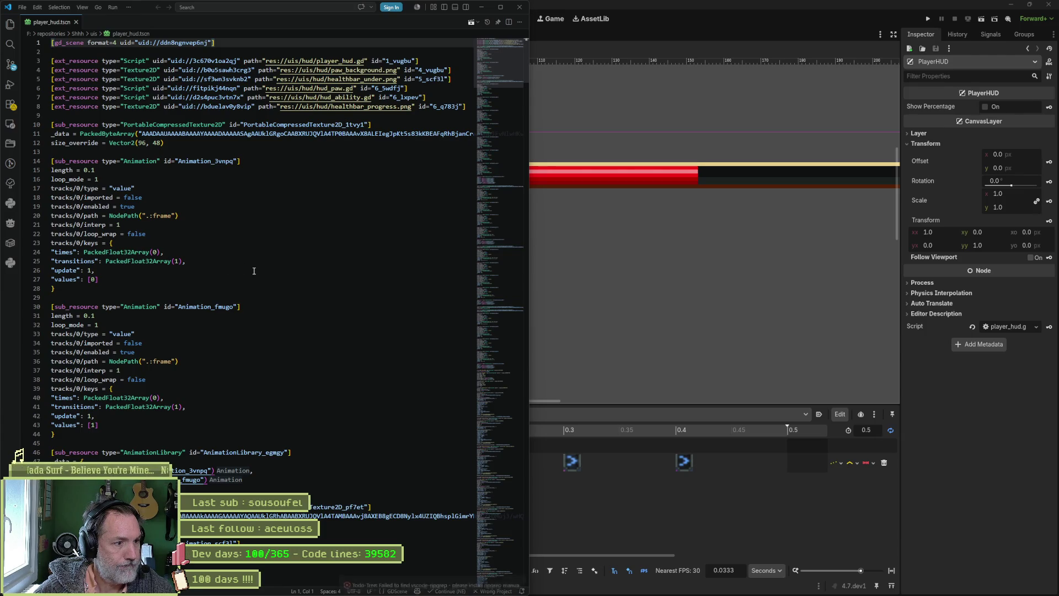
Search player_hud.tscn for 'kame' (5 matches), then scroll from the top through the animation resources
scroll(235, 285, "down", 1)
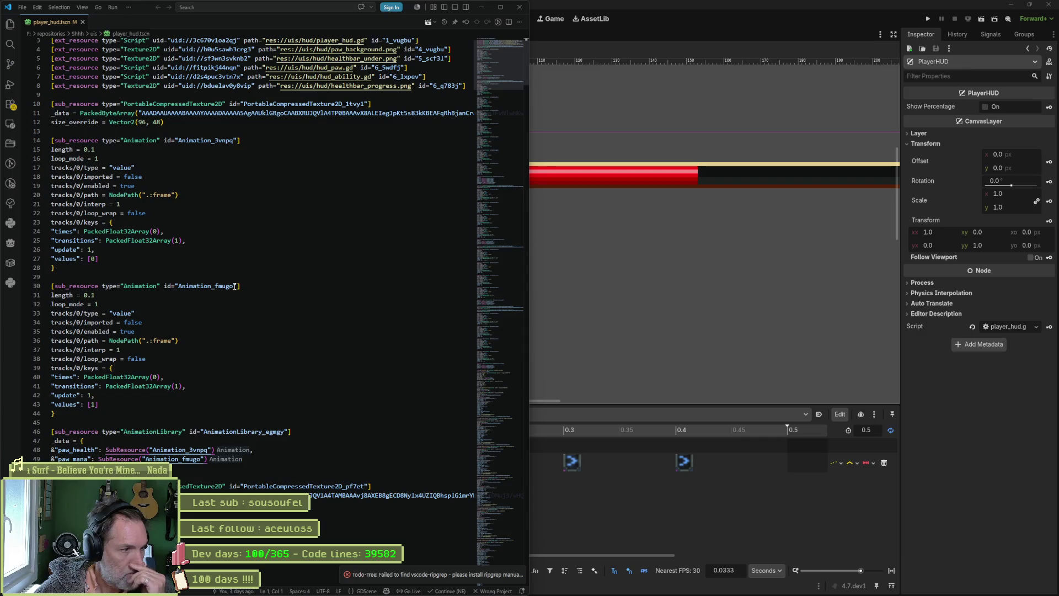
key("ctrl+f")
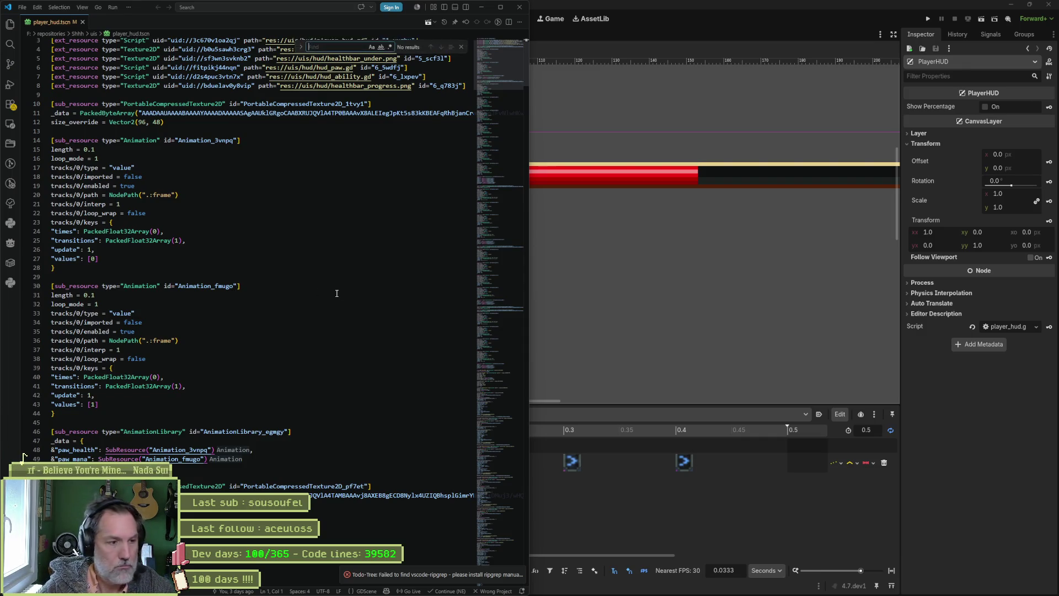
type("kame")
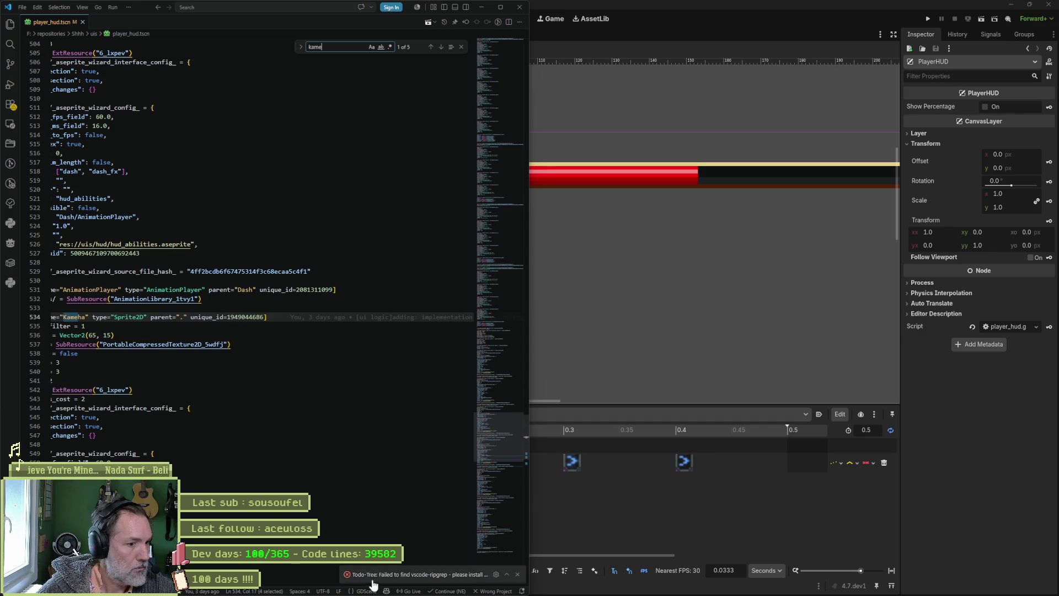
scroll(236, 395, "left", 2)
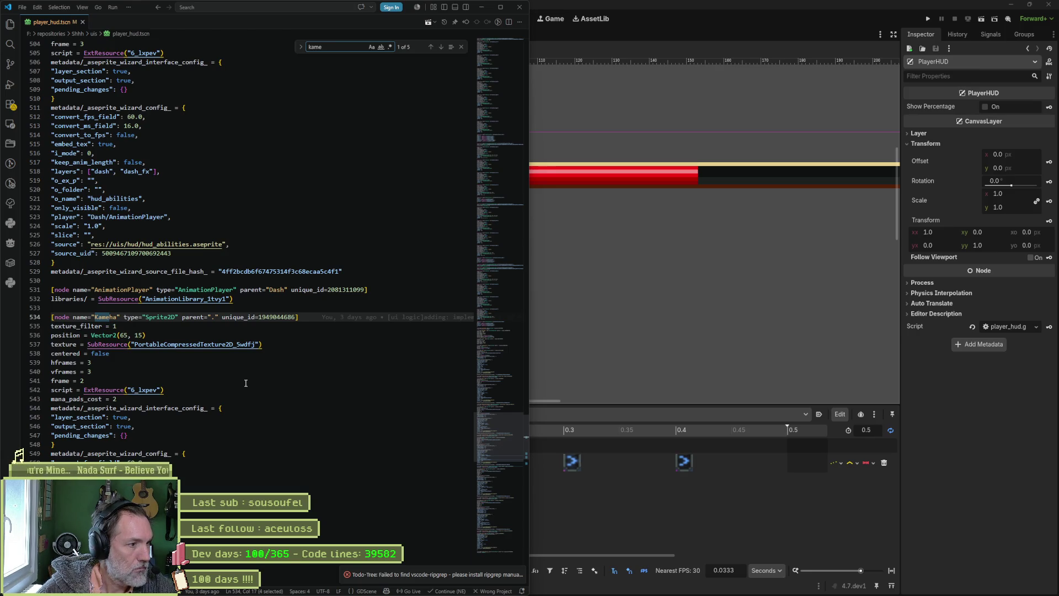
scroll(238, 395, "down", 2)
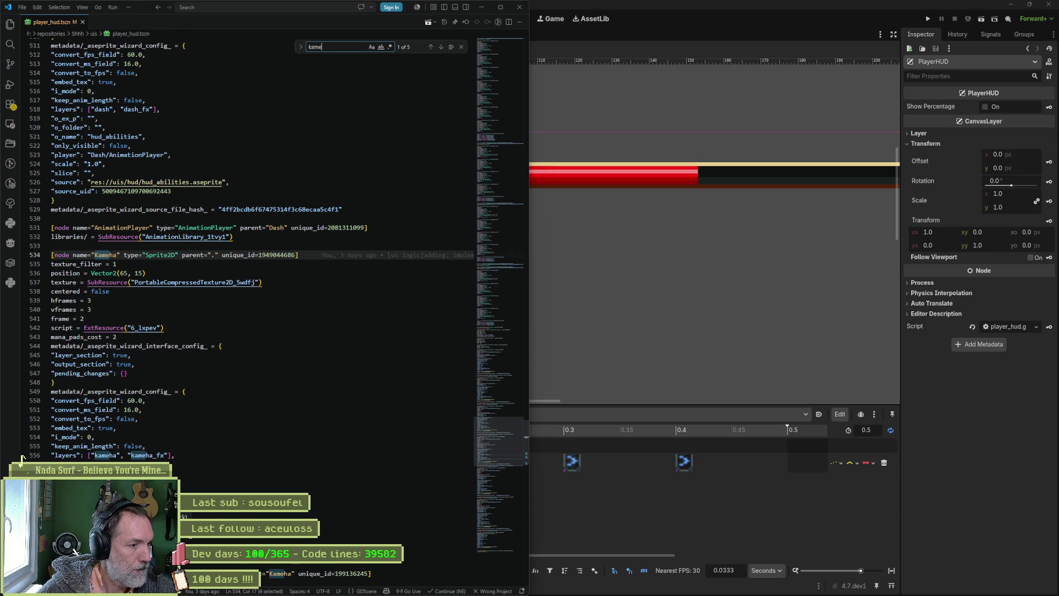
left_click_drag(507, 437, 498, 50)
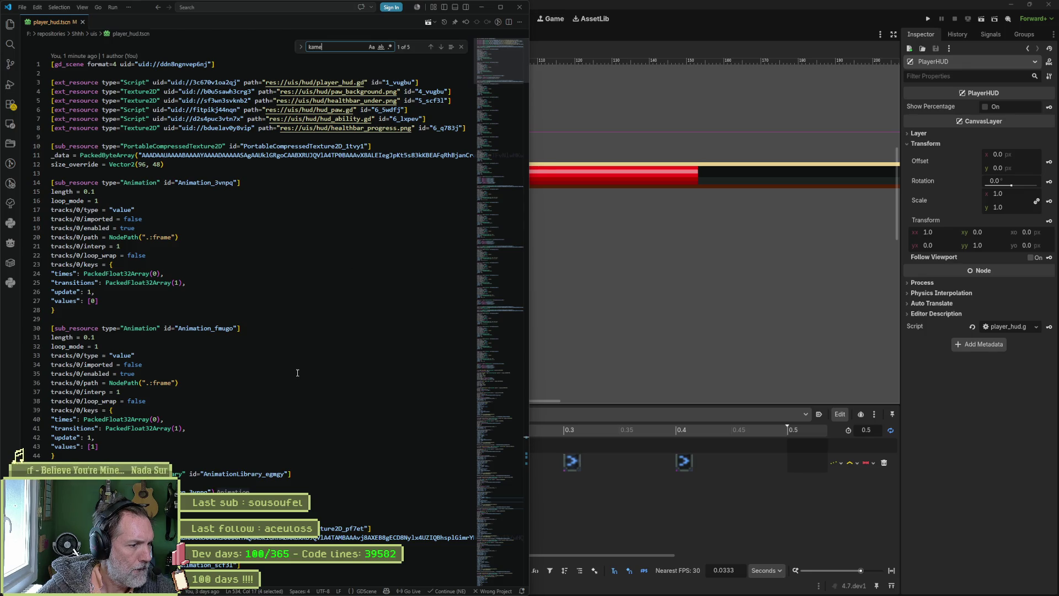
scroll(297, 372, "down", 5)
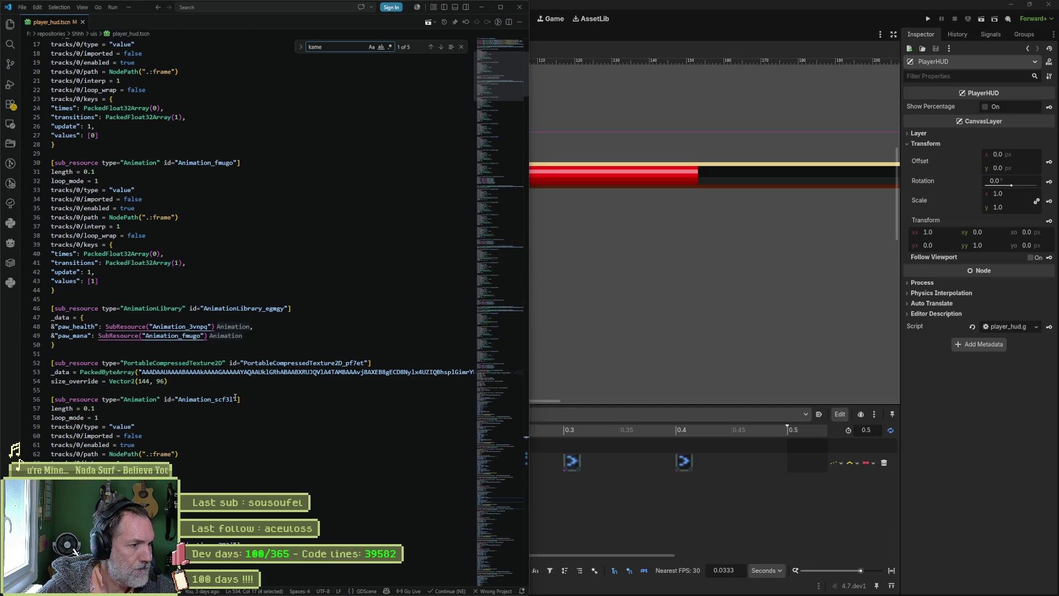
scroll(179, 451, "down", 4)
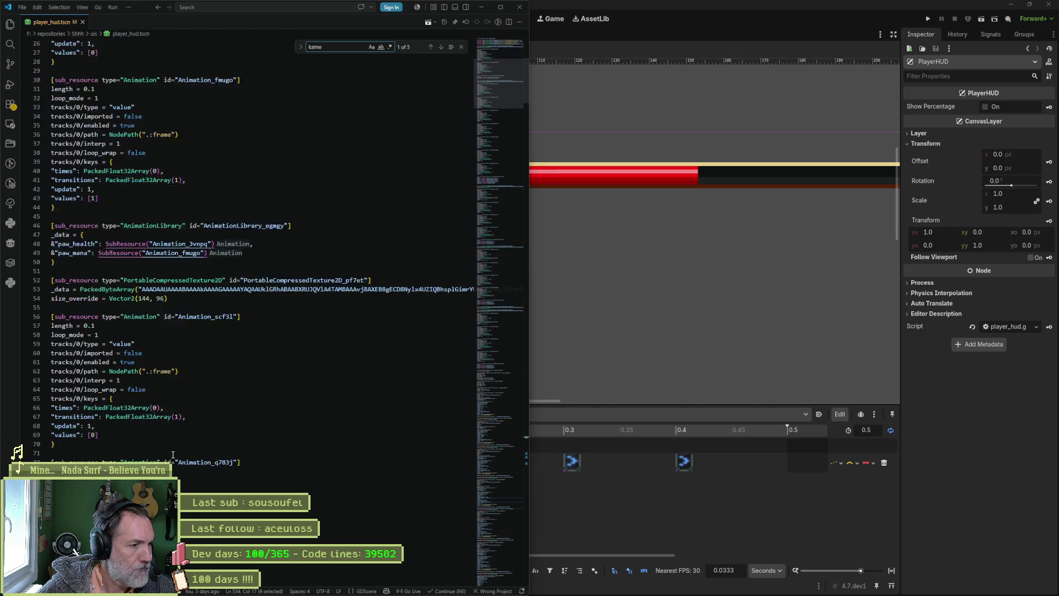
Search player_hud.tscn for Animation_q783j and jump to its second match, the mana_1 library entry
double_click(211, 441)
key("ctrl+f")
left_click(431, 47)
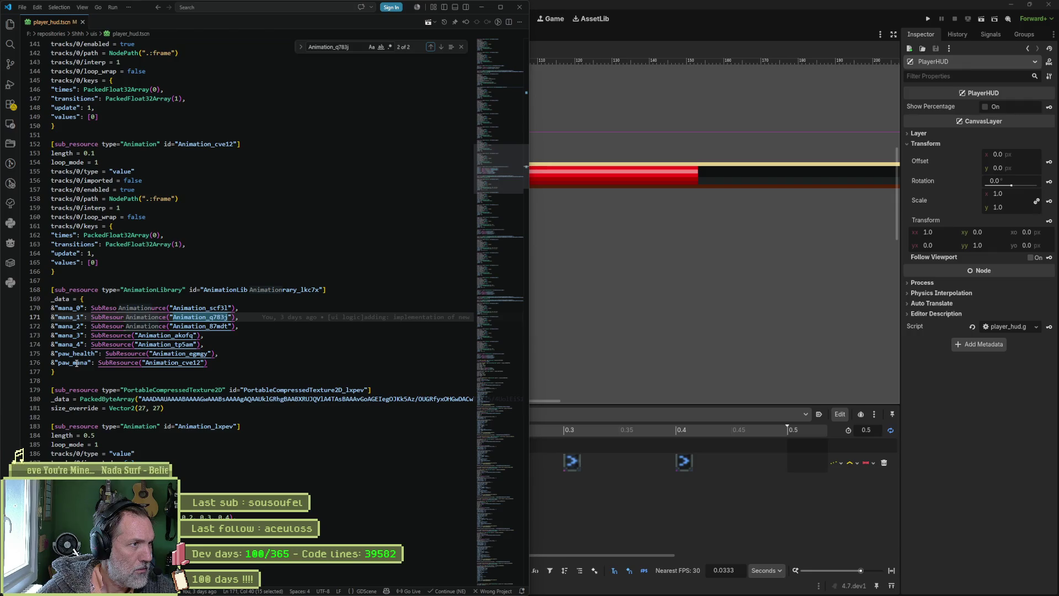
left_click(617, 533)
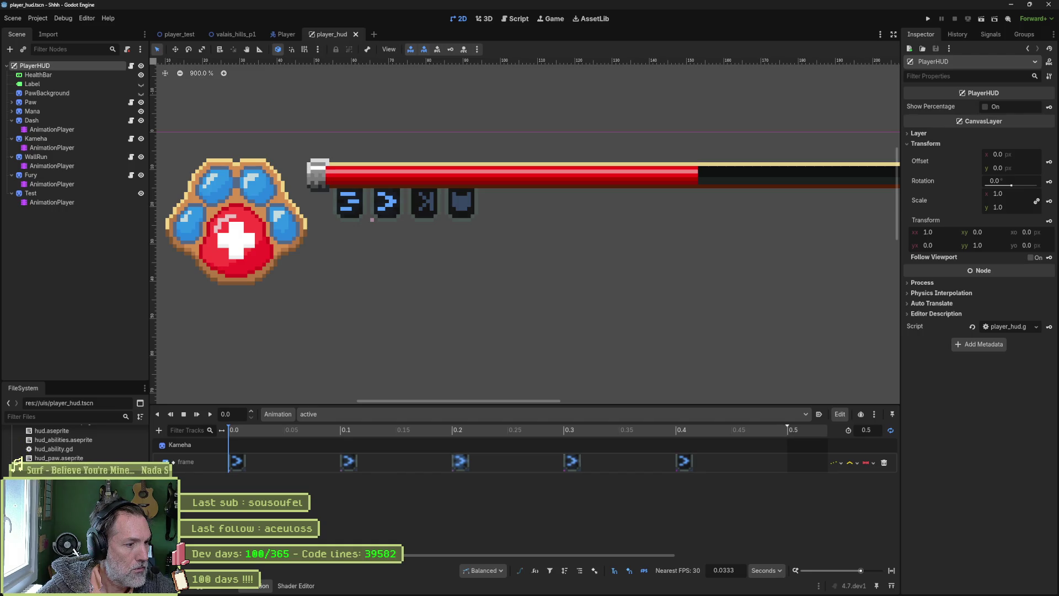
left_click(667, 586)
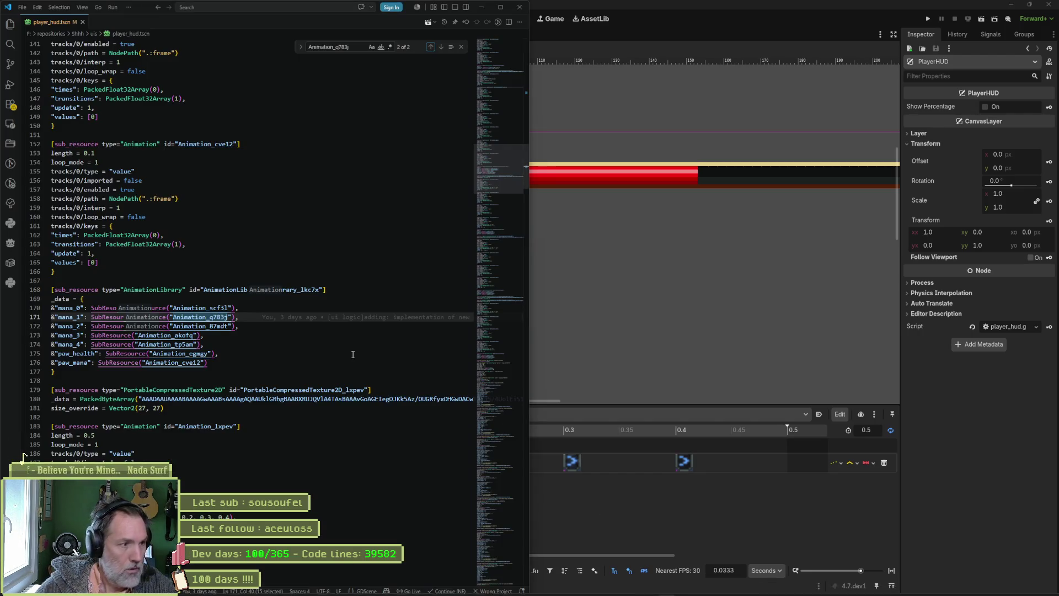